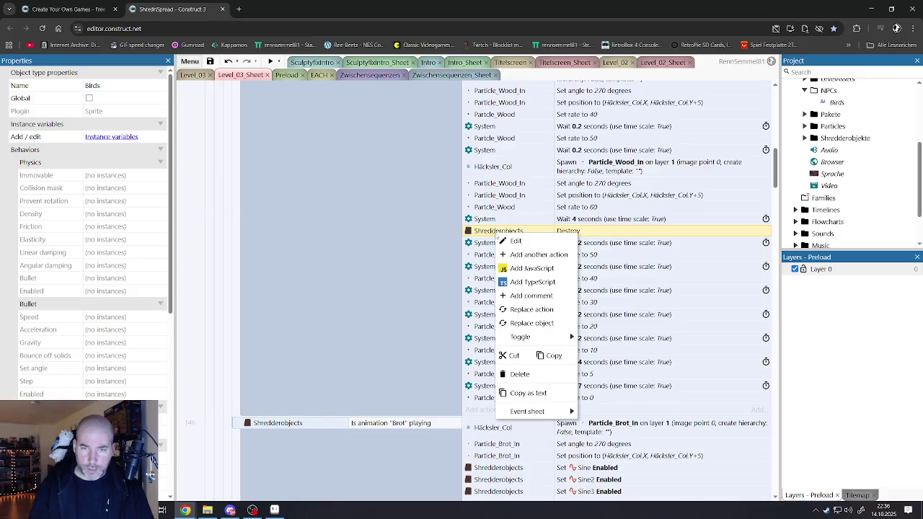
# Retarget the wood-chipping Destroy action from Shredderobjects to Birds.
pyautogui.click(532, 323)
pyautogui.doubleClick(339, 261)
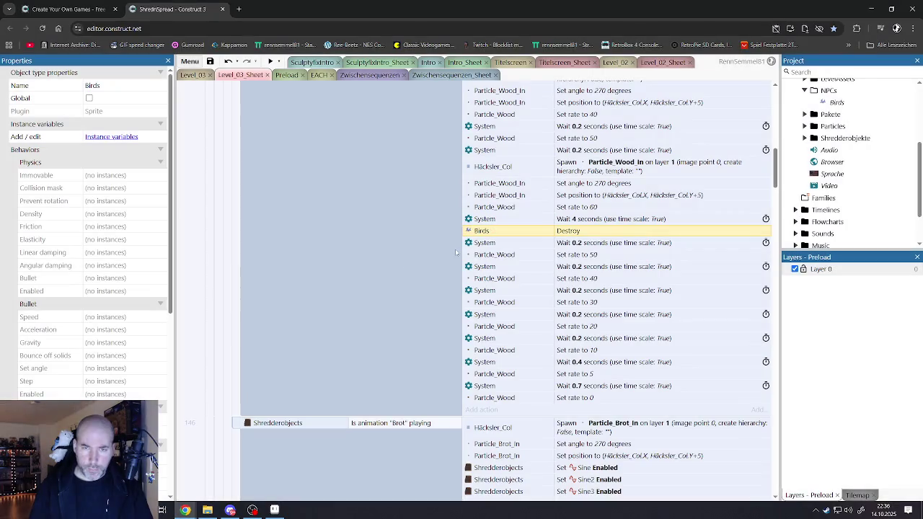
pyautogui.scroll(5, 456, 252)
pyautogui.scroll(-20, 294, 286)
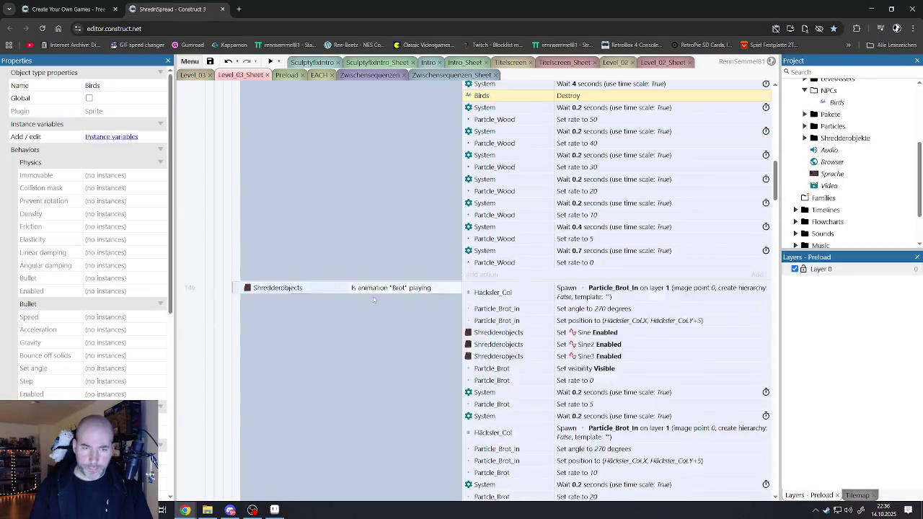
# Review the Brot, Apple, Milch, Käse and Huhn animation events in turn.
pyautogui.click(294, 287)
pyautogui.scroll(-7, 265, 250)
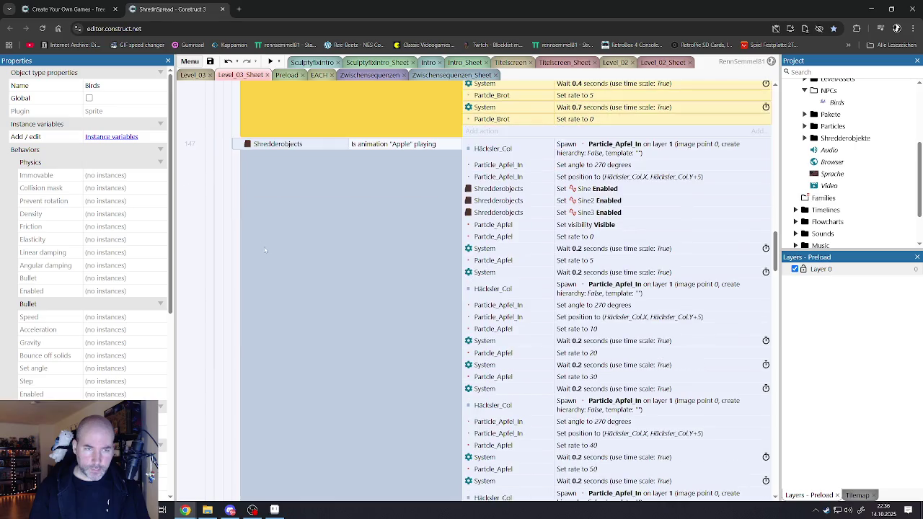
pyautogui.click(233, 168)
pyautogui.scroll(-13, 259, 245)
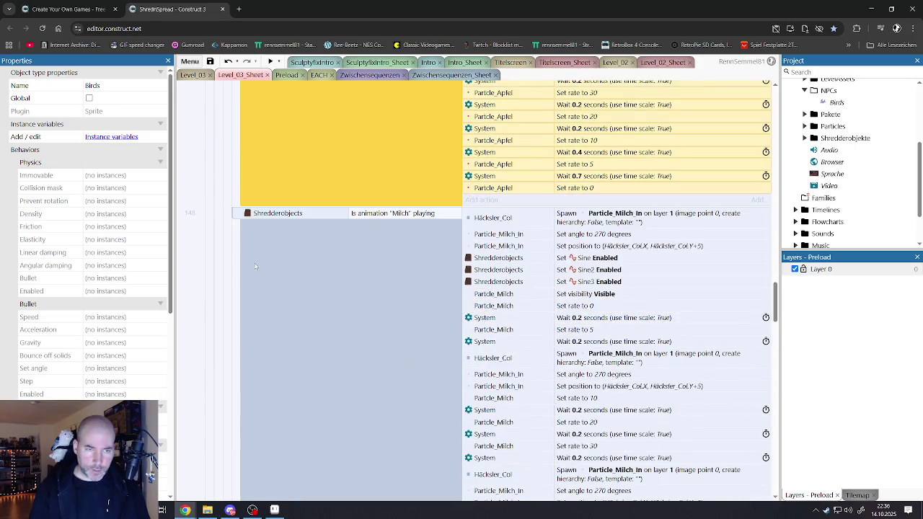
pyautogui.click(239, 212)
pyautogui.scroll(-15, 274, 289)
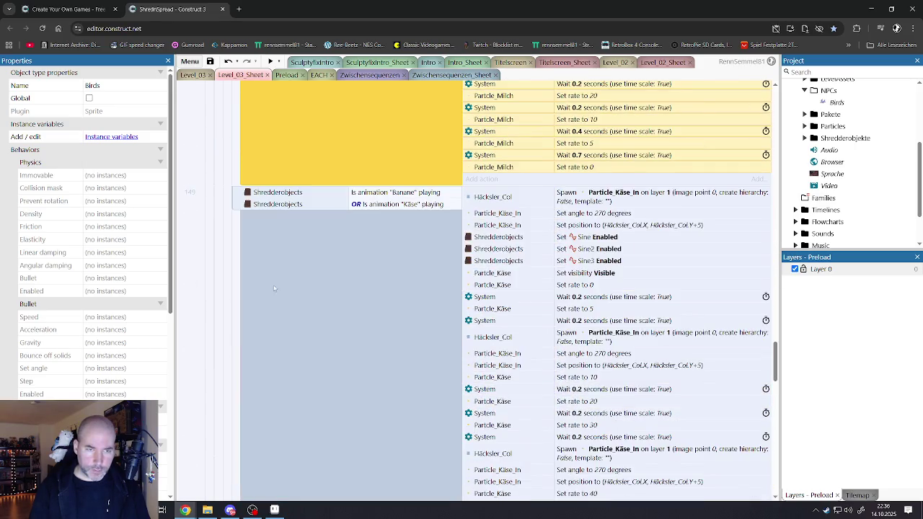
pyautogui.click(245, 192)
pyautogui.scroll(-15, 262, 230)
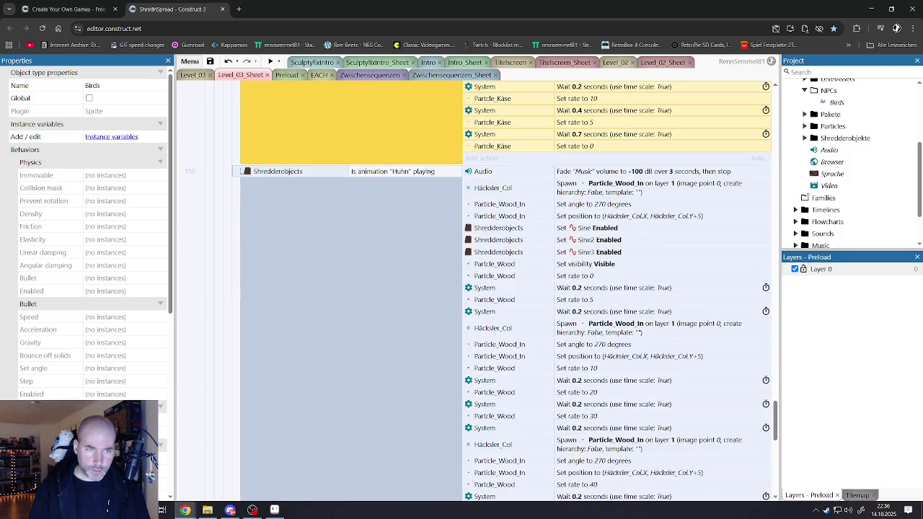
pyautogui.click(241, 171)
# Scroll back through the sheet and inspect the Wood event's actions.
pyautogui.scroll(-8, 259, 231)
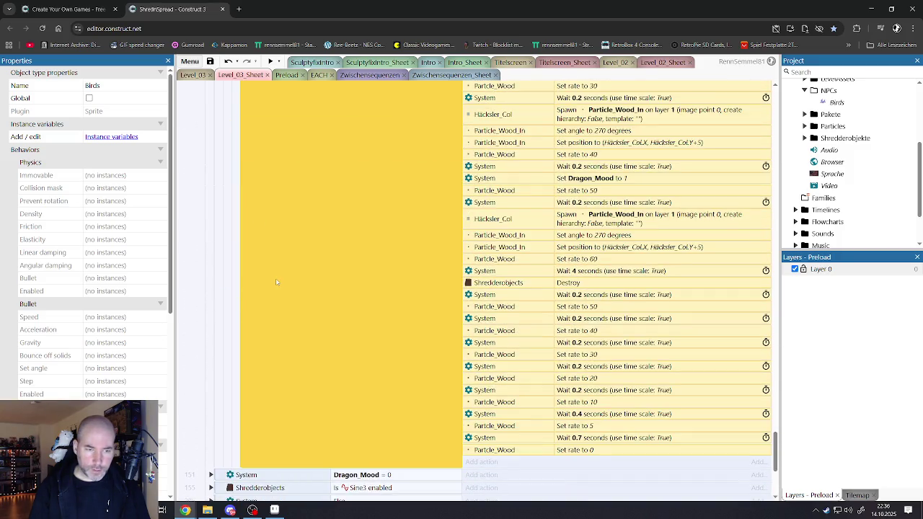
pyautogui.scroll(20, 277, 281)
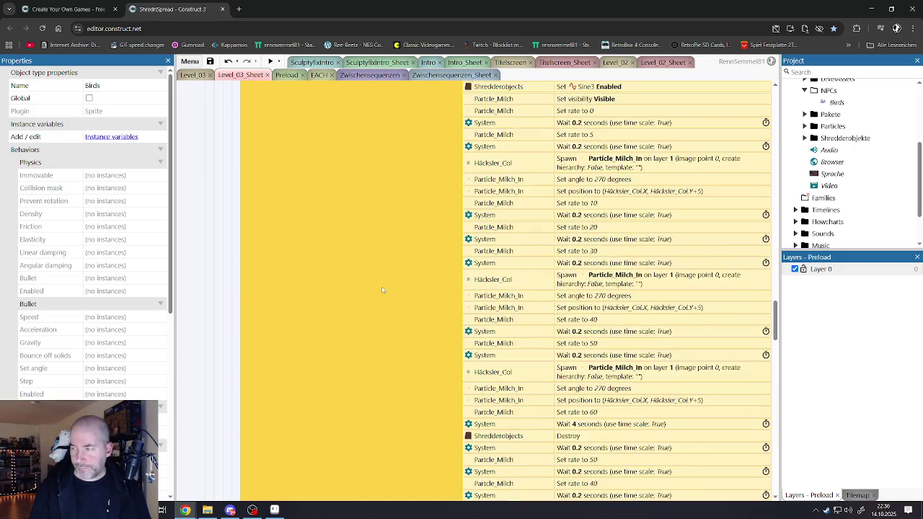
pyautogui.scroll(10, 361, 287)
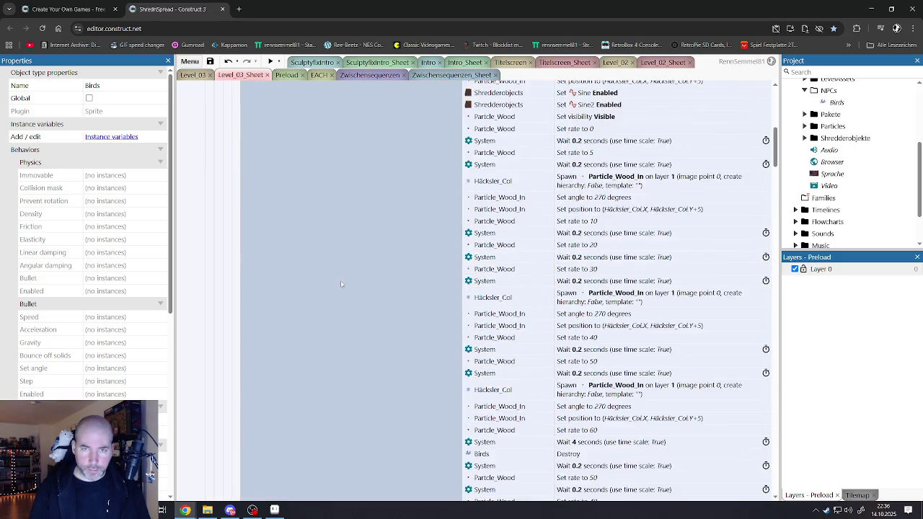
pyautogui.scroll(10, 341, 283)
pyautogui.scroll(-10, 341, 284)
pyautogui.click(341, 284)
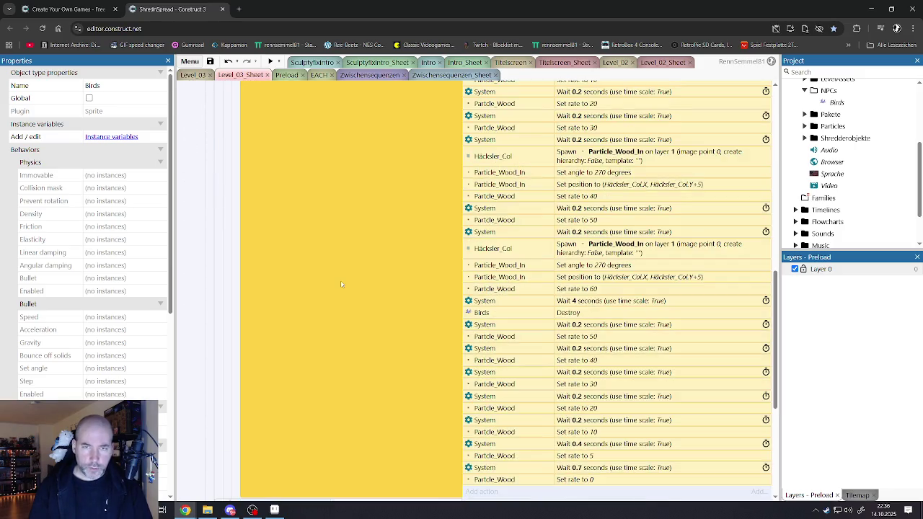
pyautogui.scroll(-5, 341, 283)
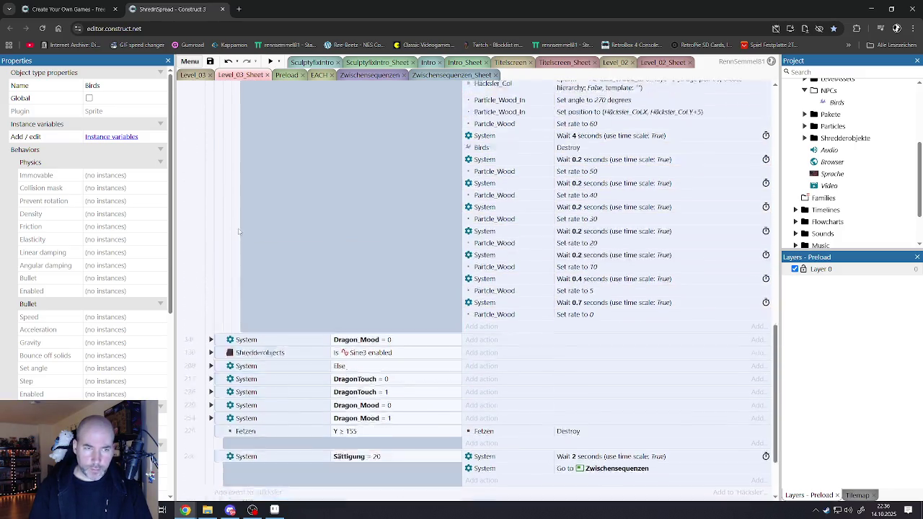
pyautogui.scroll(6, 242, 233)
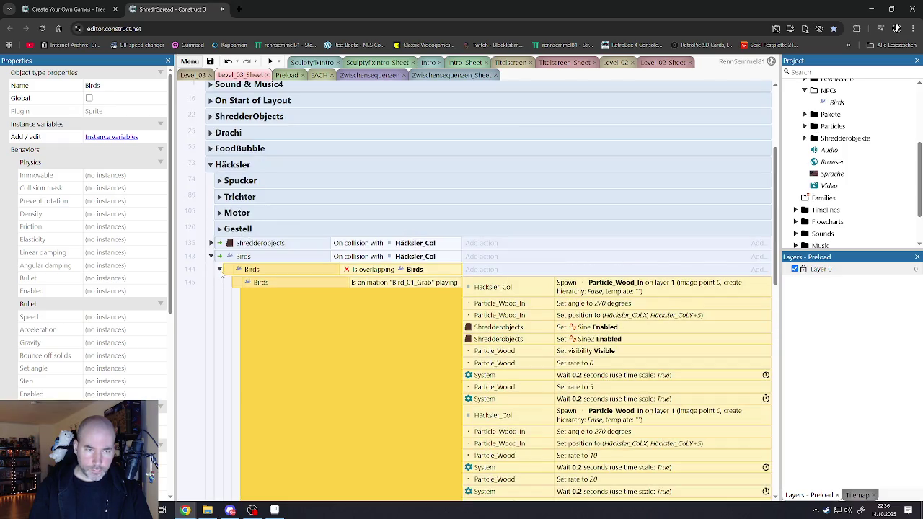
# Switch the Sine and Sine2 enable actions under Bird_01_Grab from Shredderobjects to Birds.
pyautogui.click(219, 270)
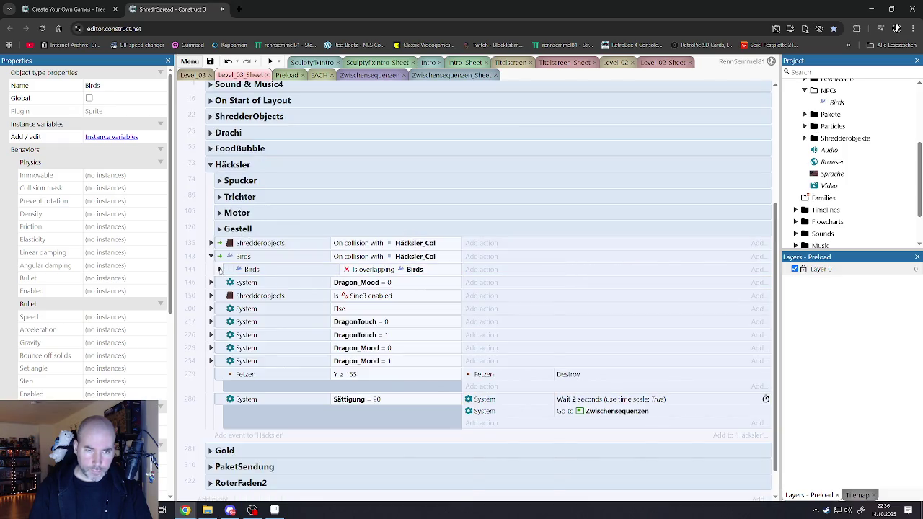
pyautogui.click(219, 269)
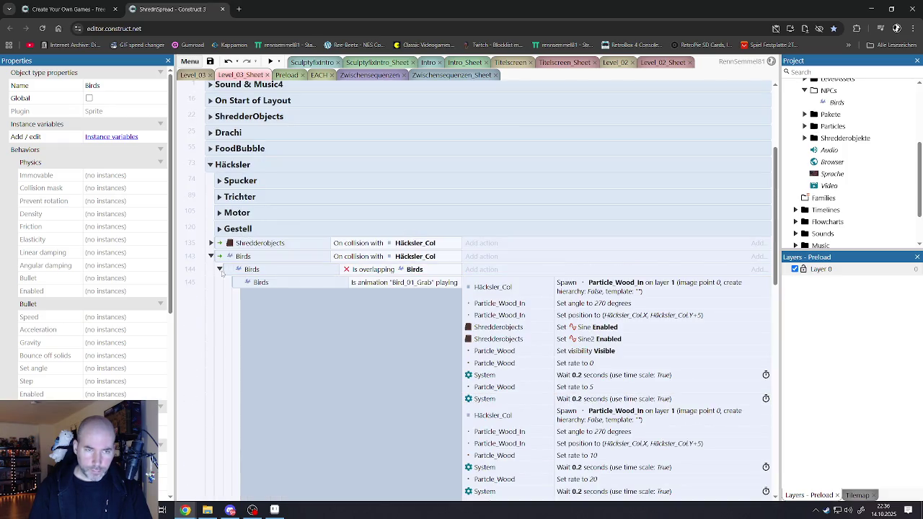
pyautogui.rightClick(499, 341)
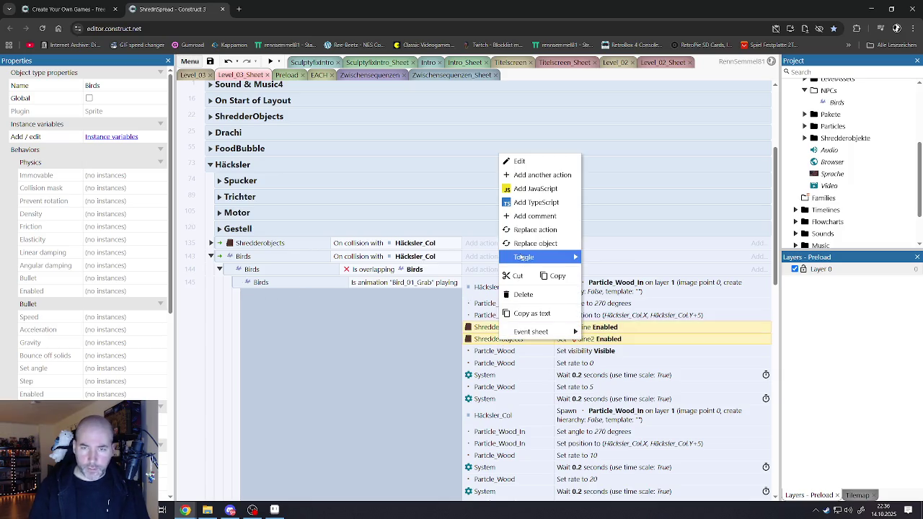
pyautogui.click(540, 245)
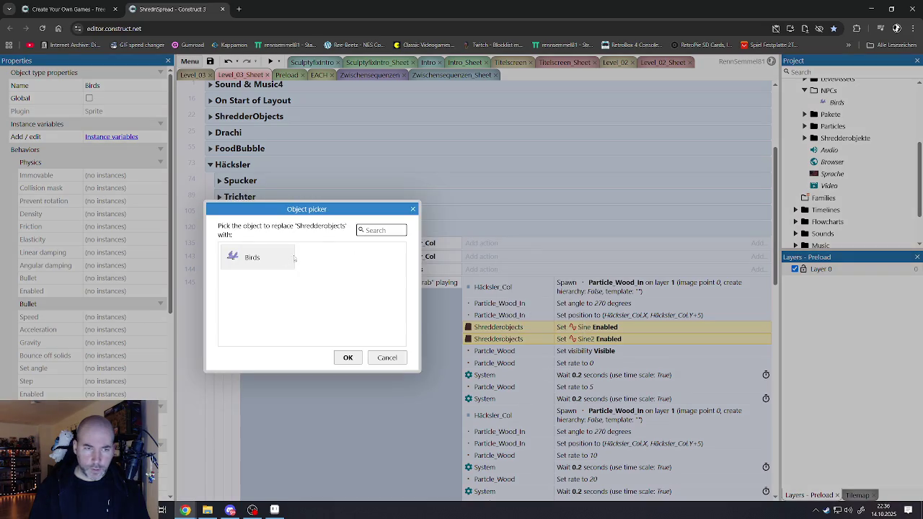
pyautogui.doubleClick(256, 256)
pyautogui.scroll(-3, 491, 317)
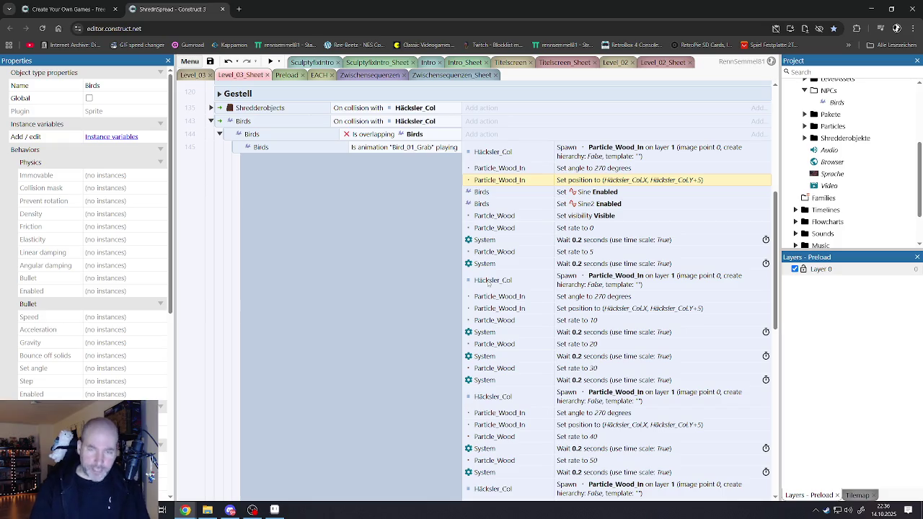
pyautogui.scroll(-2, 488, 281)
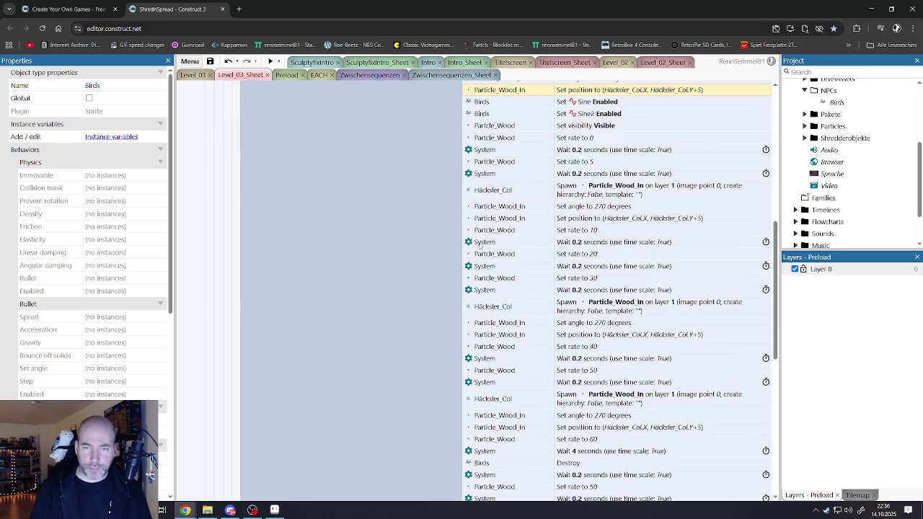
pyautogui.scroll(-5, 499, 249)
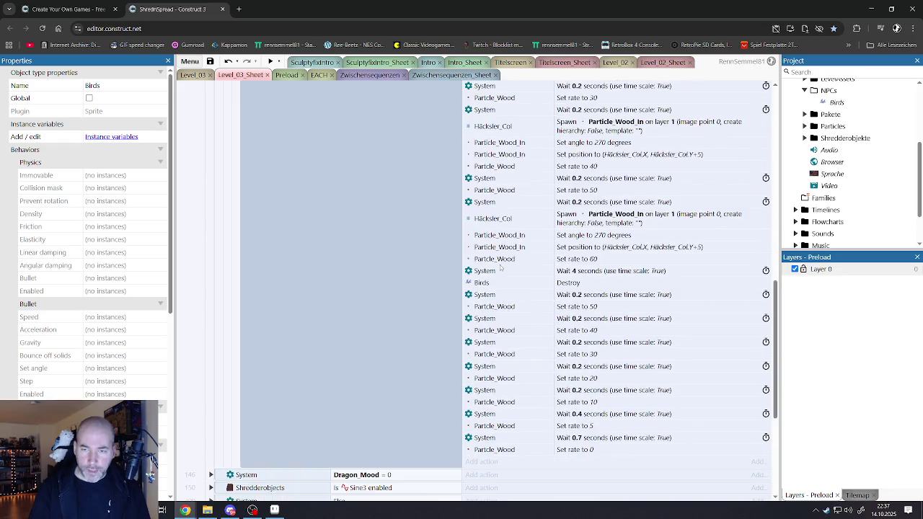
pyautogui.scroll(10, 498, 374)
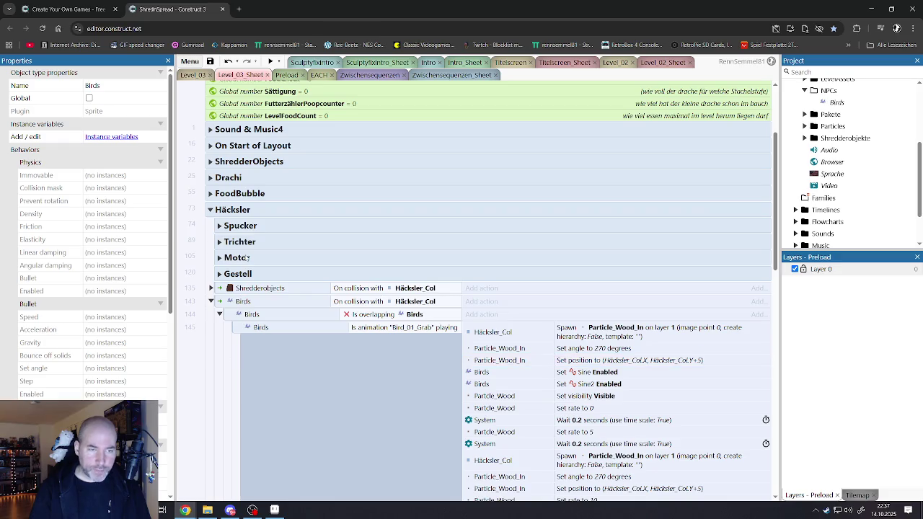
# Collapse the Birds collision event, save the project, and switch to the Level_03 layout.
pyautogui.click(217, 308)
pyautogui.click(212, 303)
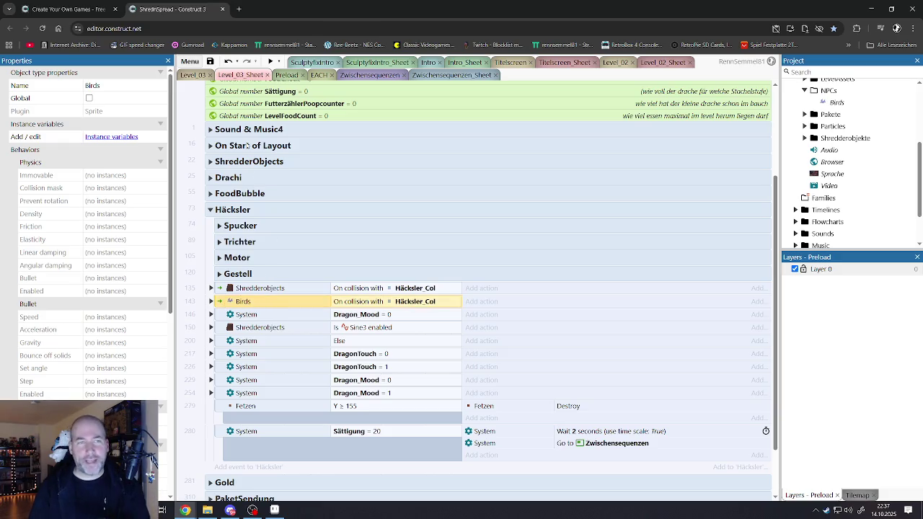
pyautogui.click(210, 61)
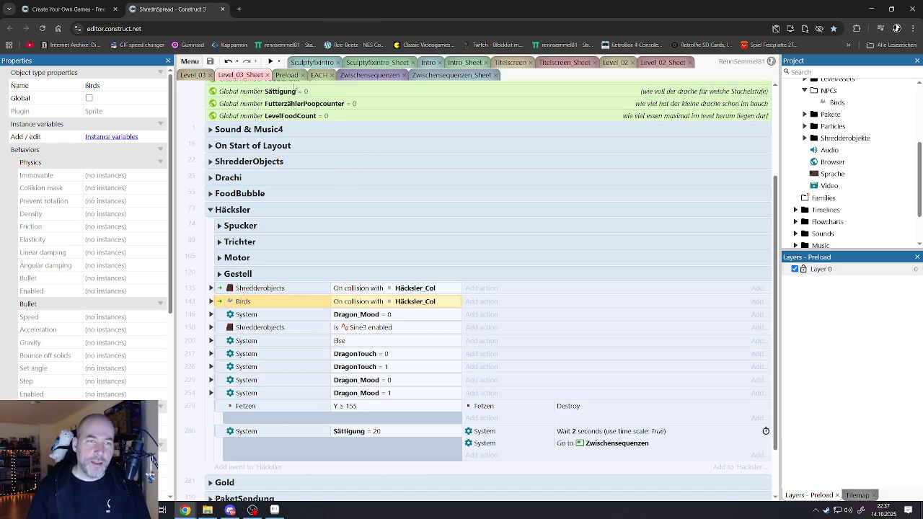
pyautogui.click(196, 76)
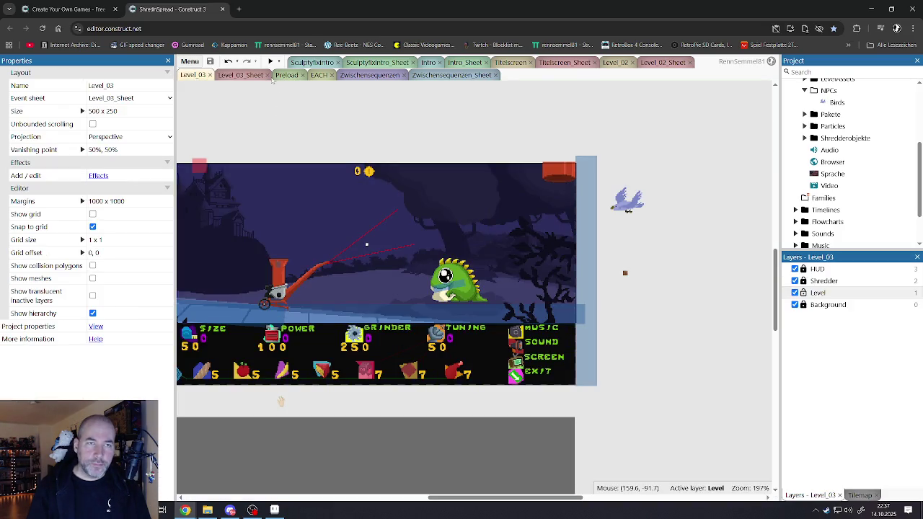
# Launch a fullscreen game preview and pull the flying bird down to the ground.
pyautogui.click(270, 62)
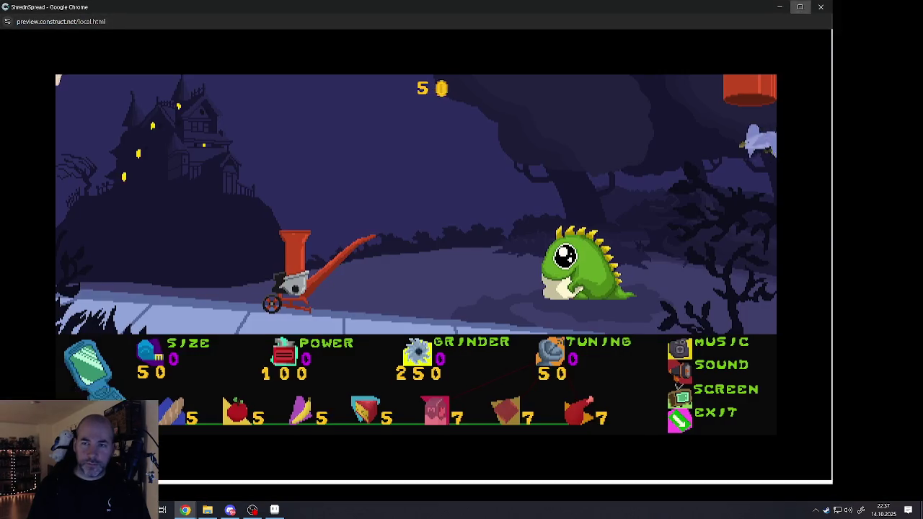
pyautogui.click(480, 173)
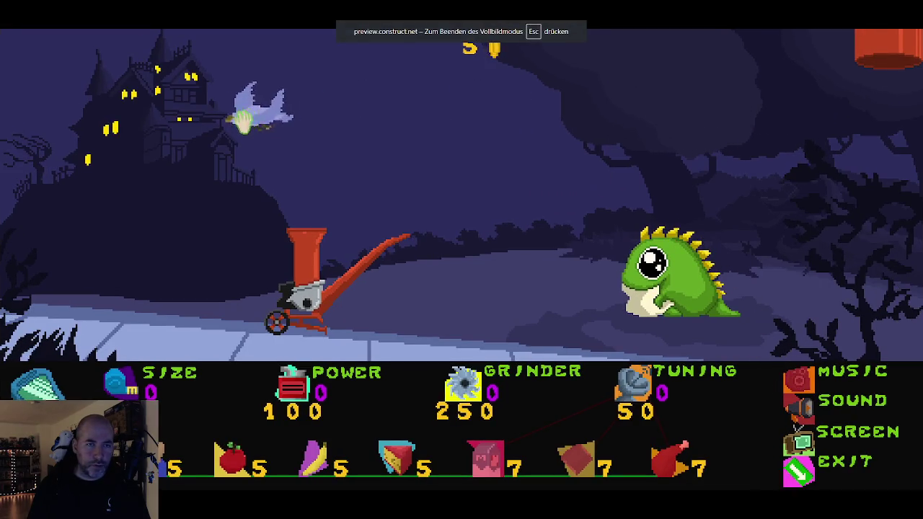
pyautogui.click(180, 114)
pyautogui.moveTo(181, 114); pyautogui.dragTo(163, 144)
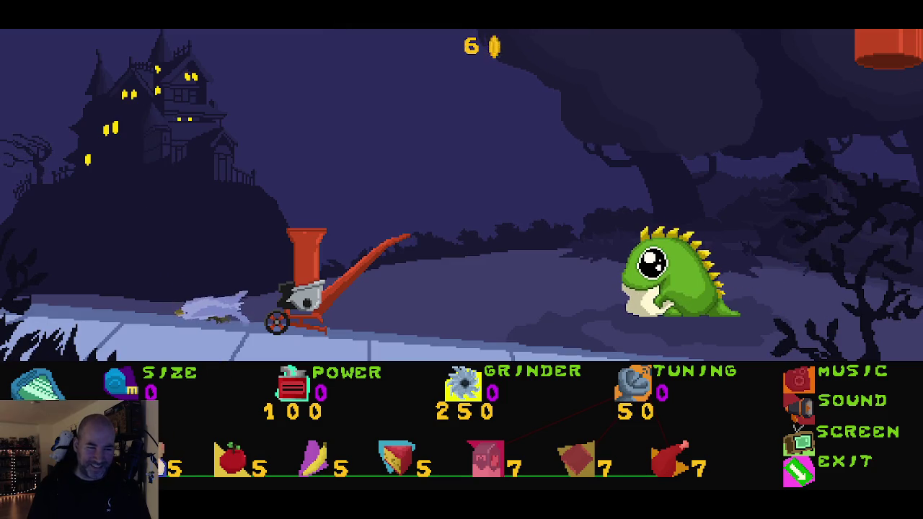
# Buy a five-coin item, feed items into the chipper, and buy cheese wedges.
pyautogui.click(216, 432)
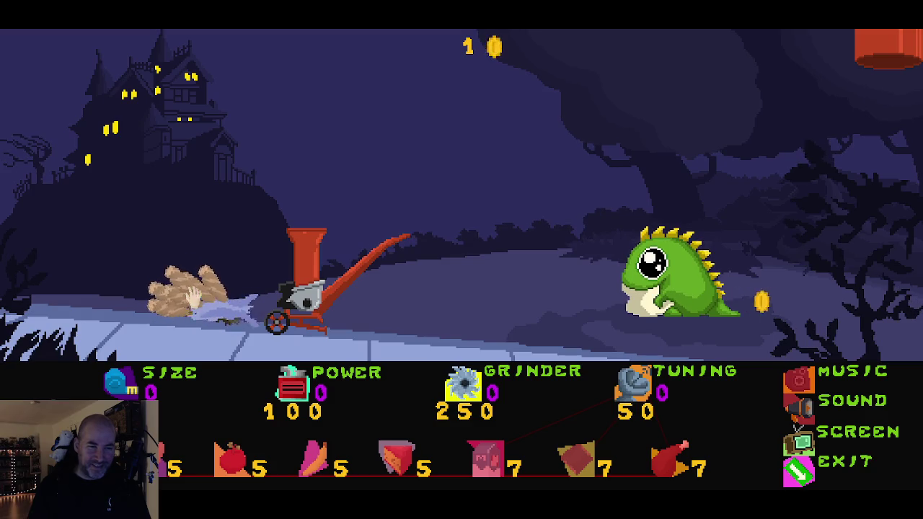
pyautogui.moveTo(220, 284)
pyautogui.mouseDown()
pyautogui.moveTo(274, 208)
pyautogui.moveTo(287, 216)
pyautogui.mouseUp()
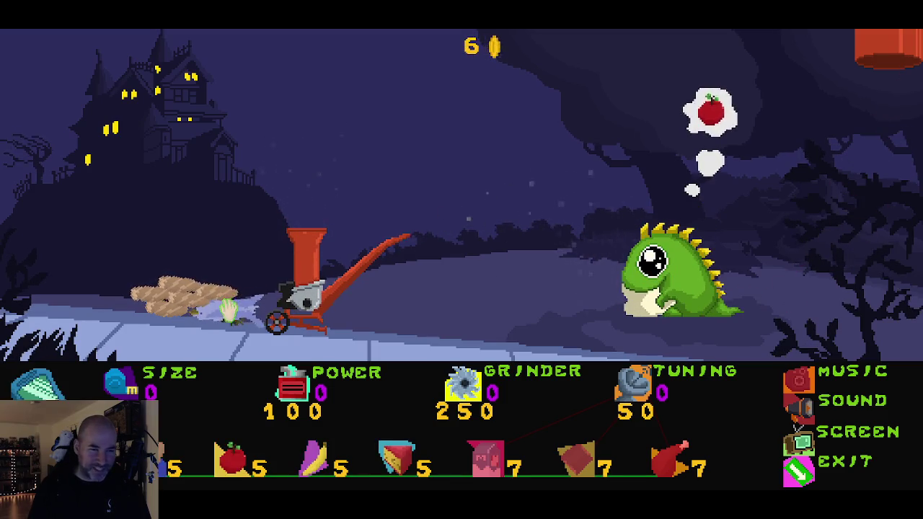
pyautogui.moveTo(226, 305)
pyautogui.mouseDown()
pyautogui.moveTo(277, 274)
pyautogui.moveTo(320, 155)
pyautogui.moveTo(324, 177)
pyautogui.mouseUp()
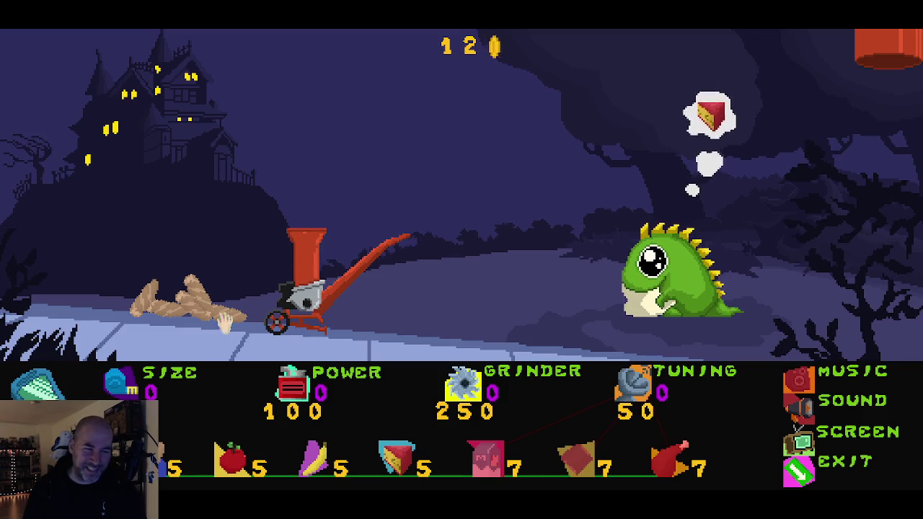
pyautogui.click(386, 476)
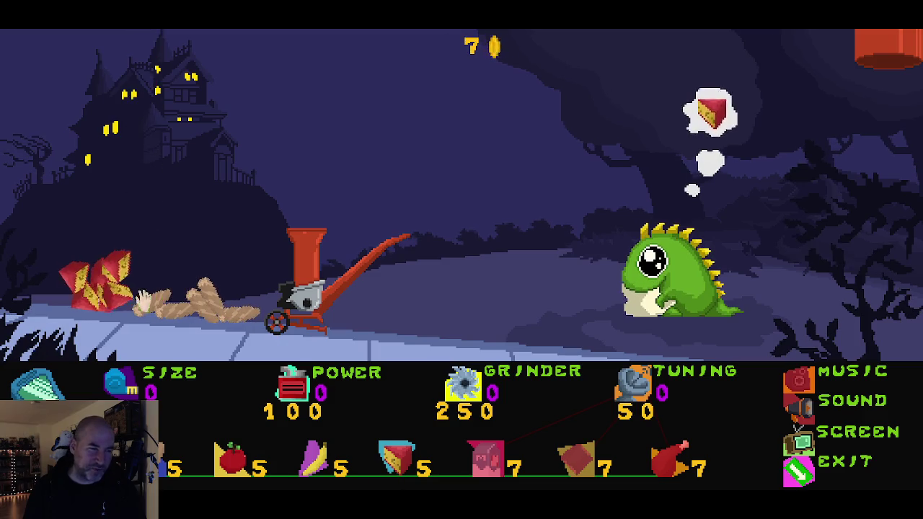
# Shred four cheese wedges for the monster, then buy several food boxes.
pyautogui.moveTo(134, 292); pyautogui.dragTo(298, 200)
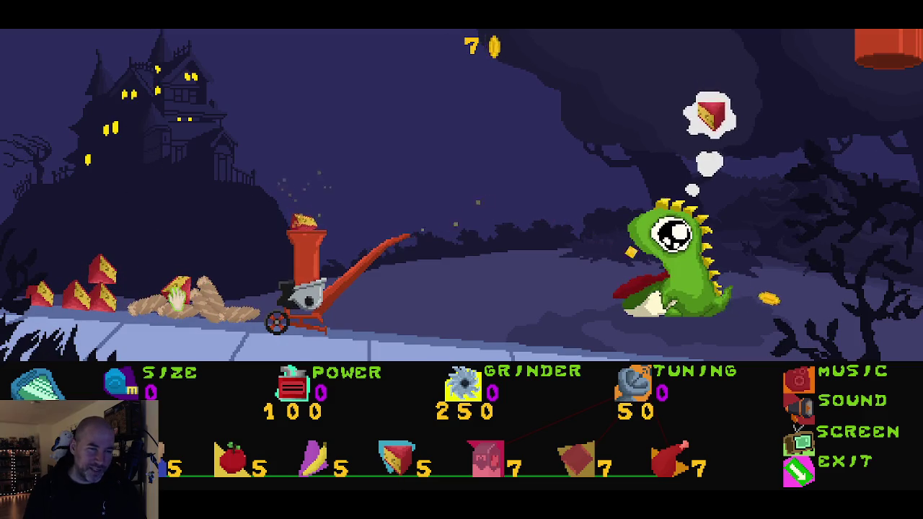
pyautogui.moveTo(176, 292)
pyautogui.mouseDown()
pyautogui.moveTo(281, 181)
pyautogui.moveTo(299, 206)
pyautogui.mouseUp()
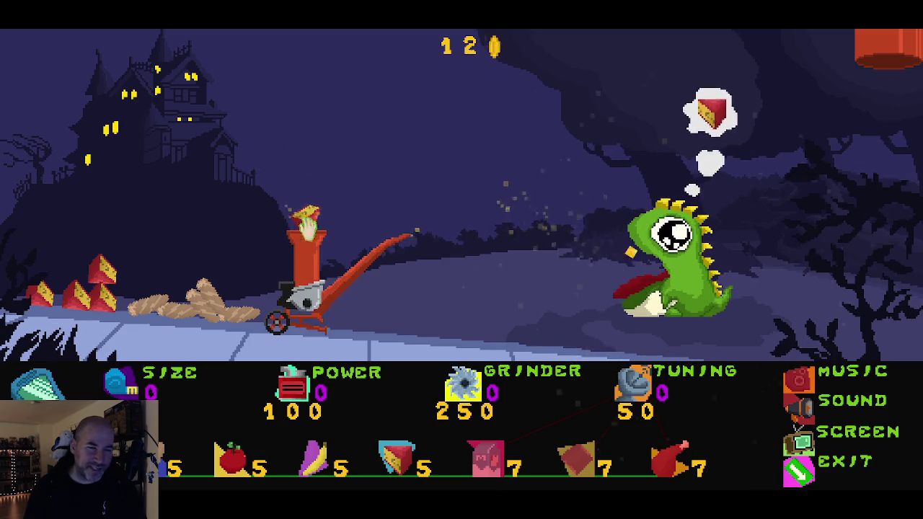
pyautogui.moveTo(100, 273)
pyautogui.mouseDown()
pyautogui.moveTo(267, 206)
pyautogui.moveTo(304, 177)
pyautogui.moveTo(304, 206)
pyautogui.mouseUp()
pyautogui.moveTo(104, 296)
pyautogui.mouseDown()
pyautogui.moveTo(264, 216)
pyautogui.moveTo(305, 169)
pyautogui.moveTo(299, 209)
pyautogui.mouseUp()
pyautogui.click(232, 460)
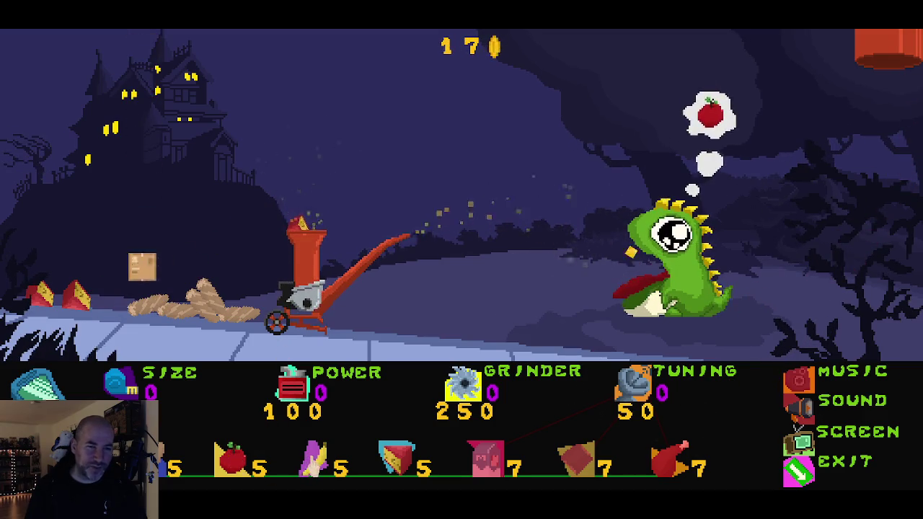
pyautogui.click(315, 460)
pyautogui.click(232, 460)
pyautogui.click(232, 460)
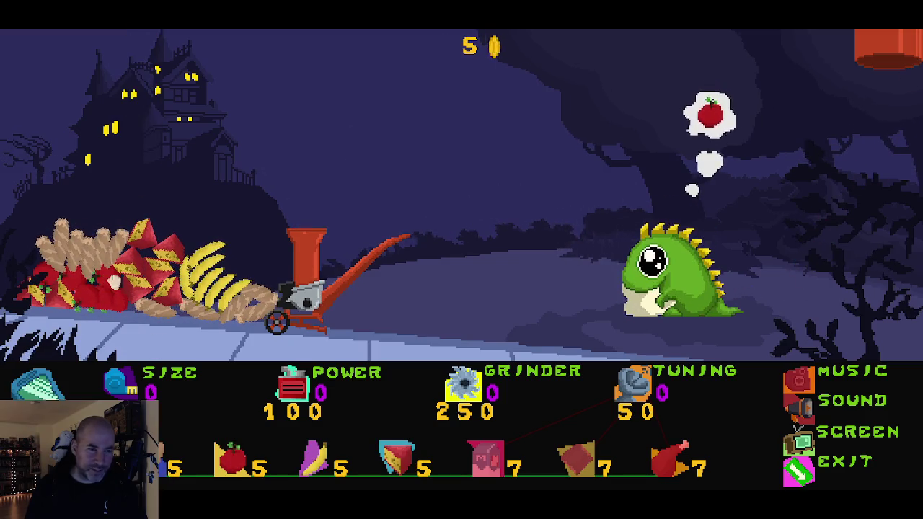
# Shred apples and cake slices, then exit and relaunch the game preview.
pyautogui.moveTo(108, 278)
pyautogui.mouseDown()
pyautogui.moveTo(277, 189)
pyautogui.moveTo(303, 198)
pyautogui.moveTo(133, 278)
pyautogui.moveTo(278, 209)
pyautogui.moveTo(311, 177)
pyautogui.moveTo(306, 213)
pyautogui.mouseUp()
pyautogui.moveTo(130, 278)
pyautogui.mouseDown()
pyautogui.moveTo(288, 202)
pyautogui.moveTo(313, 172)
pyautogui.moveTo(306, 213)
pyautogui.mouseUp()
pyautogui.moveTo(101, 284)
pyautogui.mouseDown()
pyautogui.moveTo(302, 209)
pyautogui.moveTo(311, 169)
pyautogui.moveTo(306, 213)
pyautogui.mouseUp()
pyautogui.moveTo(141, 249)
pyautogui.mouseDown()
pyautogui.moveTo(303, 217)
pyautogui.moveTo(306, 164)
pyautogui.moveTo(303, 209)
pyautogui.mouseUp()
pyautogui.moveTo(151, 255)
pyautogui.mouseDown()
pyautogui.moveTo(305, 212)
pyautogui.moveTo(315, 155)
pyautogui.moveTo(298, 216)
pyautogui.mouseUp()
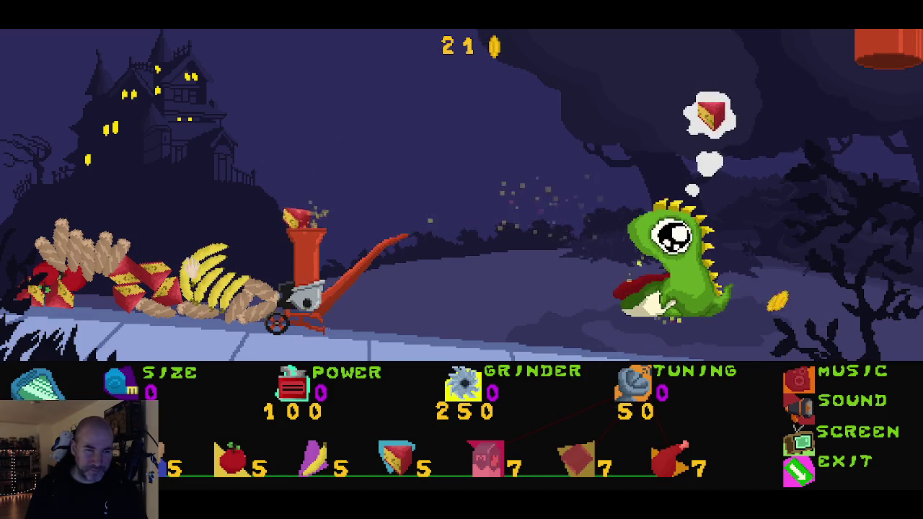
pyautogui.moveTo(155, 283)
pyautogui.mouseDown()
pyautogui.moveTo(288, 184)
pyautogui.moveTo(284, 211)
pyautogui.mouseUp()
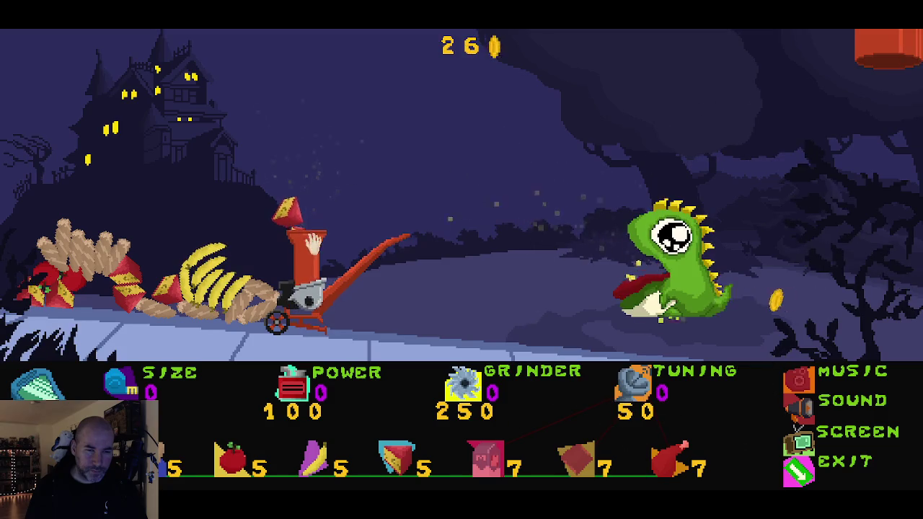
pyautogui.click(800, 469)
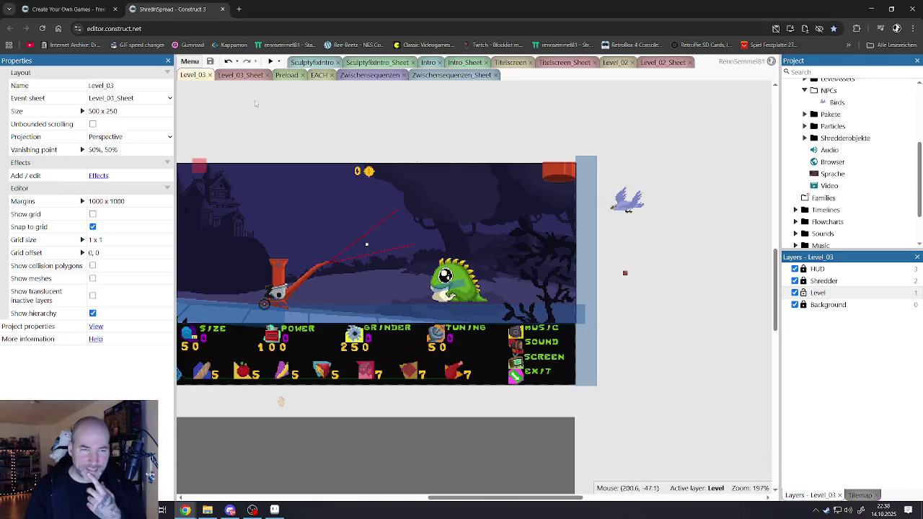
pyautogui.click(270, 62)
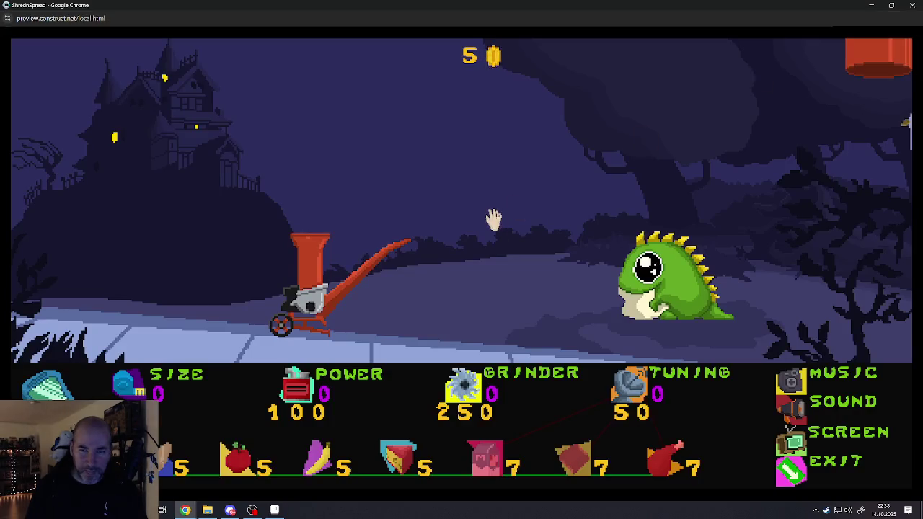
# Drag the flying bird left in a fullscreen preview, then close it and select the bird sprite.
pyautogui.click(493, 218)
pyautogui.moveTo(677, 119)
pyautogui.mouseDown()
pyautogui.moveTo(310, 141)
pyautogui.moveTo(303, 144)
pyautogui.moveTo(322, 189)
pyautogui.moveTo(311, 241)
pyautogui.moveTo(317, 216)
pyautogui.mouseUp()
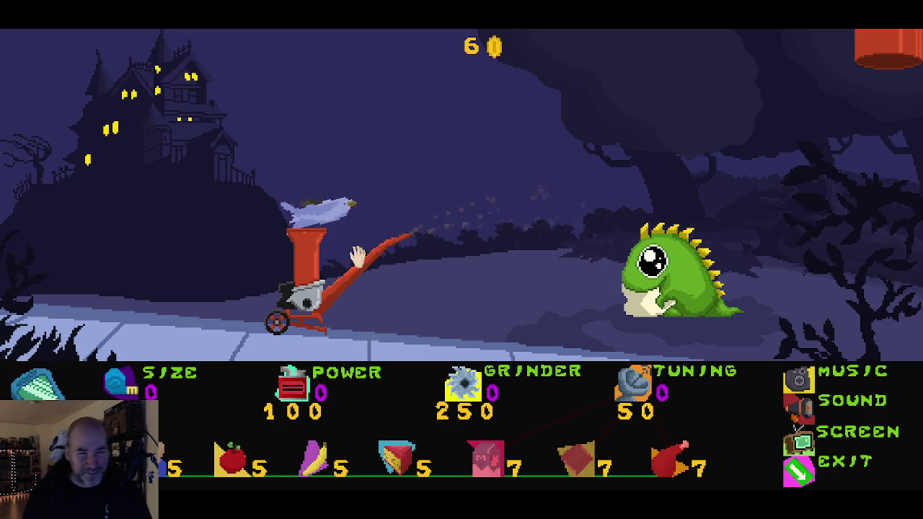
pyautogui.click(793, 478)
pyautogui.click(627, 208)
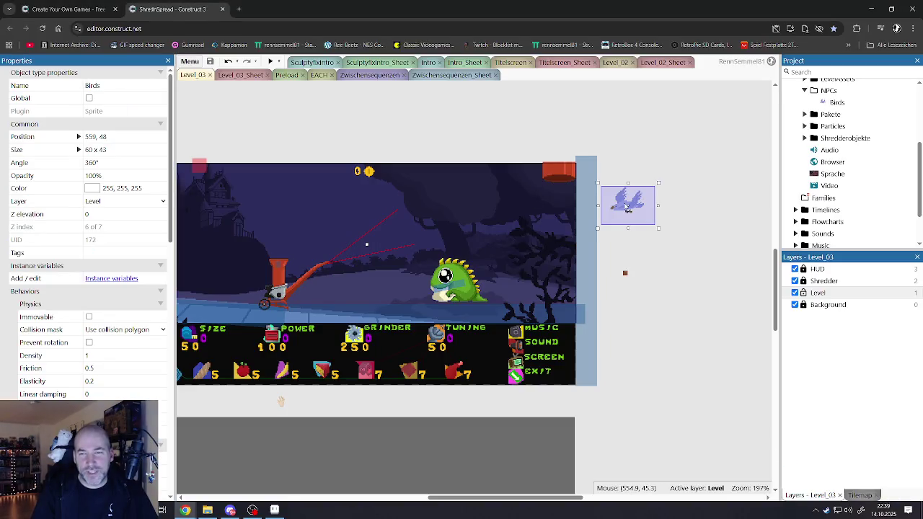
# Compare the collision polygons of the two Bird_01_Grab frames, then close the animations editor.
pyautogui.doubleClick(642, 213)
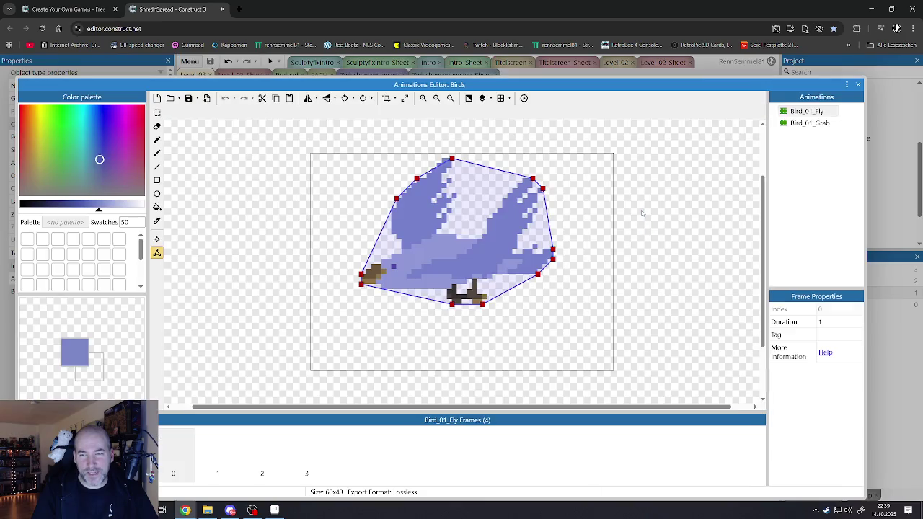
pyautogui.click(796, 126)
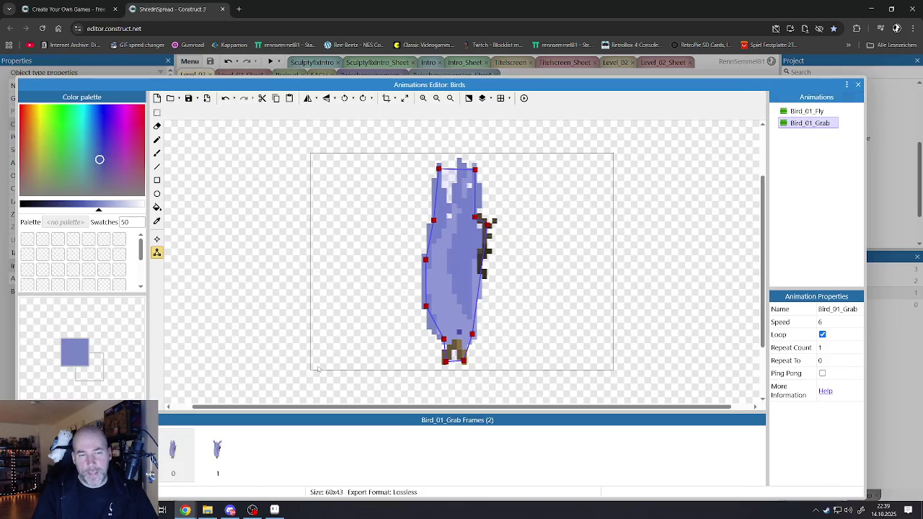
pyautogui.click(227, 448)
pyautogui.click(175, 451)
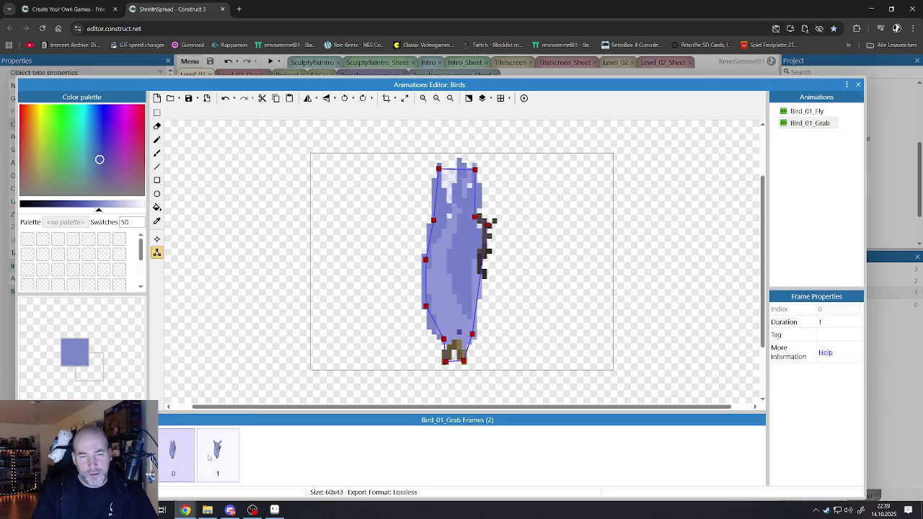
pyautogui.click(210, 456)
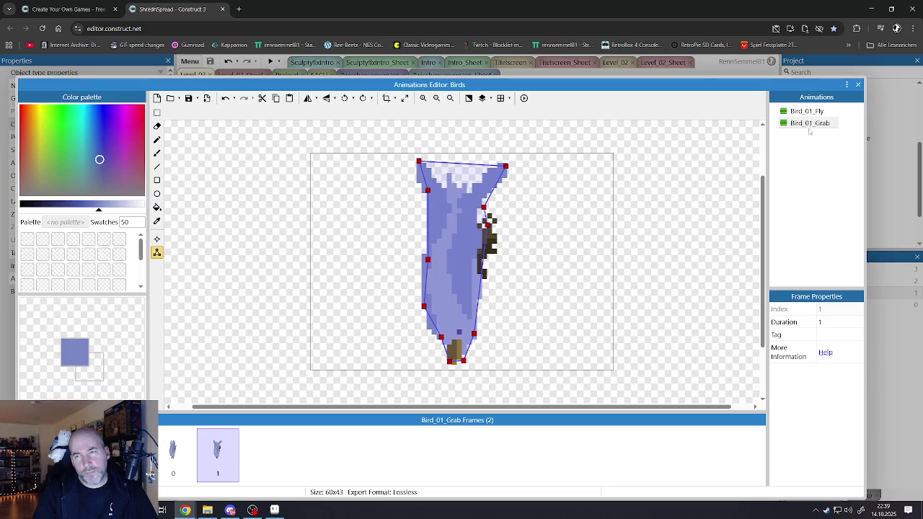
pyautogui.click(857, 86)
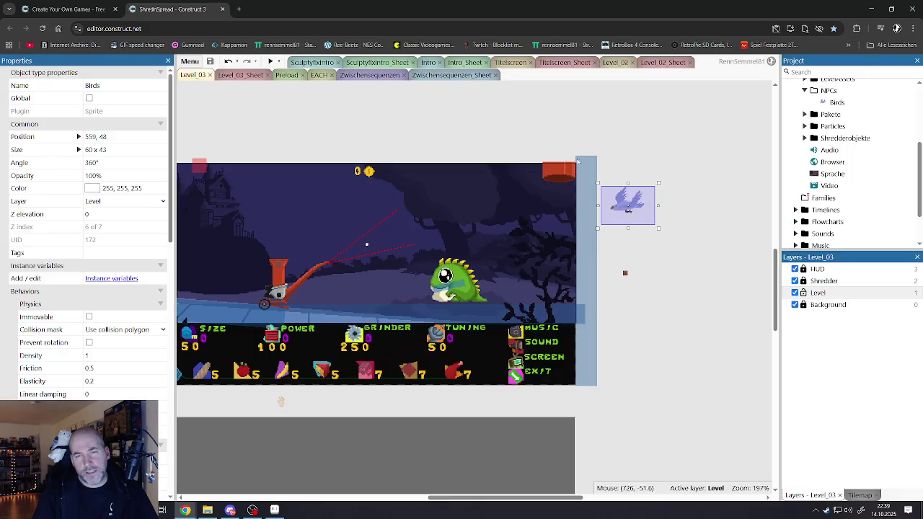
pyautogui.click(496, 145)
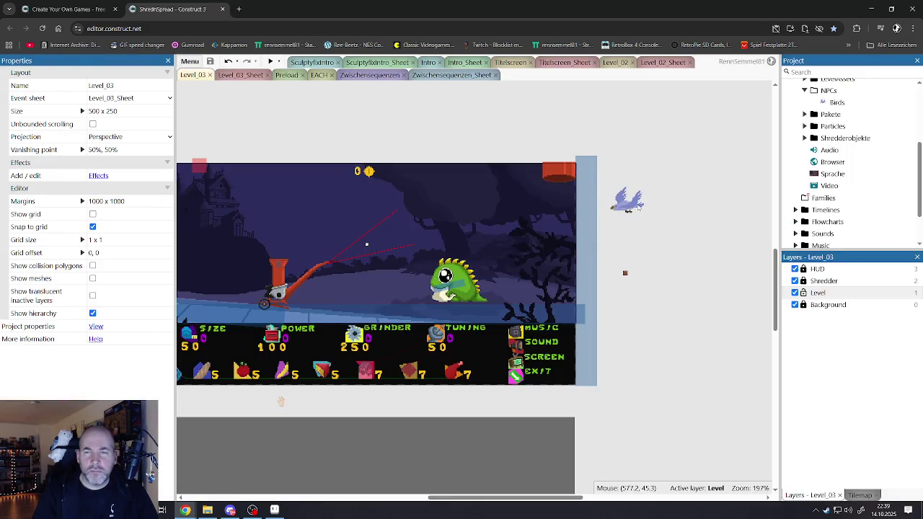
pyautogui.click(638, 205)
# Rotate Bird_01_Grab frames 0 and 1 a quarter turn so the bird lies flat.
pyautogui.doubleClick(635, 206)
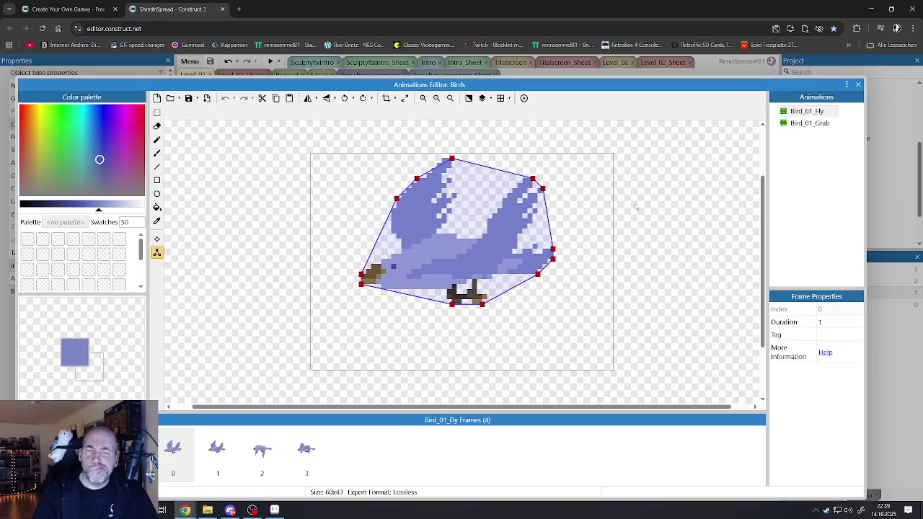
pyautogui.click(807, 123)
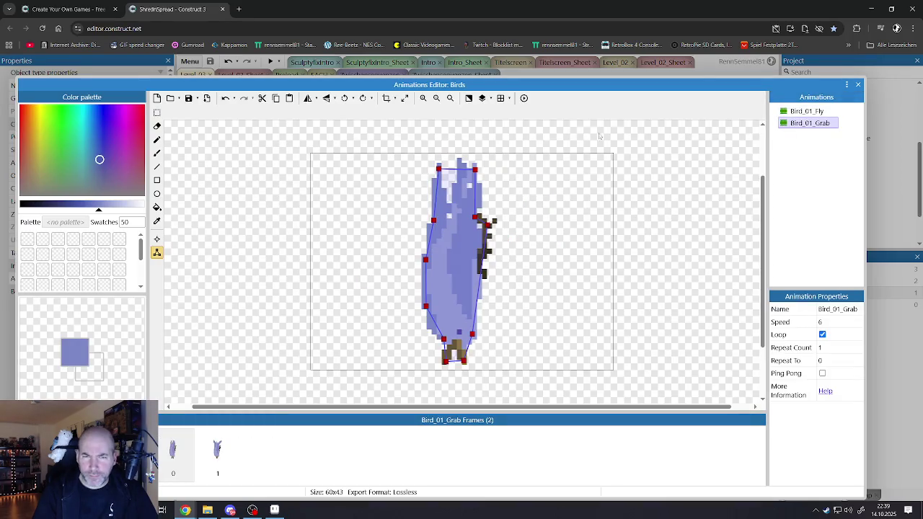
pyautogui.click(344, 99)
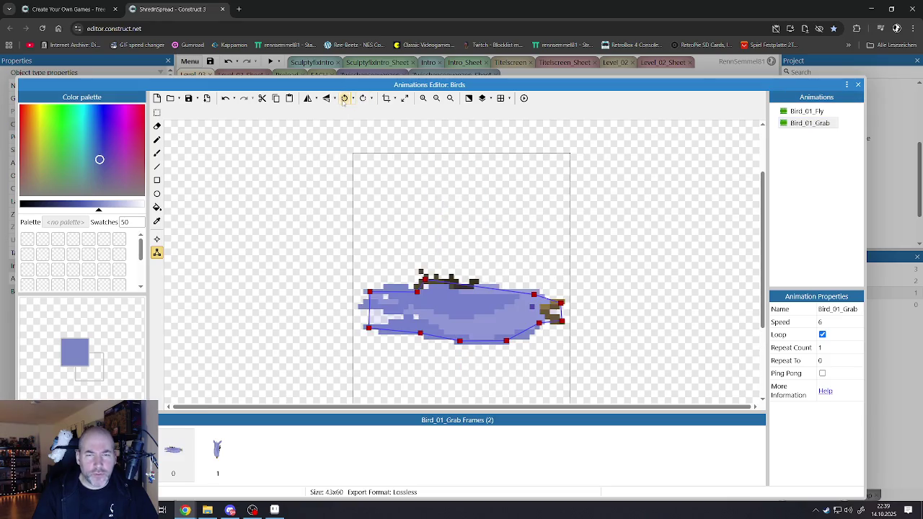
pyautogui.click(230, 445)
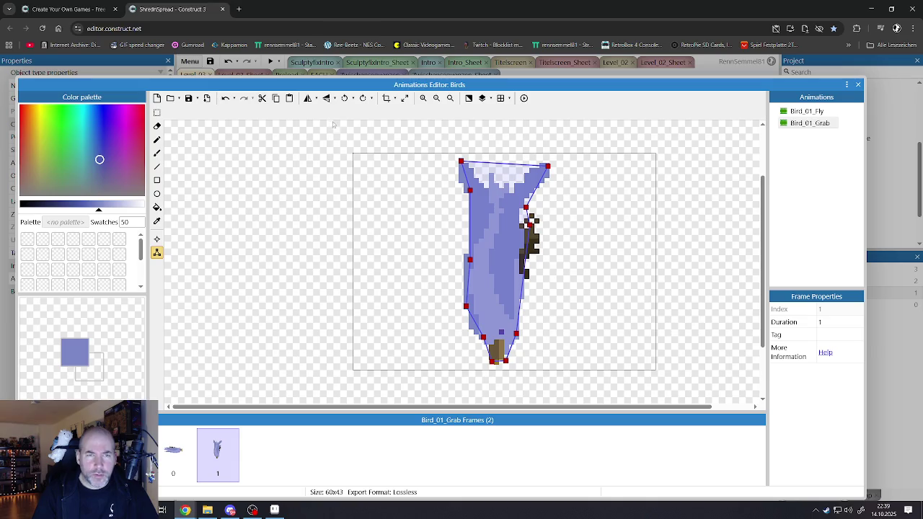
pyautogui.click(344, 98)
pyautogui.click(797, 113)
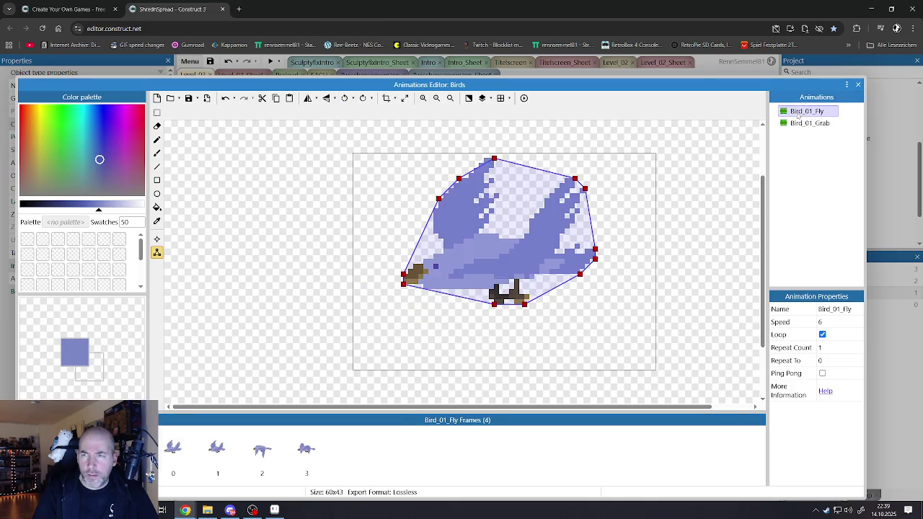
pyautogui.click(801, 123)
pyautogui.click(857, 85)
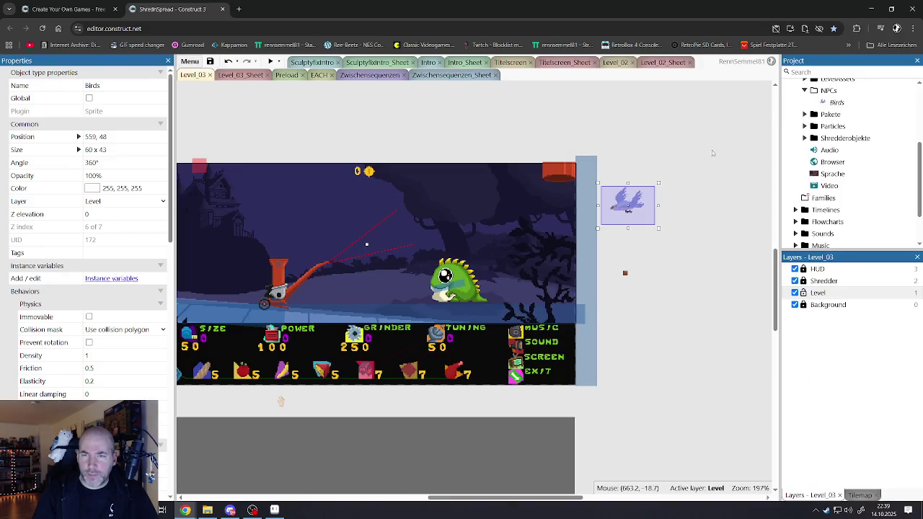
# Launch the game preview fullscreen, close it with Ctrl+W, and relaunch it fullscreen with F5 and F11.
pyautogui.click(270, 61)
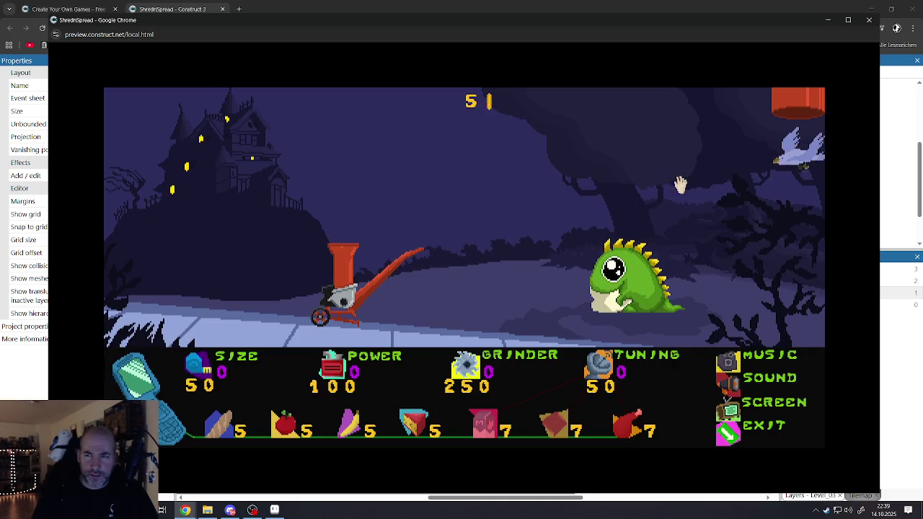
pyautogui.click(680, 184)
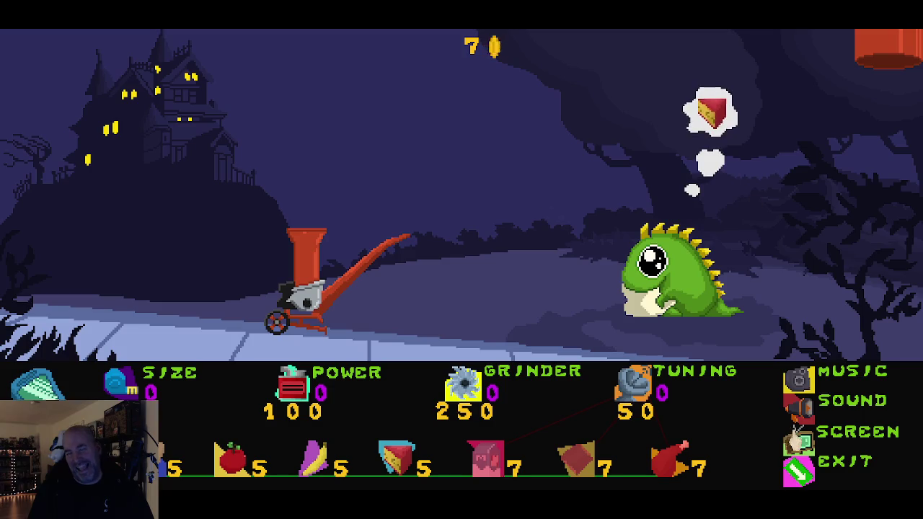
pyautogui.hotkey('ctrl', 'w')
pyautogui.press('F5')
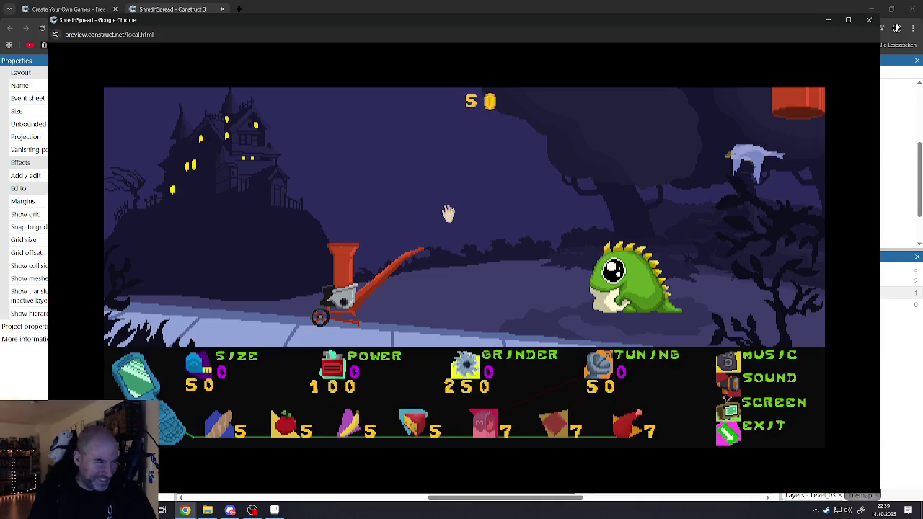
pyautogui.press('F11')
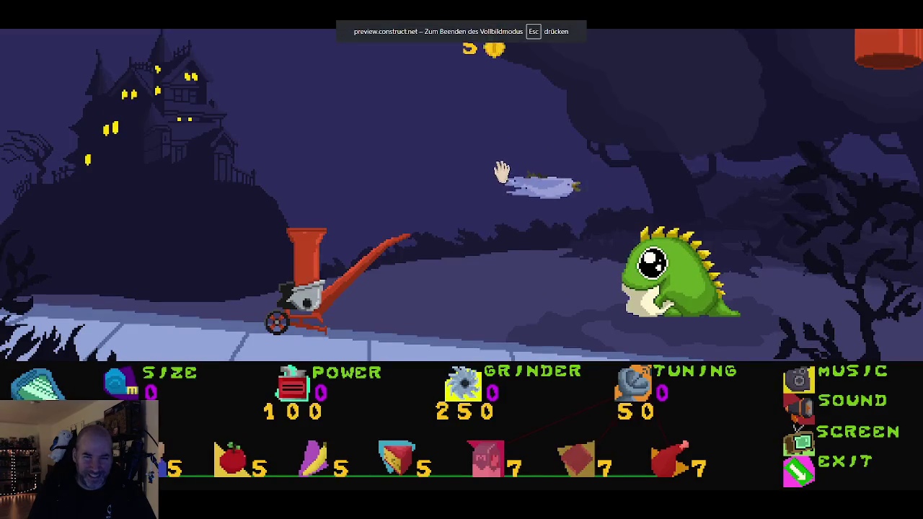
# Drag the flying bird down and onto the shredder's chute, then close the preview.
pyautogui.moveTo(330, 111)
pyautogui.mouseDown()
pyautogui.moveTo(261, 151)
pyautogui.moveTo(281, 182)
pyautogui.moveTo(281, 222)
pyautogui.moveTo(236, 337)
pyautogui.mouseUp()
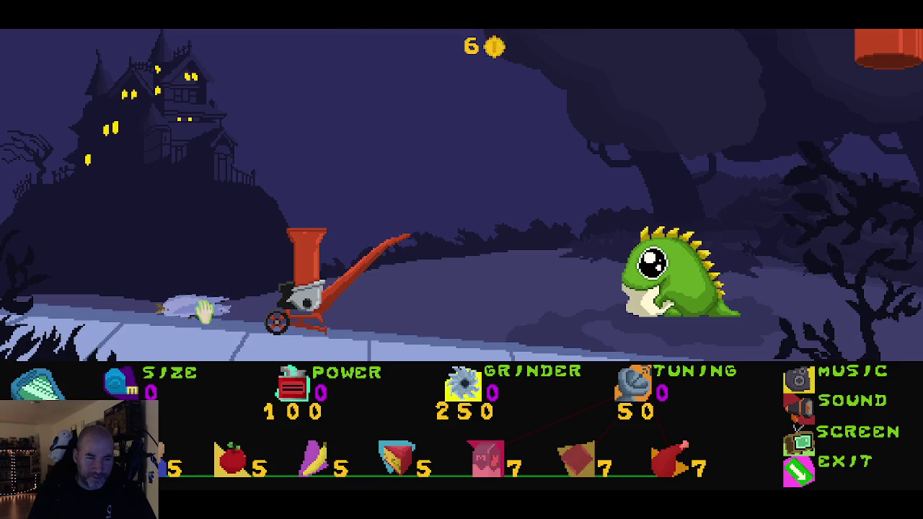
pyautogui.moveTo(202, 310)
pyautogui.mouseDown()
pyautogui.moveTo(399, 201)
pyautogui.moveTo(397, 181)
pyautogui.moveTo(389, 242)
pyautogui.moveTo(340, 247)
pyautogui.moveTo(381, 238)
pyautogui.moveTo(346, 175)
pyautogui.moveTo(312, 207)
pyautogui.moveTo(317, 220)
pyautogui.mouseUp()
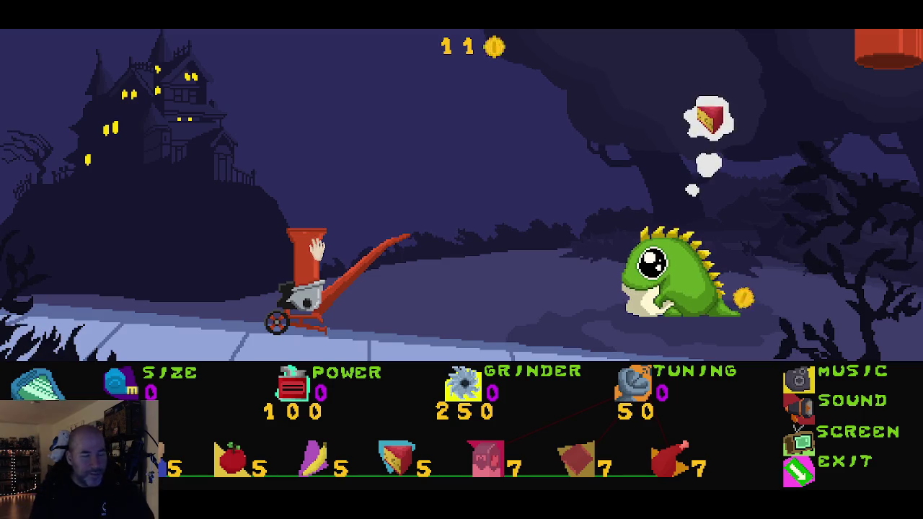
pyautogui.click(796, 470)
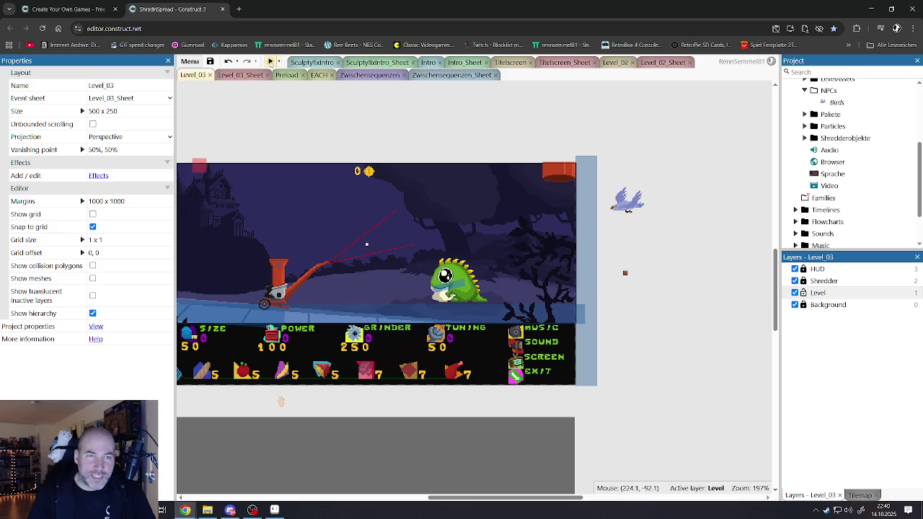
pyautogui.click(271, 63)
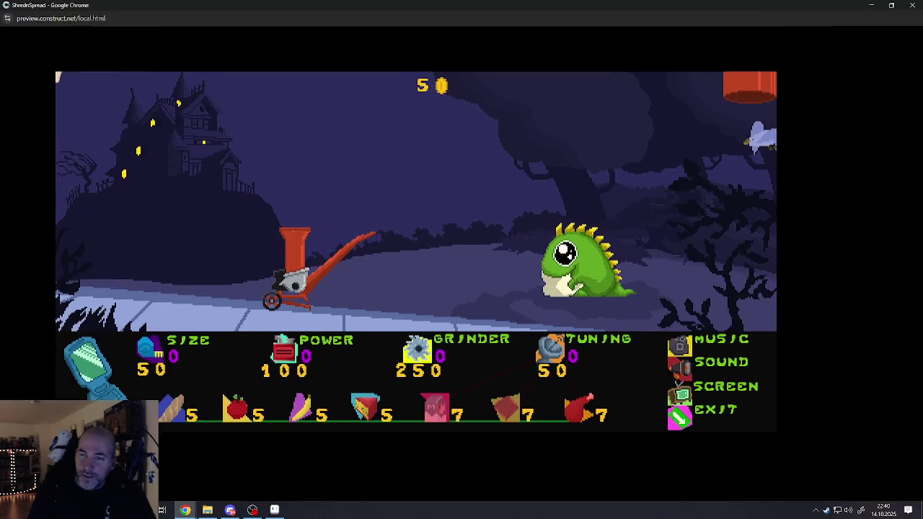
pyautogui.click(509, 169)
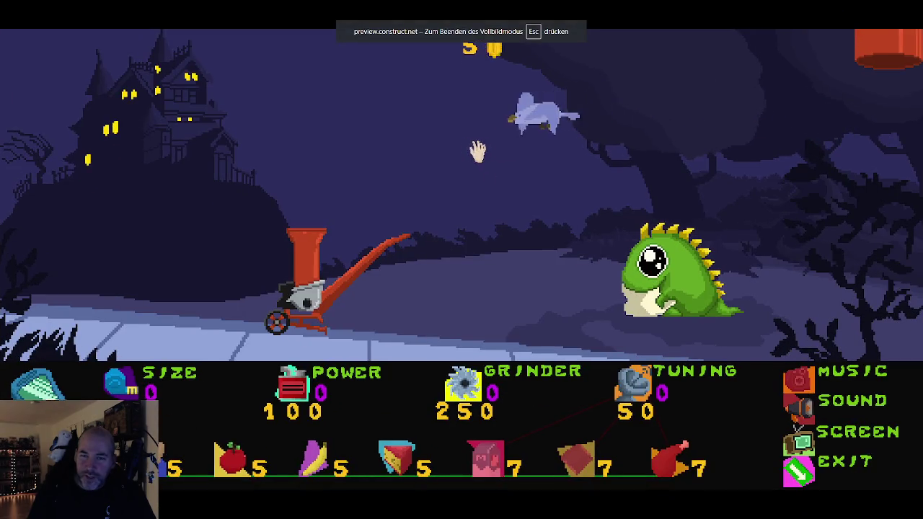
pyautogui.moveTo(420, 145)
pyautogui.mouseDown()
pyautogui.moveTo(391, 118)
pyautogui.moveTo(311, 117)
pyautogui.moveTo(279, 214)
pyautogui.moveTo(250, 258)
pyautogui.moveTo(296, 164)
pyautogui.moveTo(310, 242)
pyautogui.mouseUp()
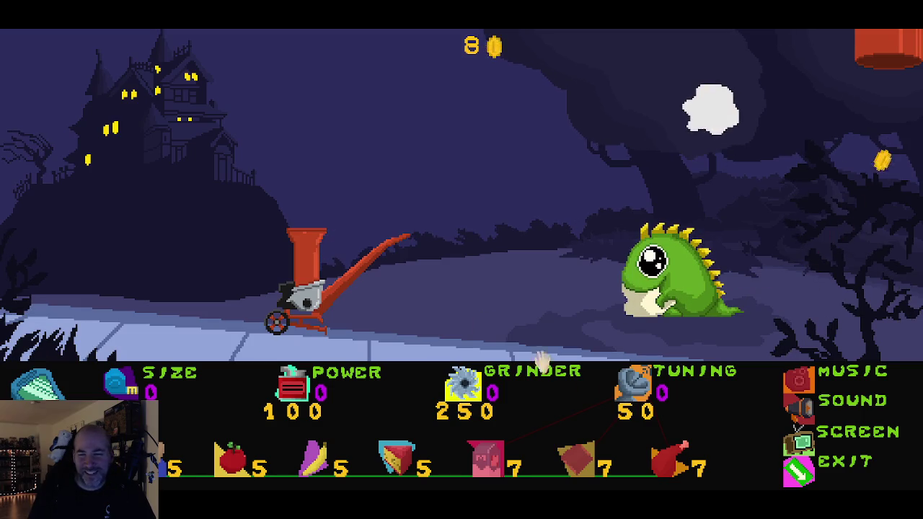
pyautogui.click(796, 465)
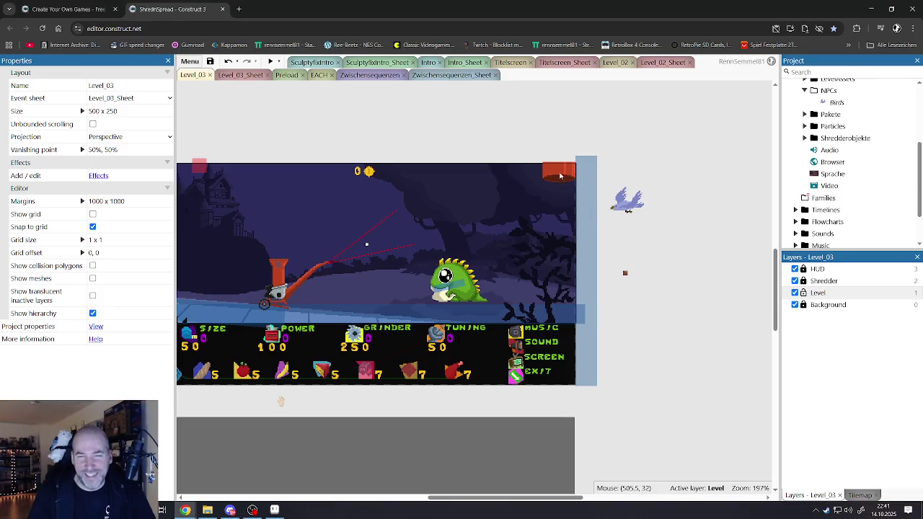
pyautogui.click(269, 62)
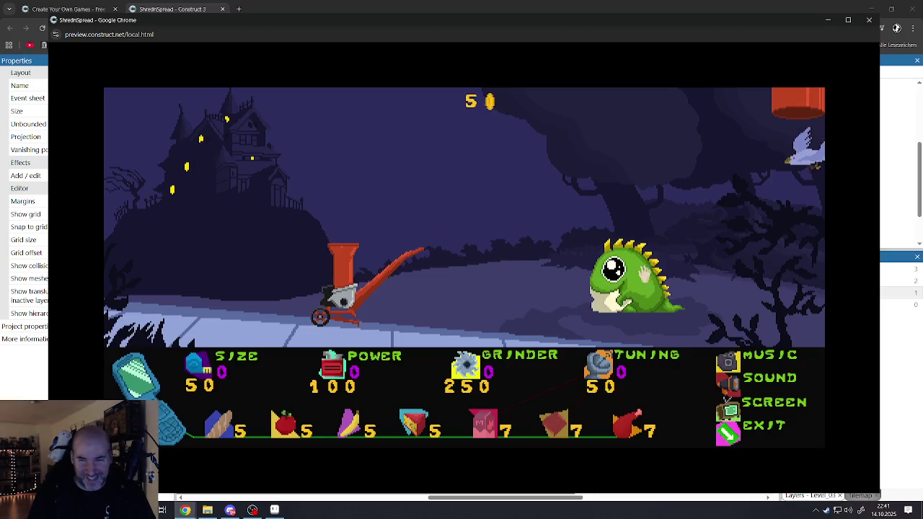
pyautogui.click(644, 274)
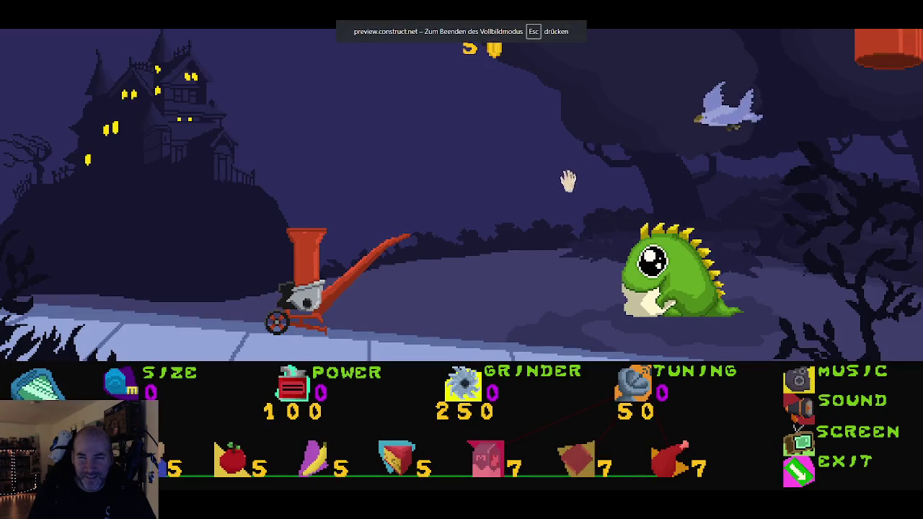
pyautogui.moveTo(573, 118)
pyautogui.mouseDown()
pyautogui.moveTo(612, 160)
pyautogui.moveTo(607, 212)
pyautogui.moveTo(560, 309)
pyautogui.moveTo(521, 317)
pyautogui.moveTo(380, 140)
pyautogui.moveTo(380, 202)
pyautogui.moveTo(335, 216)
pyautogui.mouseUp()
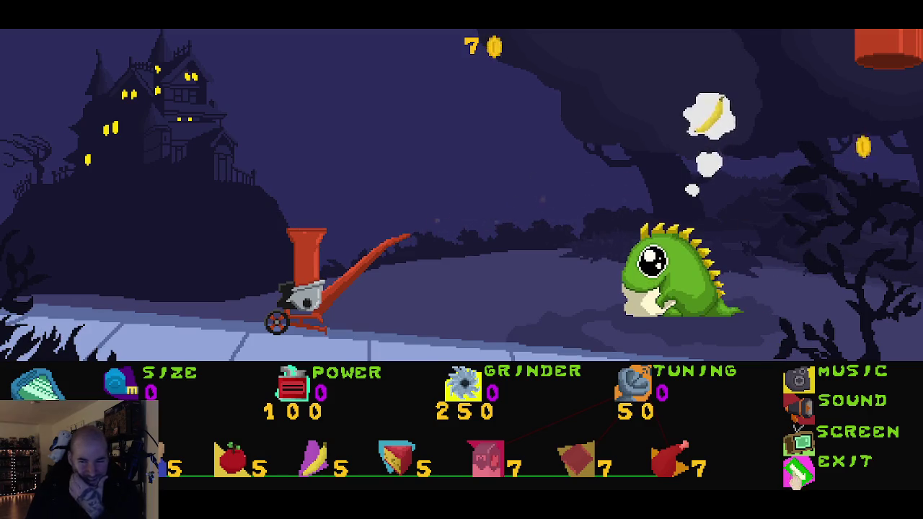
pyautogui.hotkey('alt', 'F4')
pyautogui.click(627, 208)
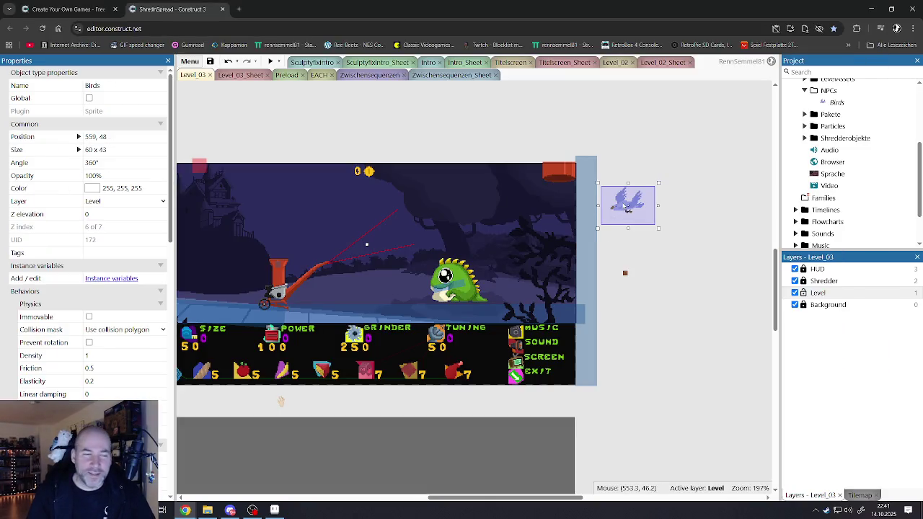
# Open the Birds sprite's animations and show the Bird_01_Grab animation.
pyautogui.scroll(-5, 117, 351)
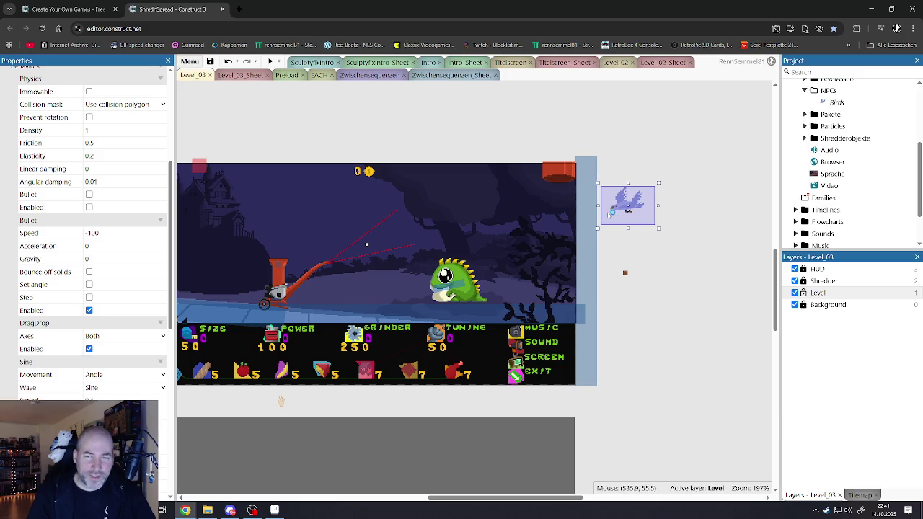
pyautogui.doubleClick(609, 214)
pyautogui.click(156, 239)
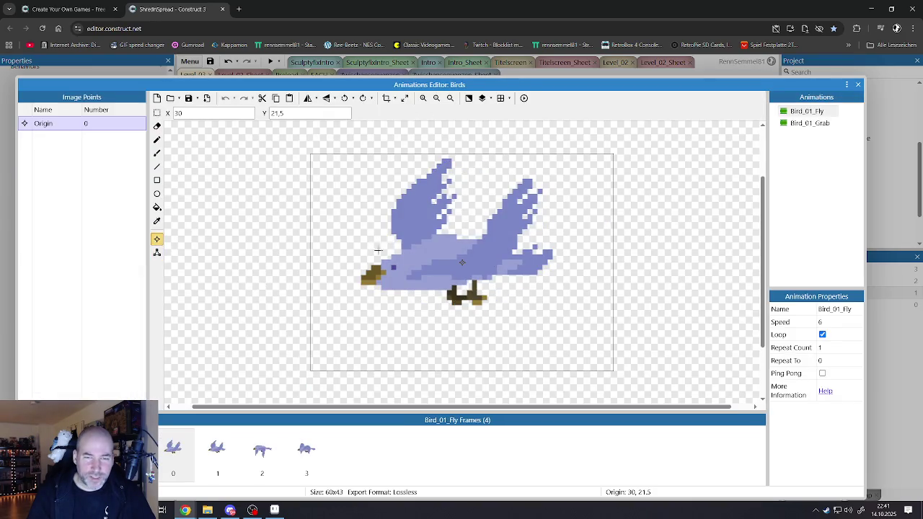
pyautogui.click(800, 124)
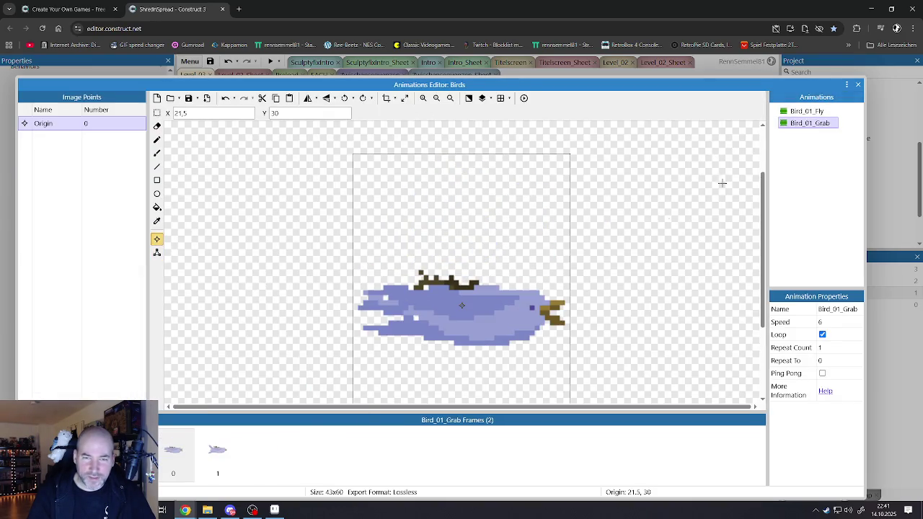
pyautogui.scroll(-2, 474, 290)
pyautogui.scroll(2, 473, 289)
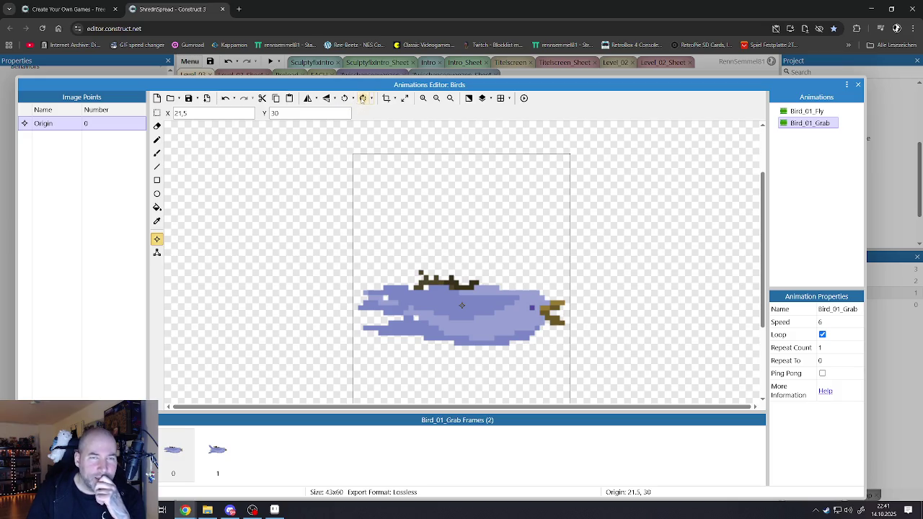
# Rotate both Bird_01_Grab frames 90° clockwise and compare them against Bird_01_Fly.
pyautogui.click(362, 98)
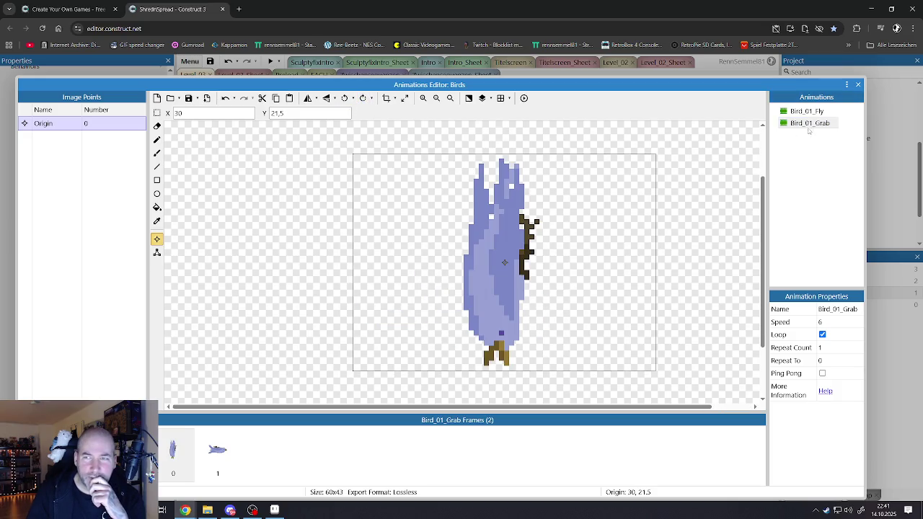
pyautogui.click(218, 453)
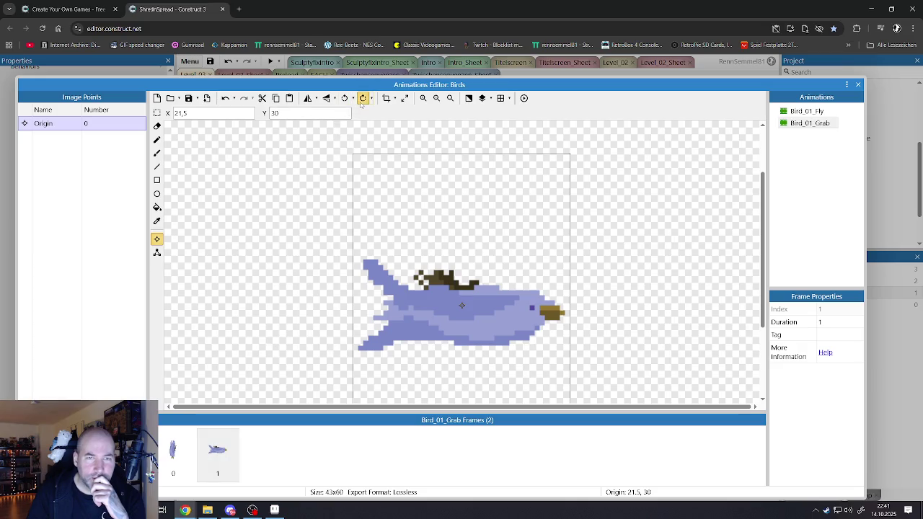
pyautogui.click(362, 98)
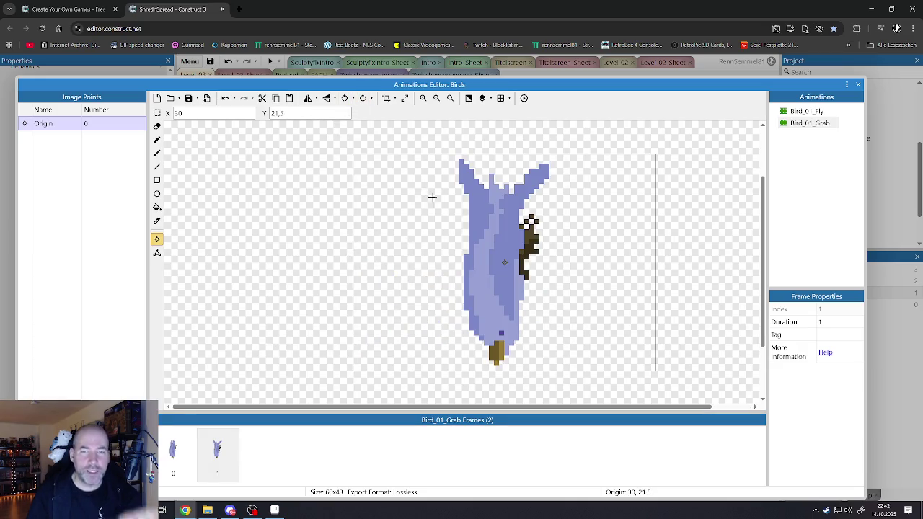
pyautogui.click(803, 113)
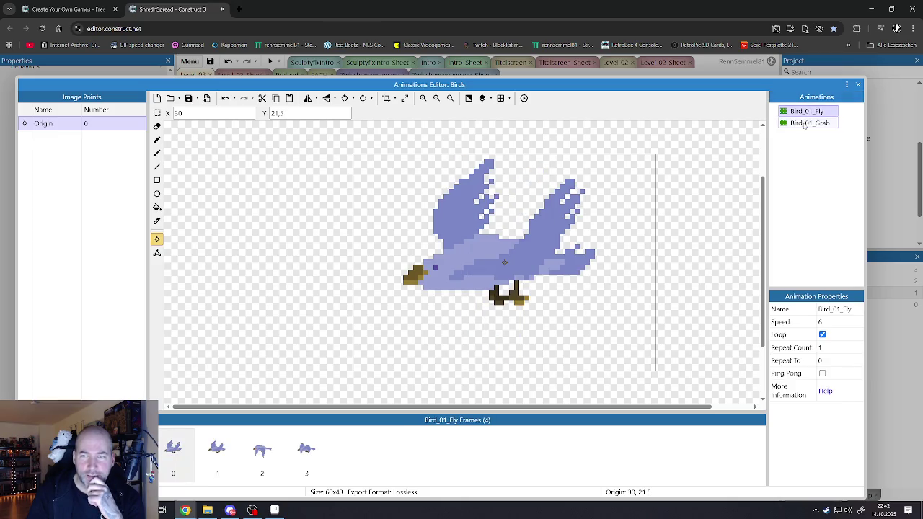
pyautogui.click(803, 123)
pyautogui.click(801, 113)
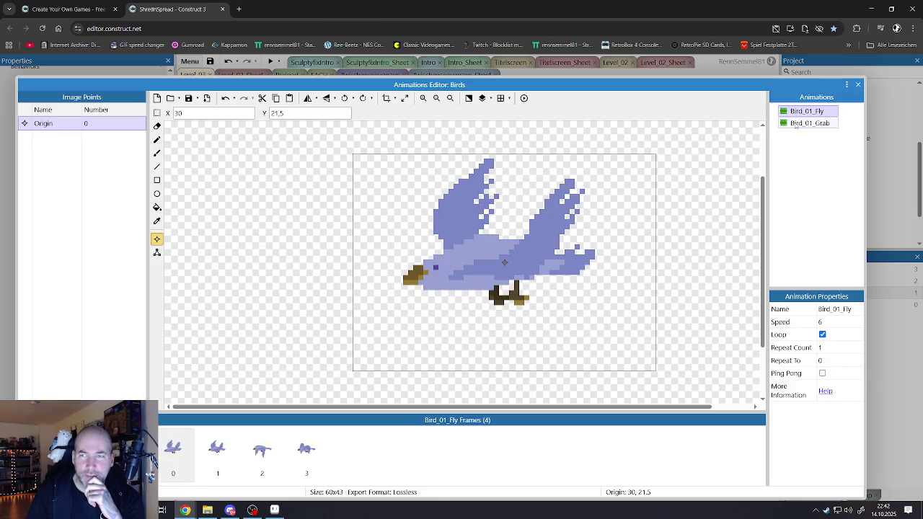
pyautogui.click(796, 124)
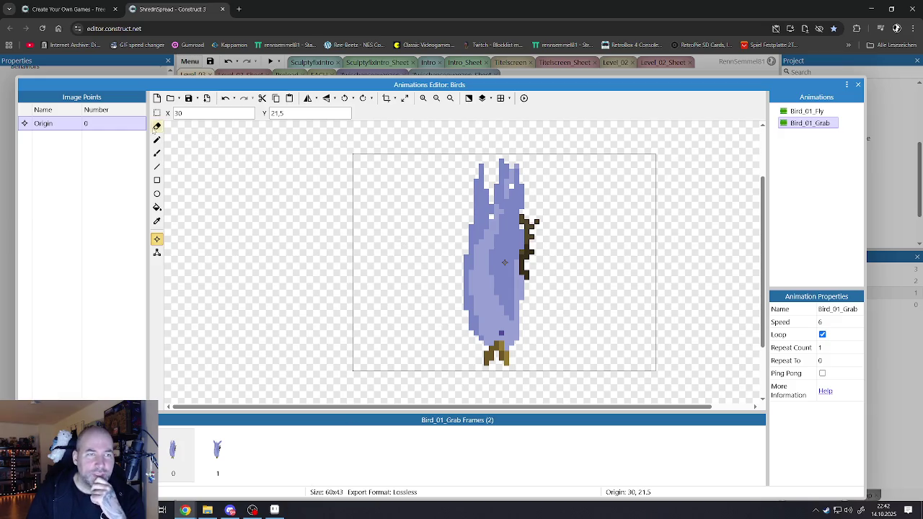
pyautogui.press('s')
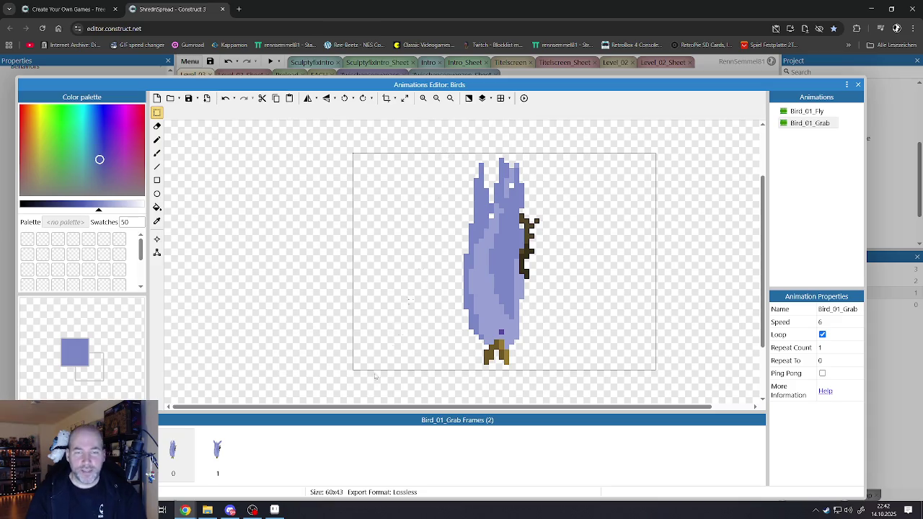
pyautogui.click(856, 86)
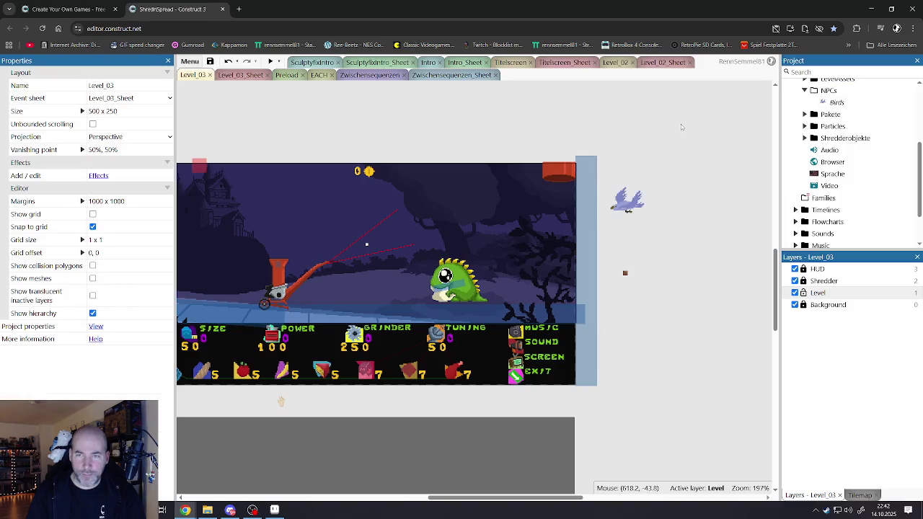
# In Aseprite, try rotating the sprite and the canvas 90° CCW, undoing both attempts.
pyautogui.click(274, 510)
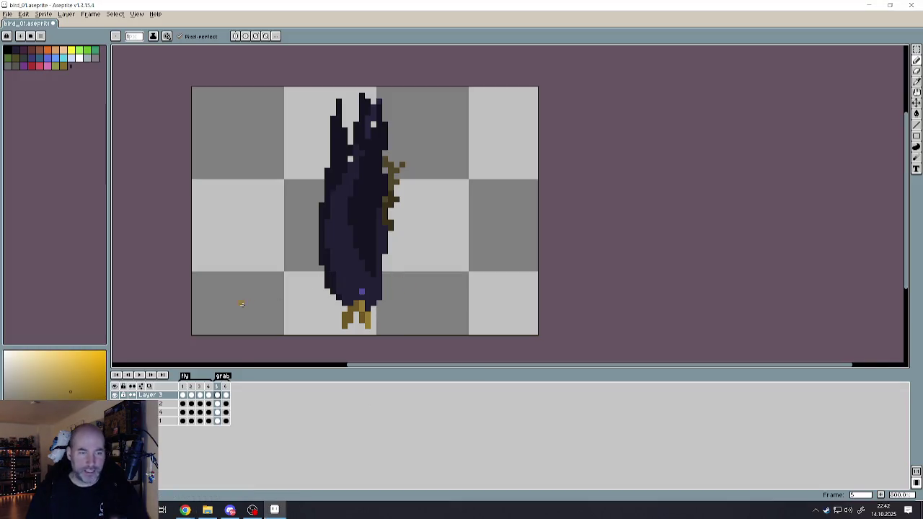
pyautogui.click(26, 14)
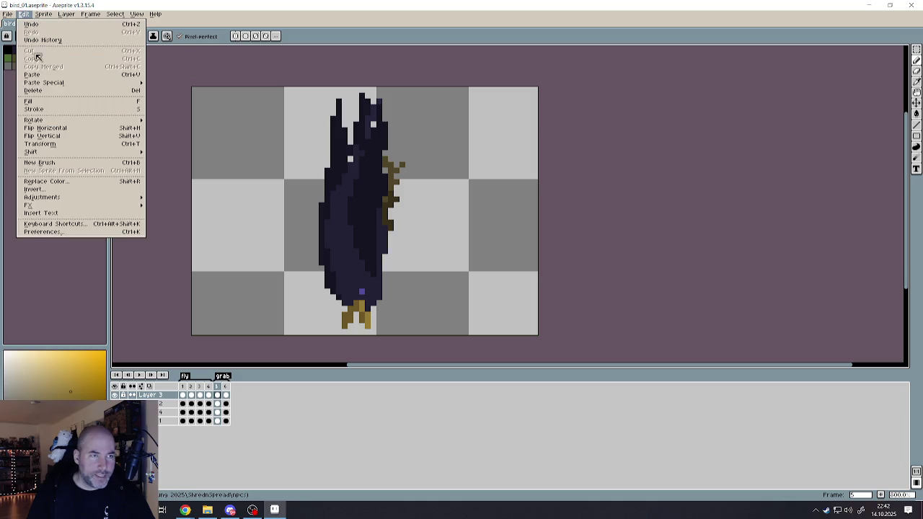
pyautogui.moveTo(54, 122)
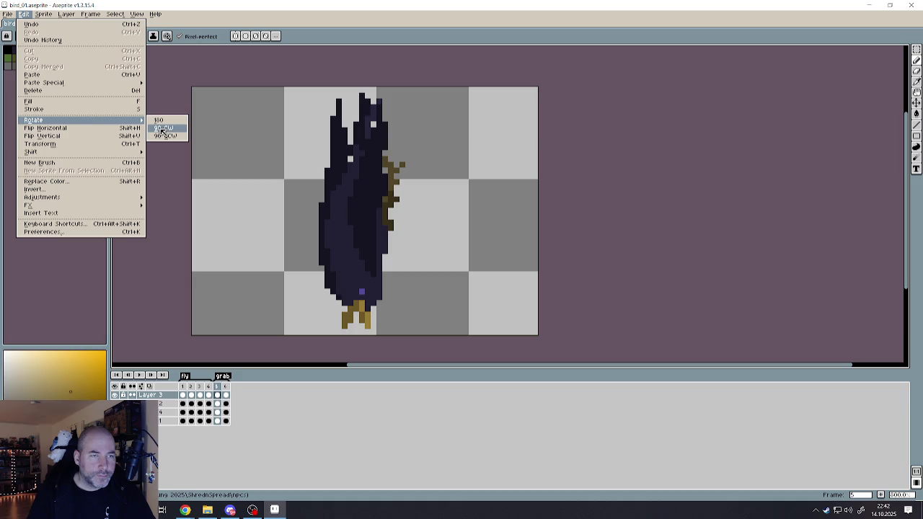
pyautogui.click(165, 136)
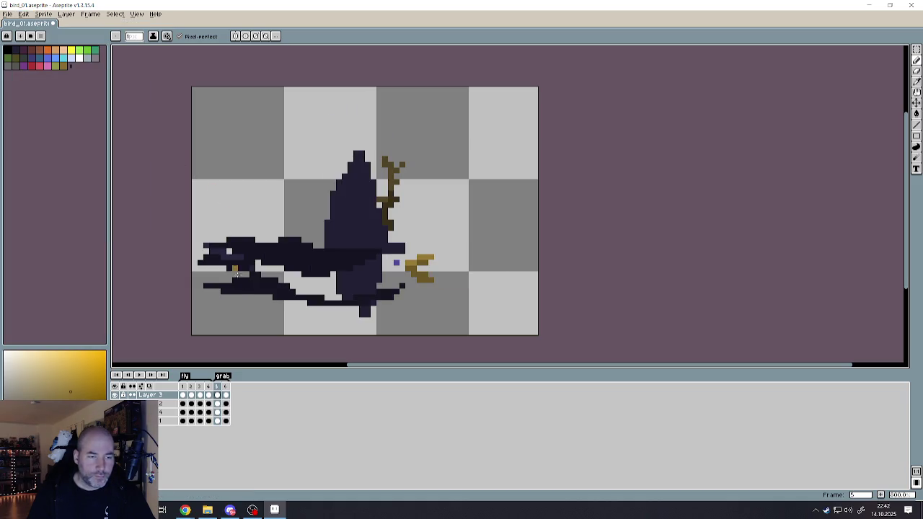
pyautogui.hotkey('ctrl', 'z')
pyautogui.hotkey('ctrl', 'z')
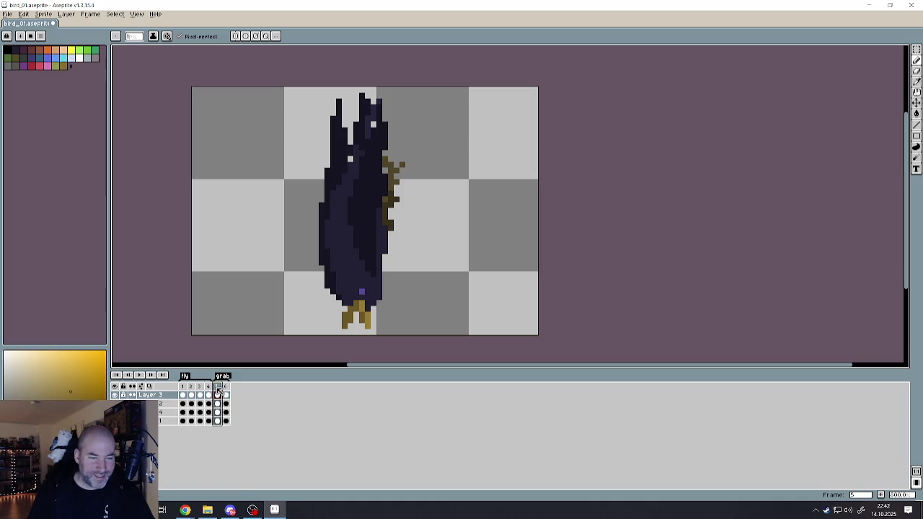
pyautogui.click(23, 14)
pyautogui.moveTo(56, 153)
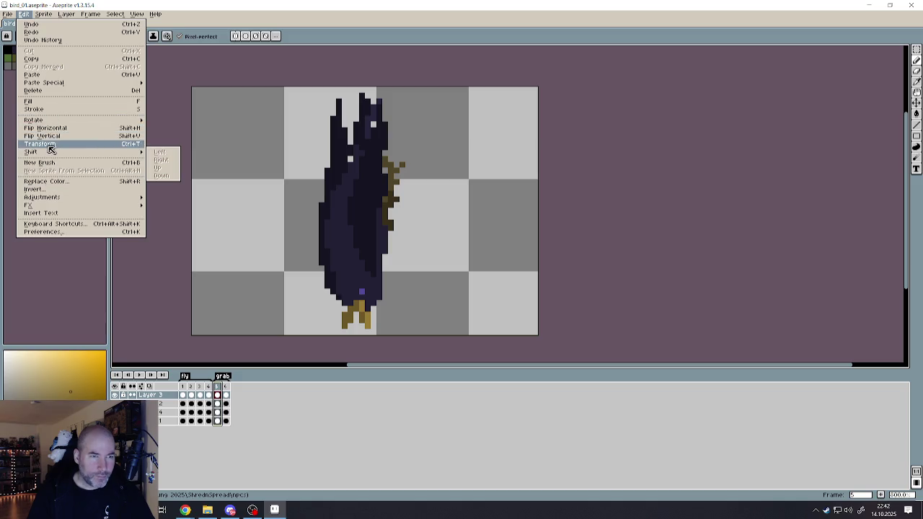
pyautogui.moveTo(45, 21)
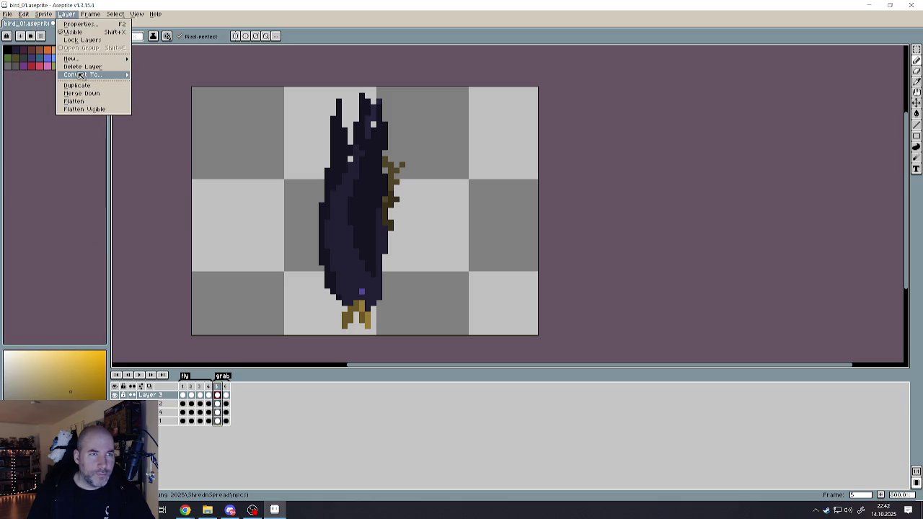
pyautogui.moveTo(80, 76)
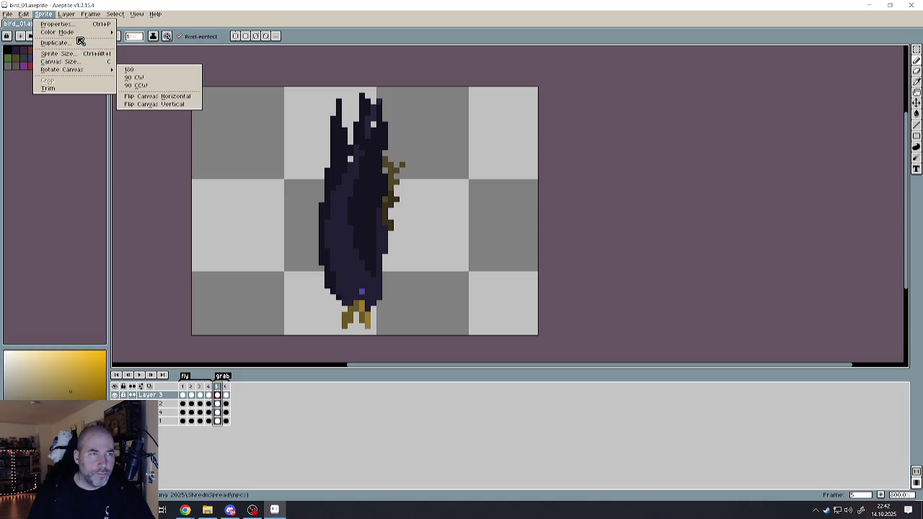
pyautogui.click(137, 87)
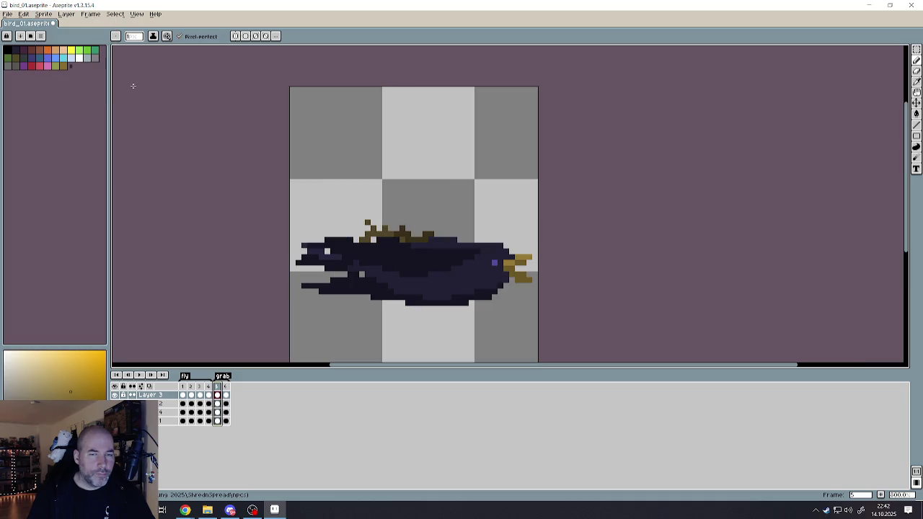
pyautogui.hotkey('ctrl', 'z')
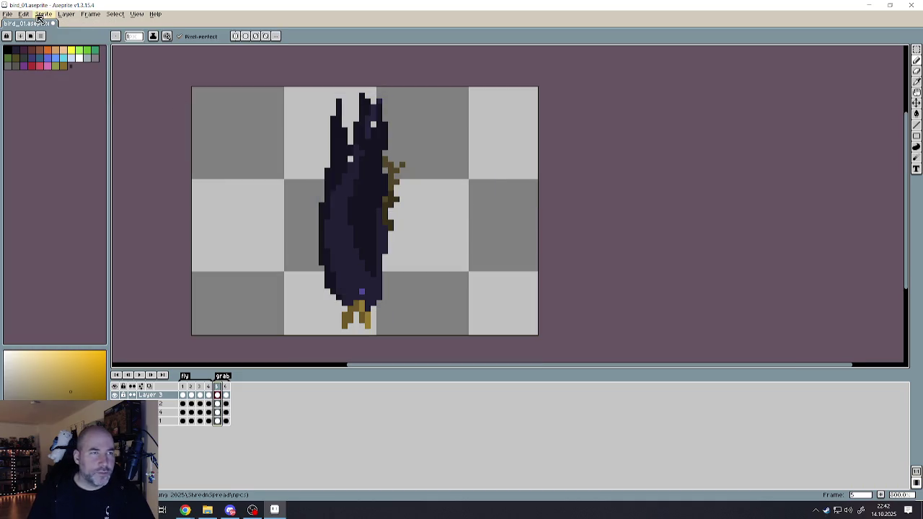
# Rotate the bird in both grab frames, including frame 6, 90° counter-clockwise.
pyautogui.click(30, 15)
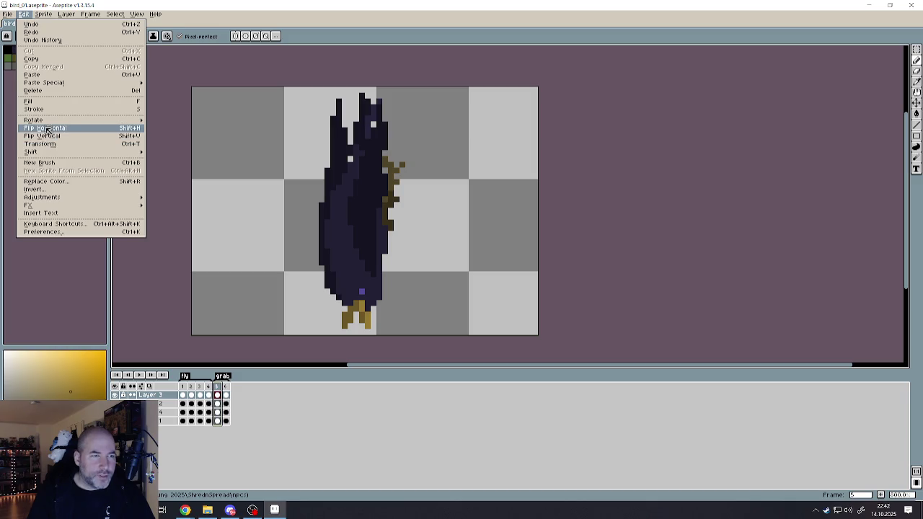
pyautogui.click(165, 137)
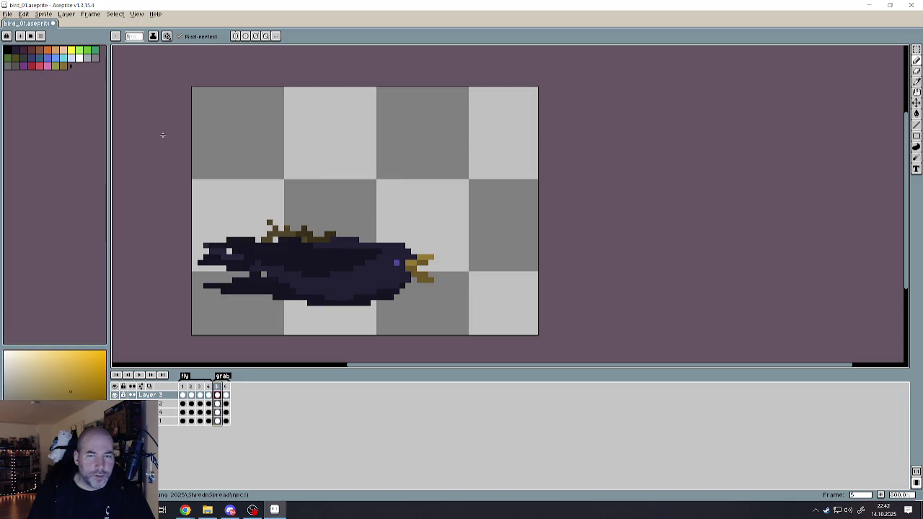
pyautogui.click(916, 49)
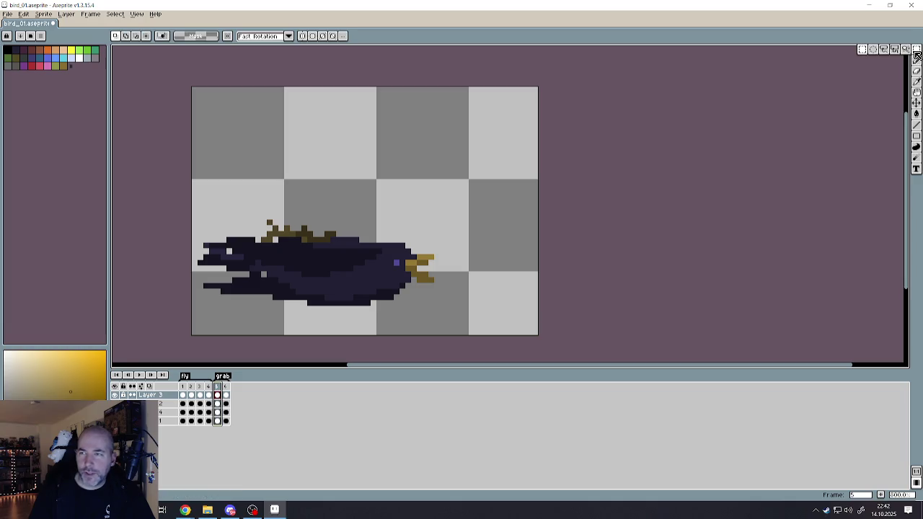
pyautogui.click(227, 390)
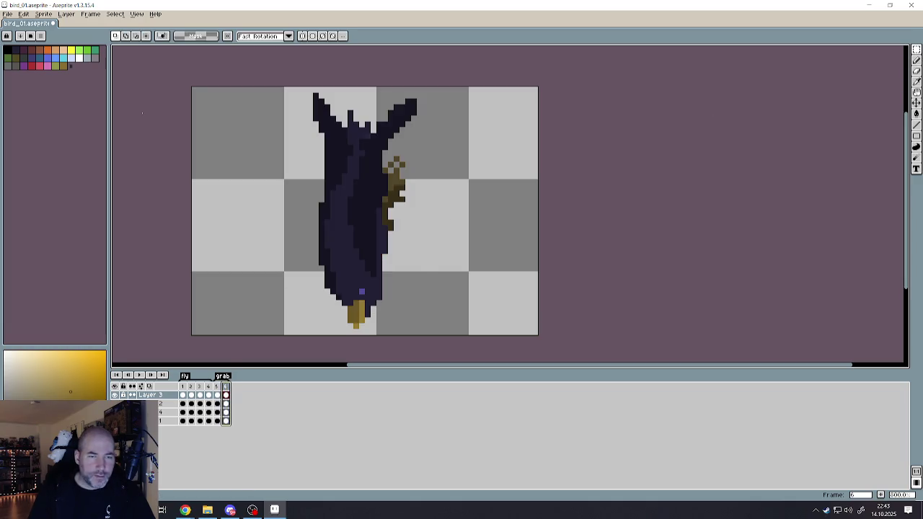
pyautogui.click(30, 15)
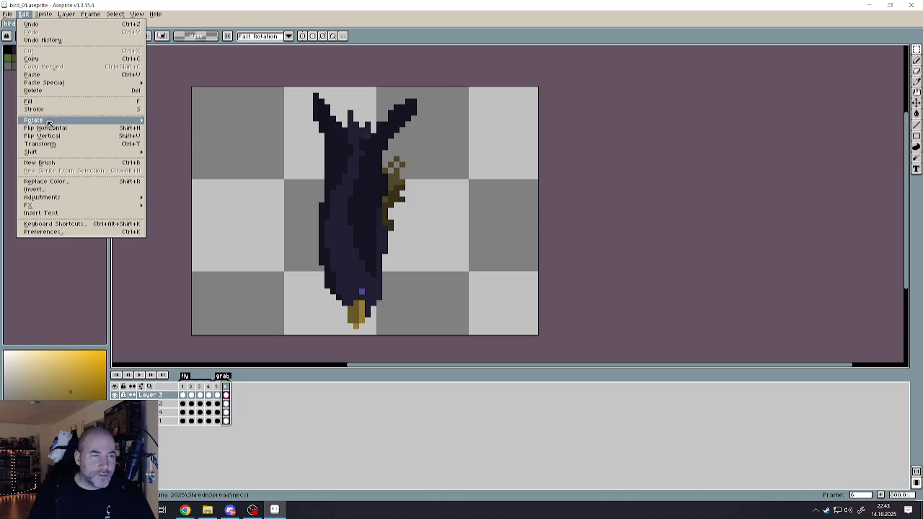
pyautogui.moveTo(51, 120)
pyautogui.click(160, 135)
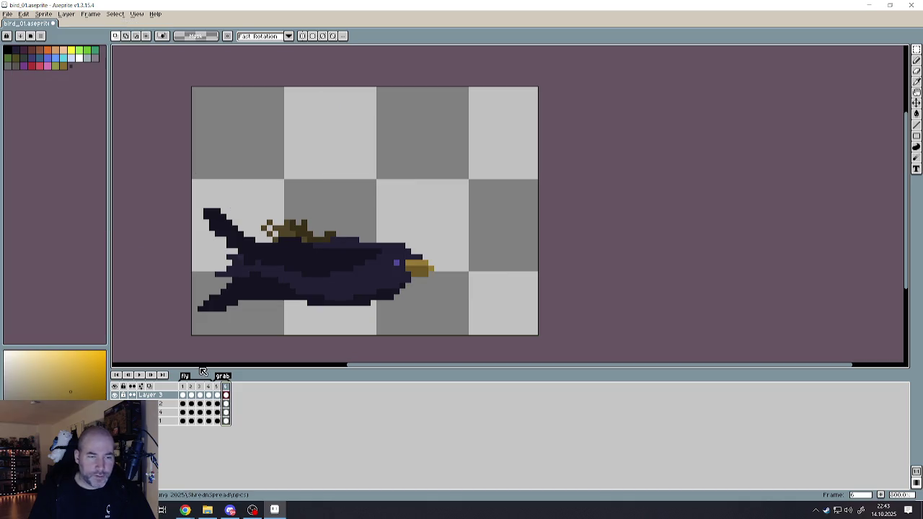
# Move the bird in both grab frames up and right toward the canvas centre.
pyautogui.moveTo(217, 395); pyautogui.dragTo(228, 391)
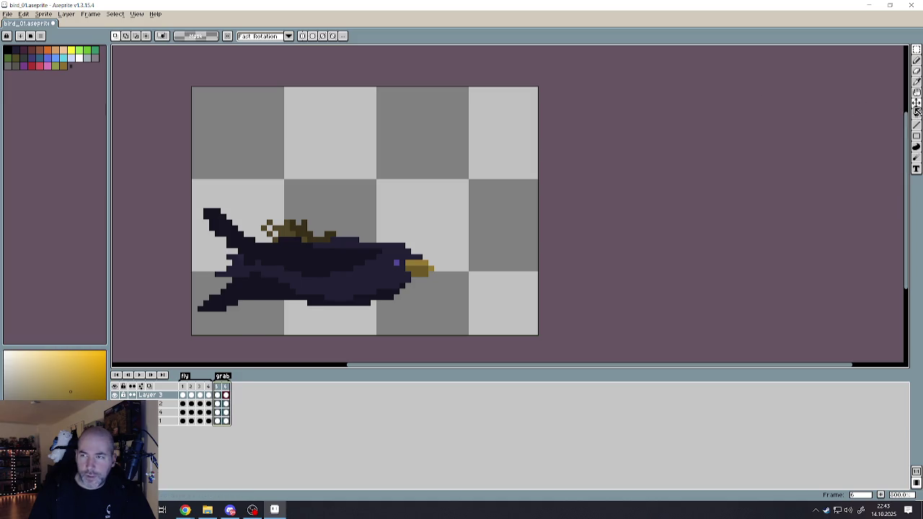
pyautogui.click(916, 103)
pyautogui.moveTo(334, 287)
pyautogui.mouseDown()
pyautogui.moveTo(386, 229)
pyautogui.moveTo(377, 228)
pyautogui.moveTo(383, 235)
pyautogui.mouseUp()
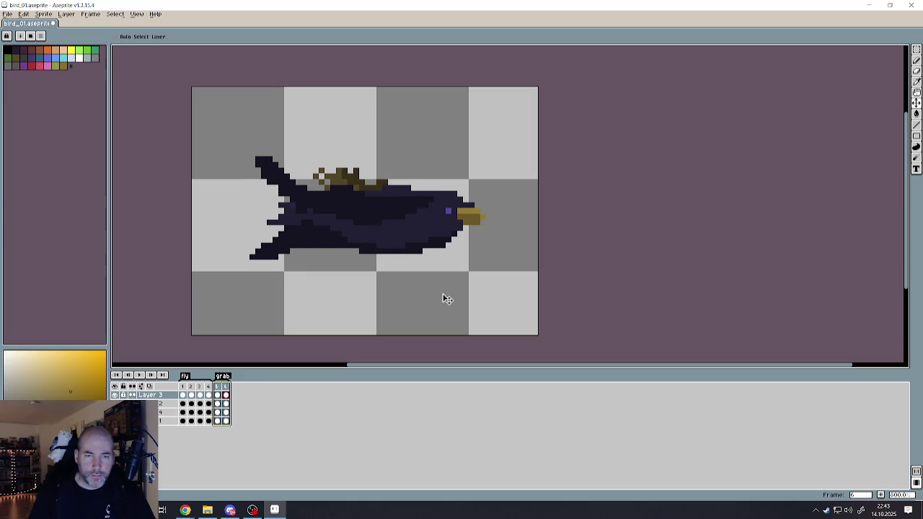
pyautogui.click(209, 388)
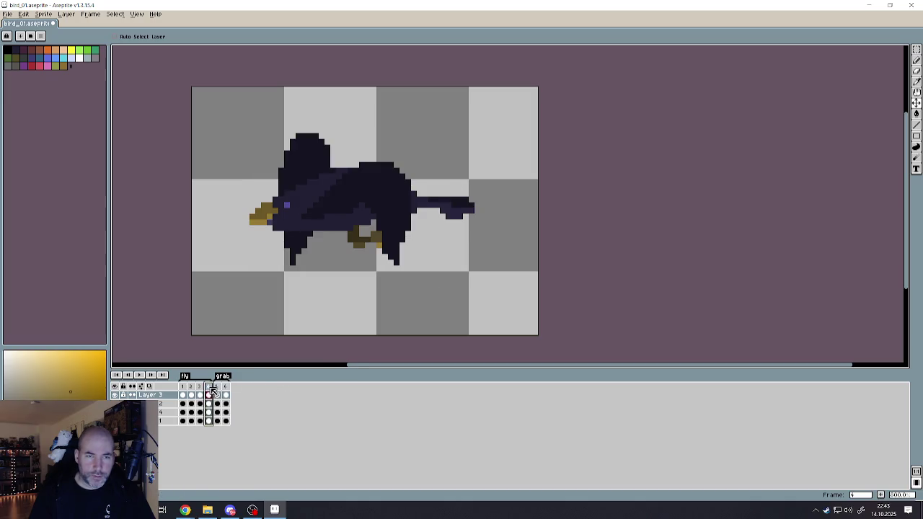
pyautogui.click(217, 388)
pyautogui.click(225, 388)
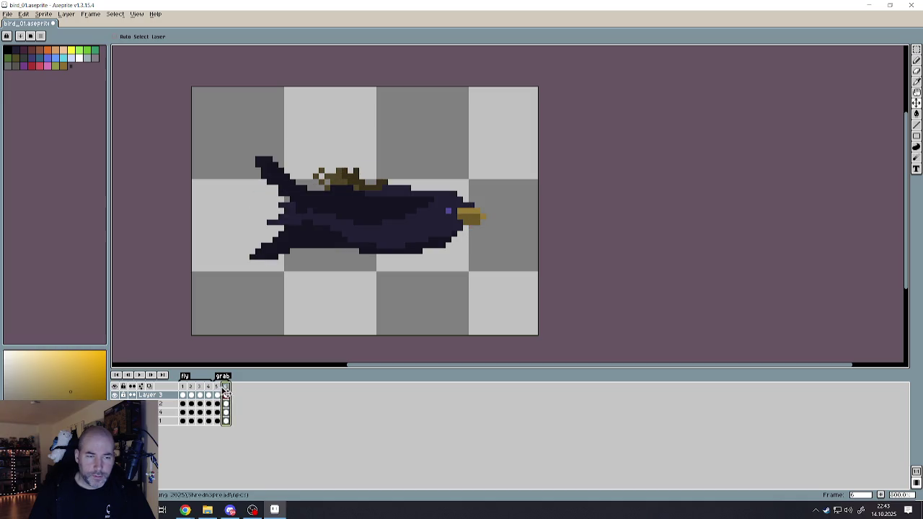
pyautogui.click(217, 387)
pyautogui.keyDown('shift'); pyautogui.click(225, 388); pyautogui.keyUp('shift')
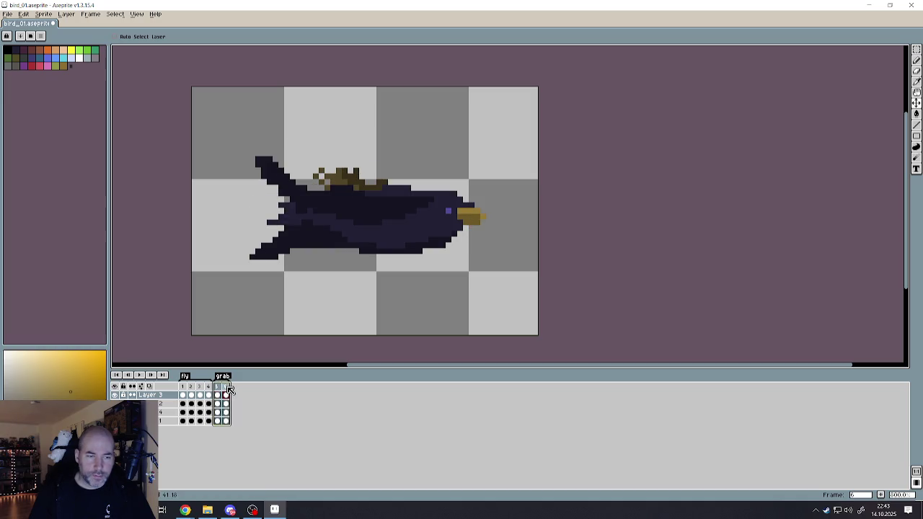
# Flip the grab frames horizontally so the bird faces left, matching fly frame 4.
pyautogui.click(23, 14)
pyautogui.click(43, 136)
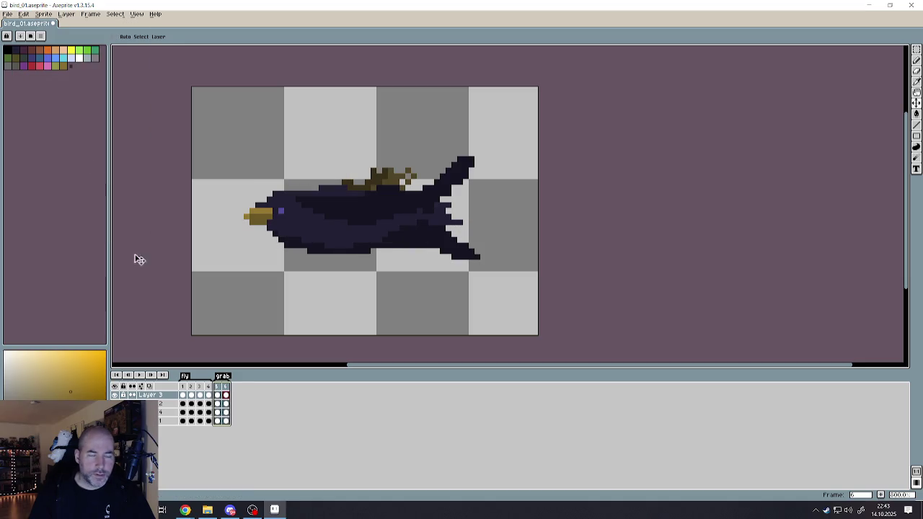
pyautogui.click(209, 389)
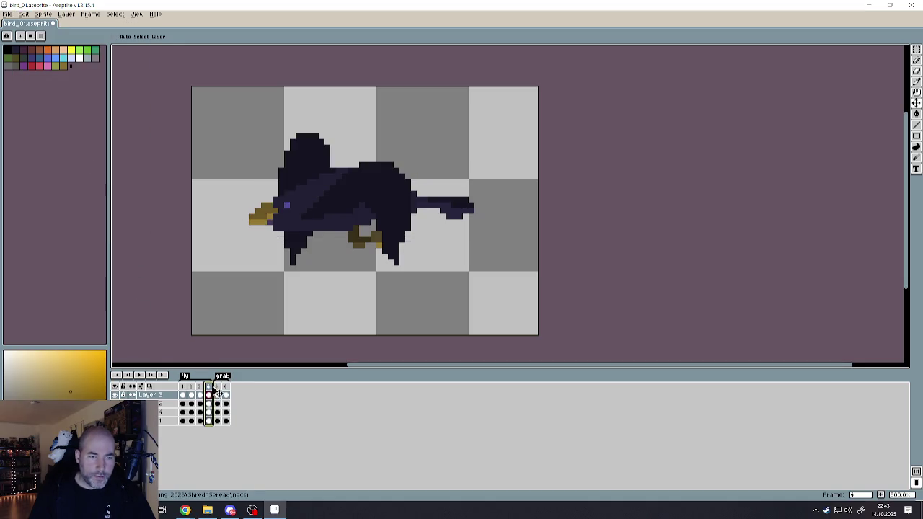
pyautogui.click(217, 390)
pyautogui.click(226, 390)
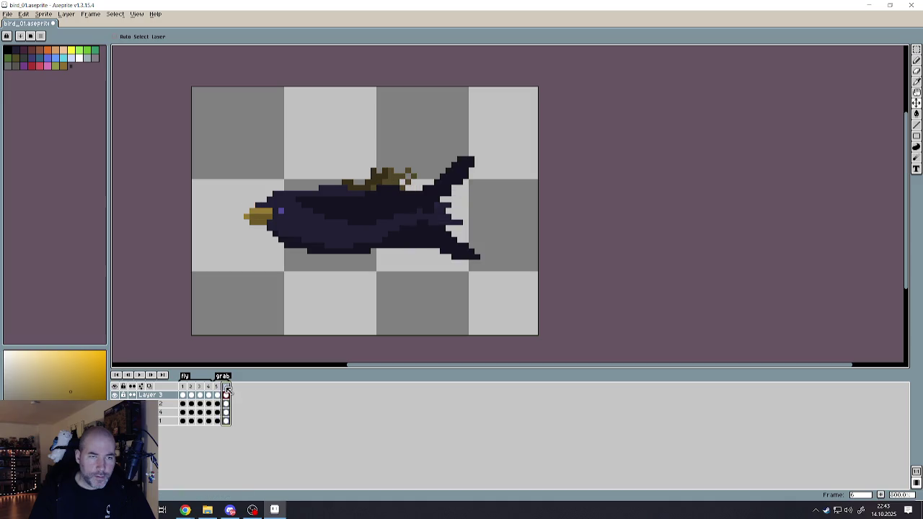
pyautogui.click(210, 387)
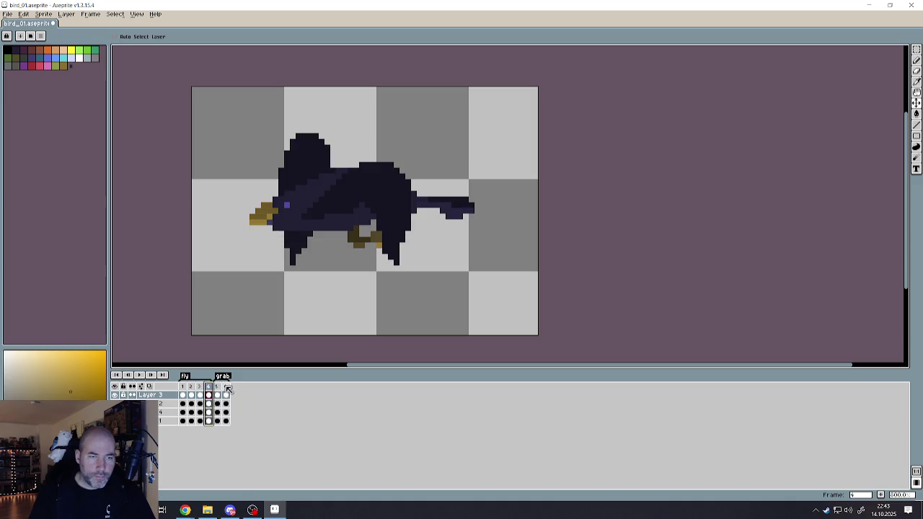
pyautogui.click(227, 389)
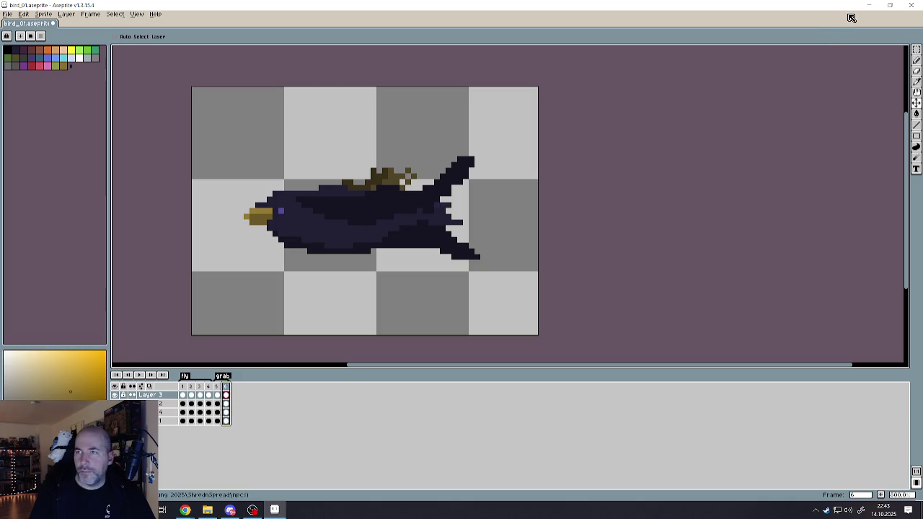
pyautogui.click(8, 15)
# Save the sprite and export only the grab-tagged frames as bird_01_grab.png, accepting PNG format.
pyautogui.click(18, 51)
pyautogui.click(8, 14)
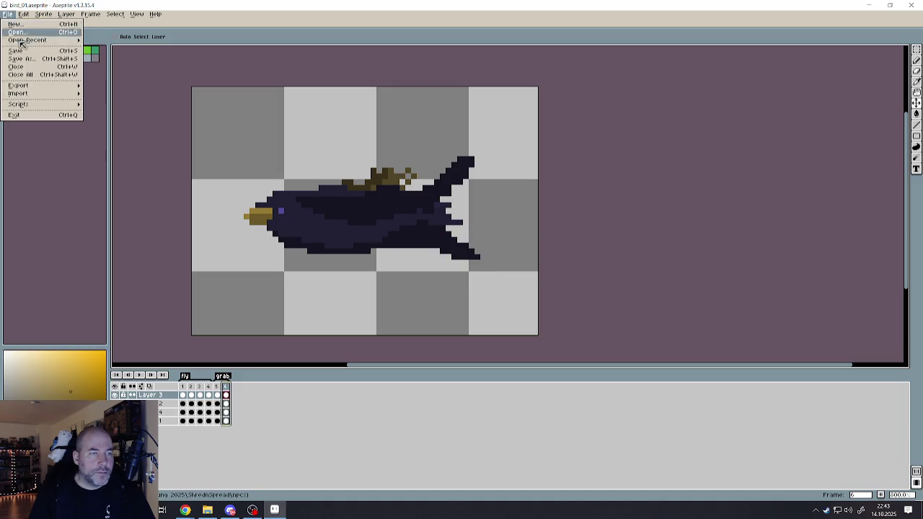
pyautogui.moveTo(68, 88)
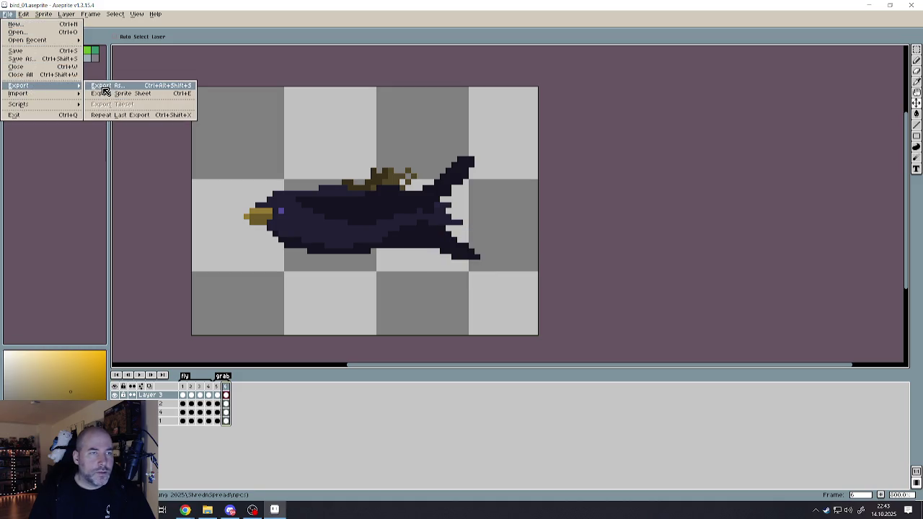
pyautogui.click(104, 86)
pyautogui.click(102, 74)
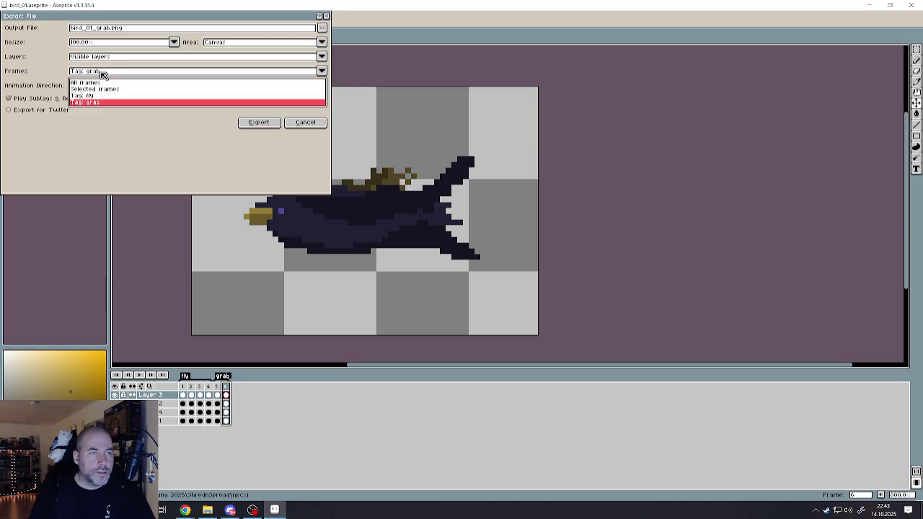
pyautogui.click(249, 124)
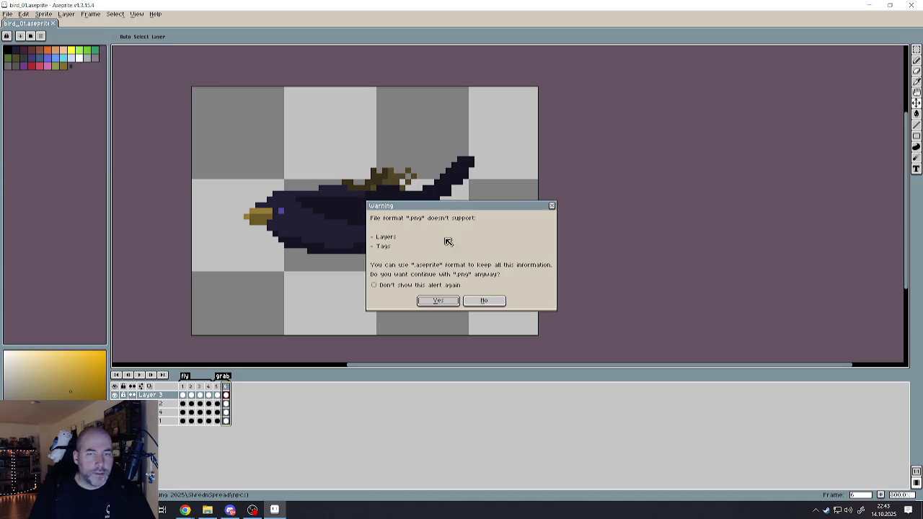
pyautogui.click(430, 302)
pyautogui.click(435, 281)
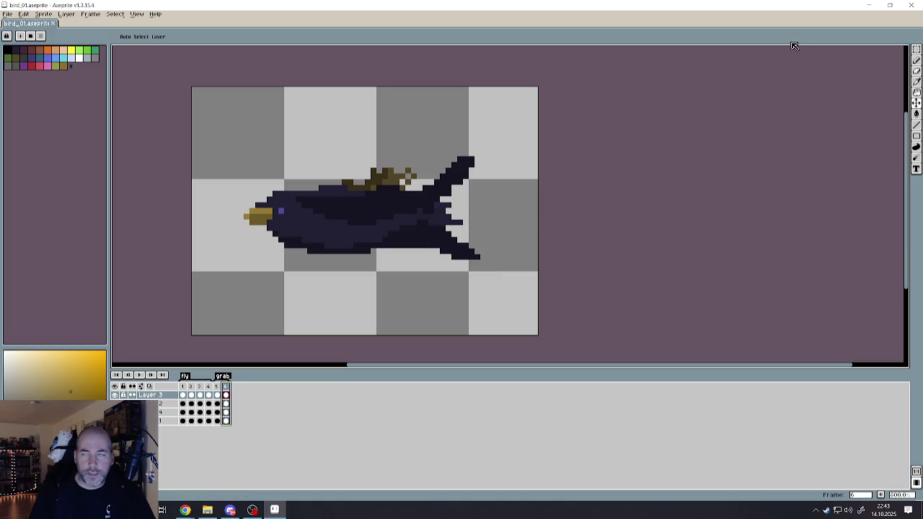
pyautogui.click(870, 5)
# Open the Birds sprite's animations and show the Bird_01_Grab animation.
pyautogui.click(628, 208)
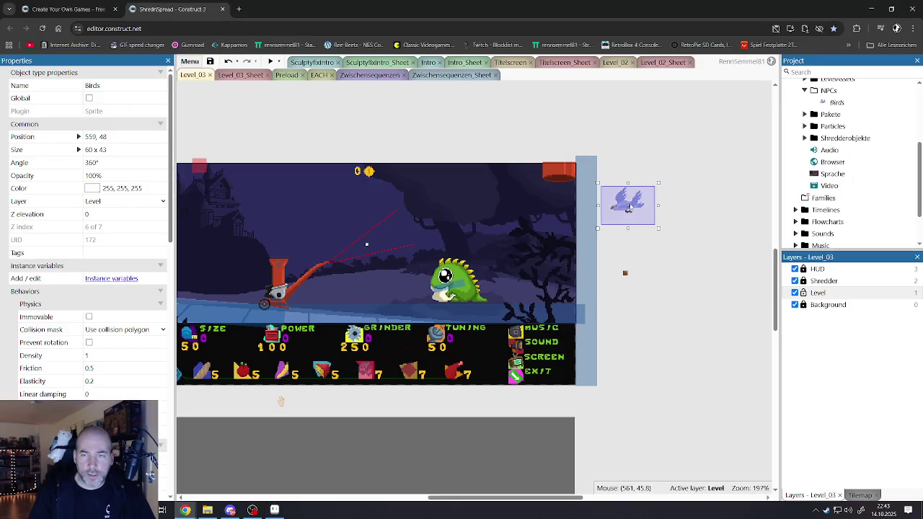
pyautogui.doubleClick(629, 207)
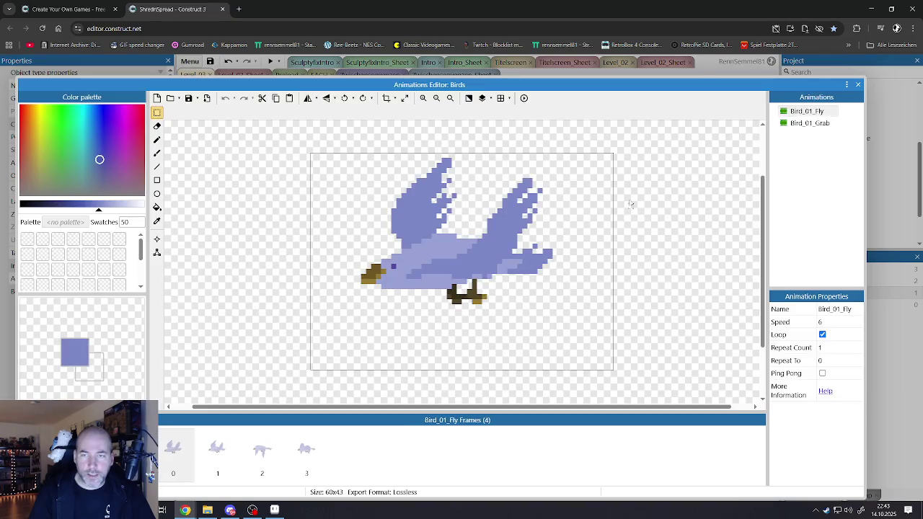
pyautogui.click(808, 123)
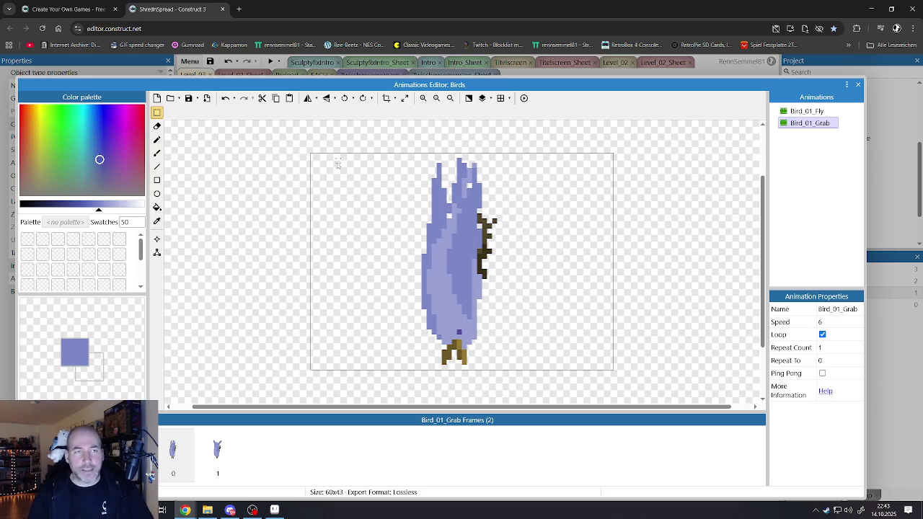
# Select the bird on the canvas and rotate it a quarter turn.
pyautogui.moveTo(396, 143)
pyautogui.mouseDown()
pyautogui.moveTo(513, 288)
pyautogui.moveTo(547, 375)
pyautogui.mouseUp()
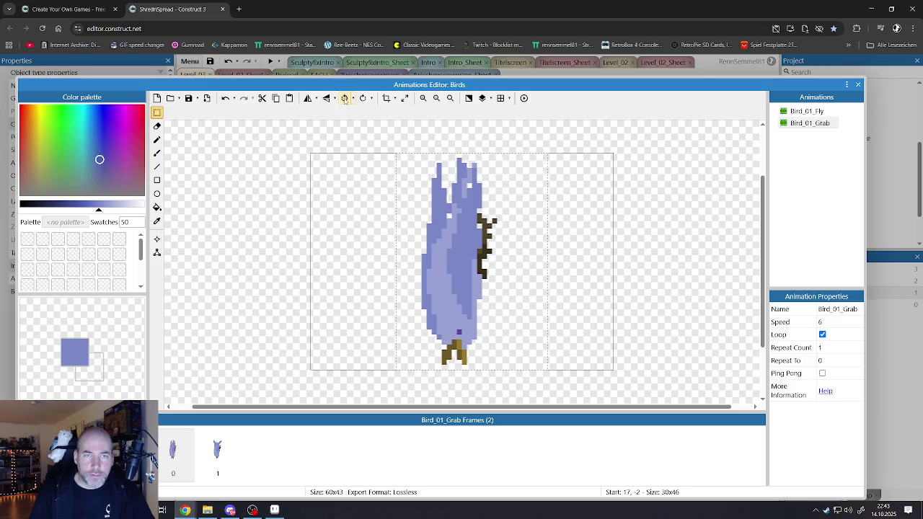
pyautogui.click(353, 102)
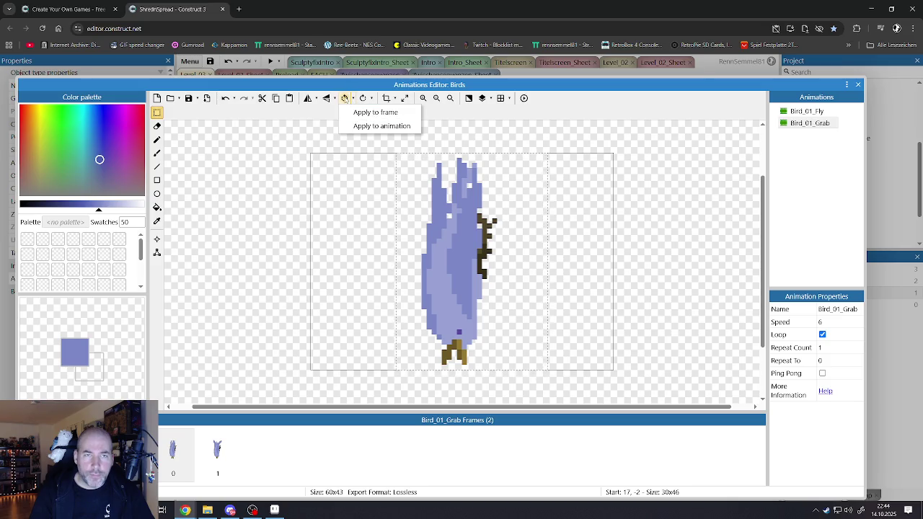
pyautogui.click(357, 114)
pyautogui.click(303, 154)
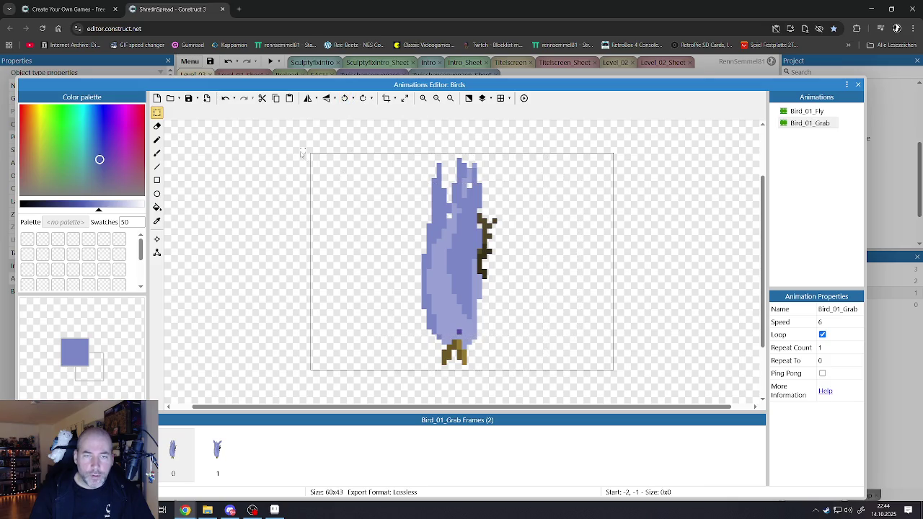
pyautogui.moveTo(395, 148); pyautogui.dragTo(532, 372)
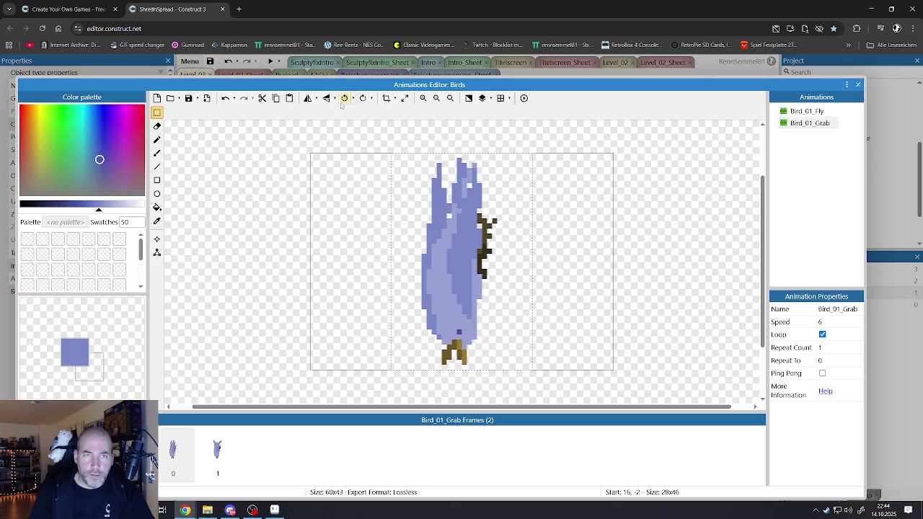
pyautogui.click(317, 196)
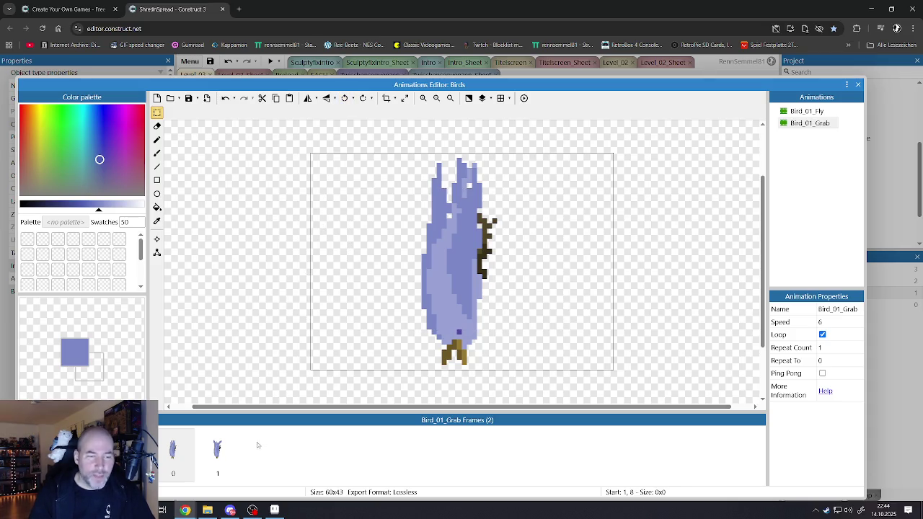
# Check frames 1 and 0, then bring up the frames strip's context menu.
pyautogui.click(217, 450)
pyautogui.click(173, 448)
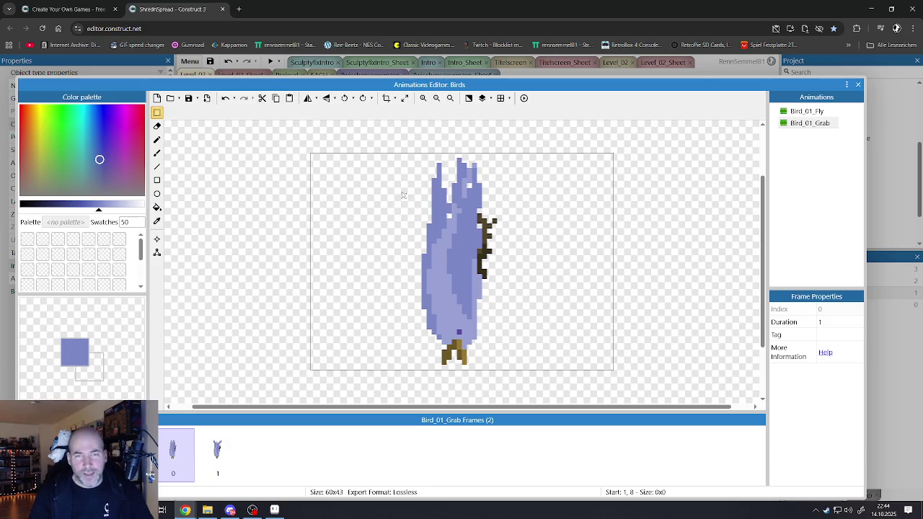
pyautogui.rightClick(276, 441)
# Import bird_01_grab1.png and bird_01_grab2.png from files as new frames 2 and 3 of Bird_01_Grab.
pyautogui.moveTo(310, 410)
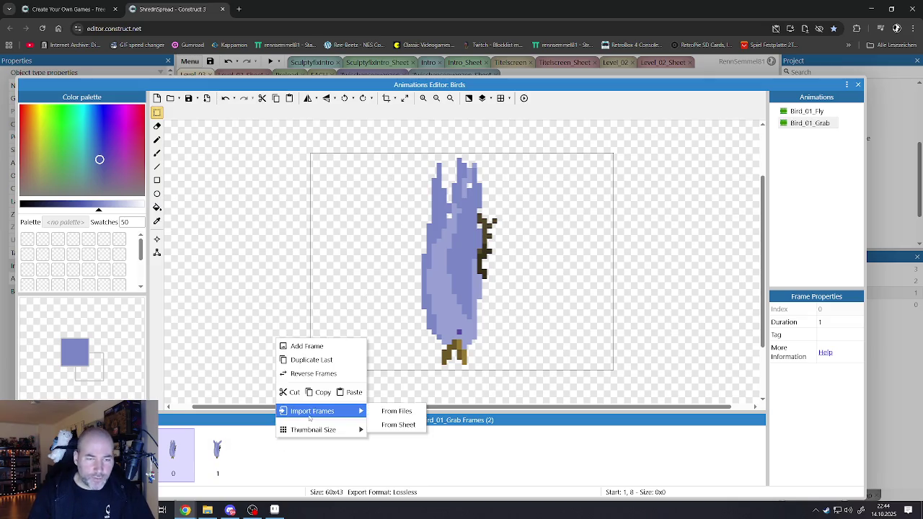
pyautogui.click(396, 407)
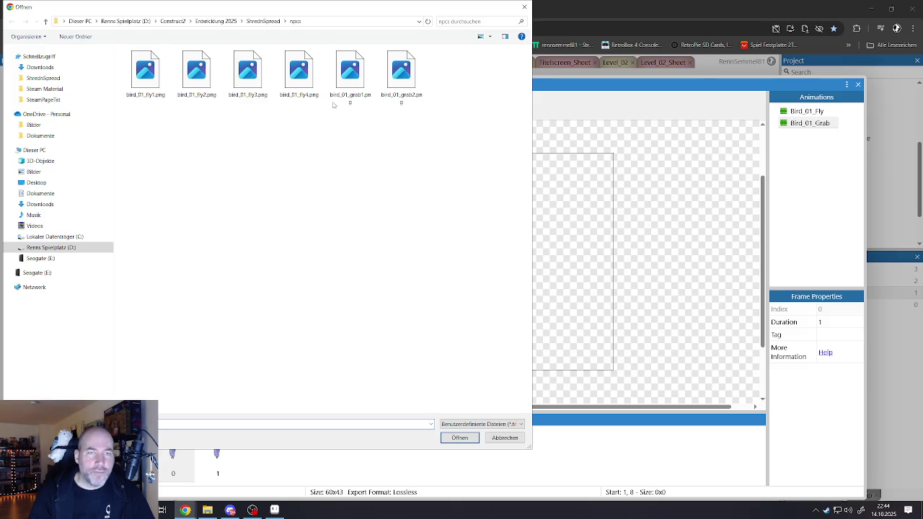
pyautogui.click(350, 75)
pyautogui.keyDown('ctrl'); pyautogui.click(402, 78); pyautogui.keyUp('ctrl')
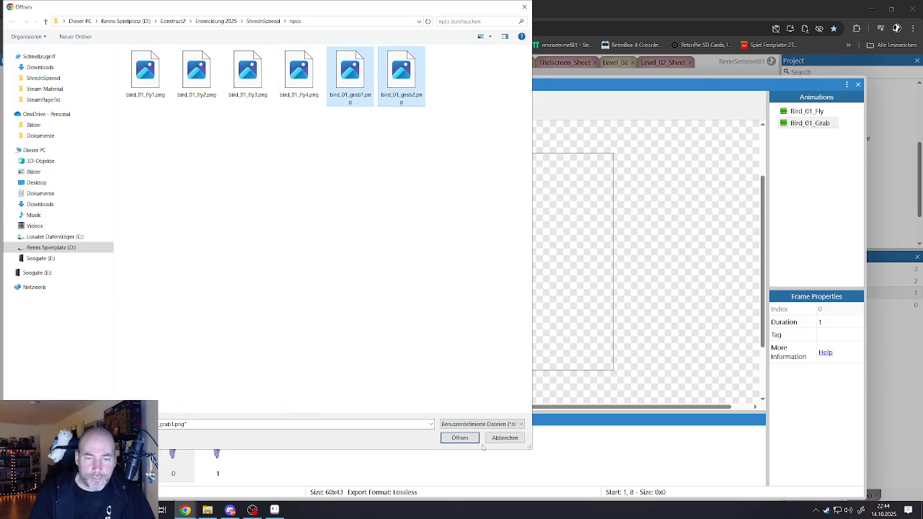
pyautogui.click(470, 438)
pyautogui.click(268, 456)
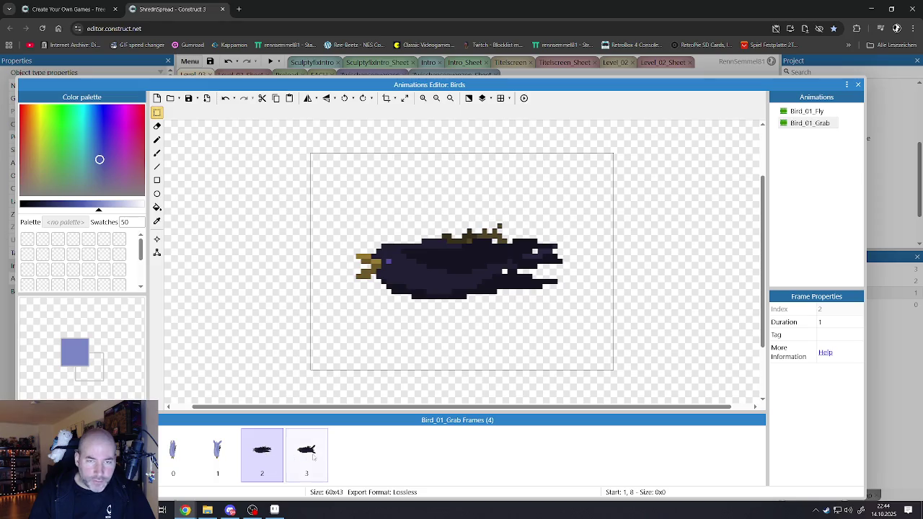
pyautogui.click(313, 457)
pyautogui.click(795, 112)
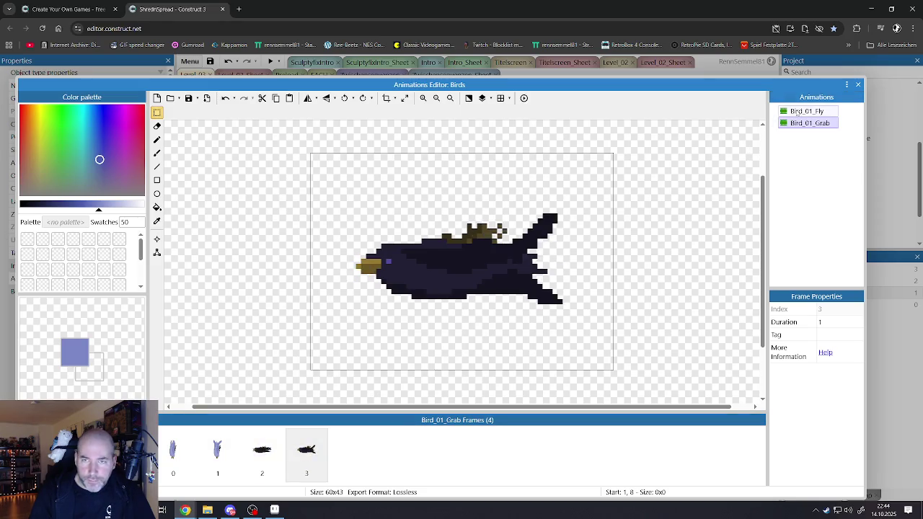
pyautogui.click(800, 123)
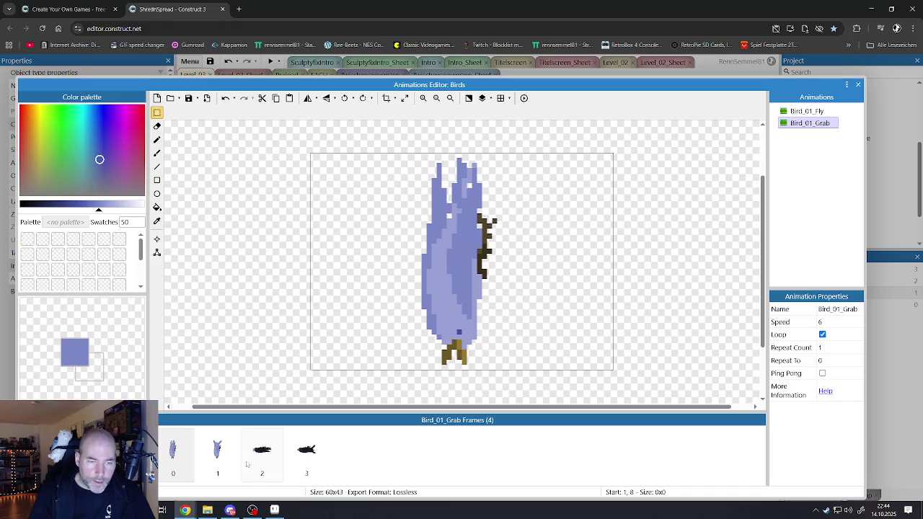
# Pick the bird's light blue and flood-fill the dark lower bodies in frames 2 and 3.
pyautogui.click(217, 461)
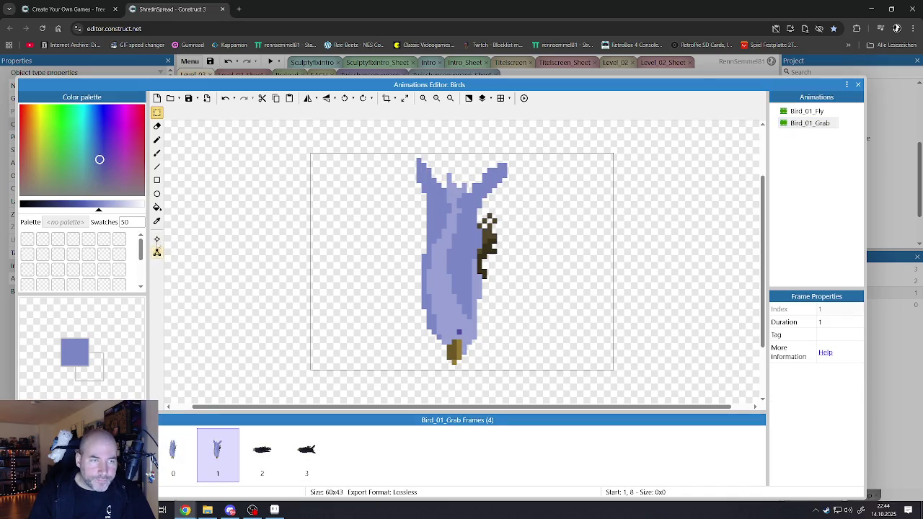
pyautogui.click(157, 207)
pyautogui.keyDown('alt'); pyautogui.click(436, 303); pyautogui.keyUp('alt')
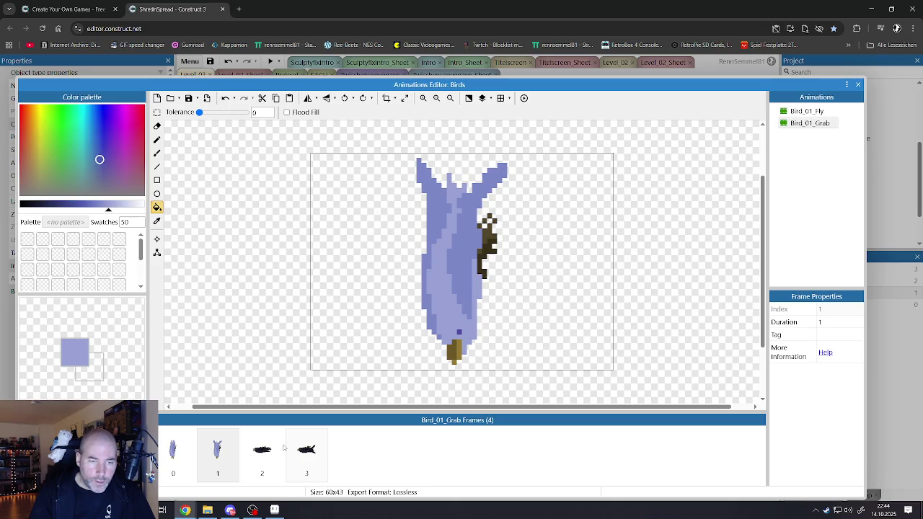
pyautogui.click(281, 448)
pyautogui.click(418, 288)
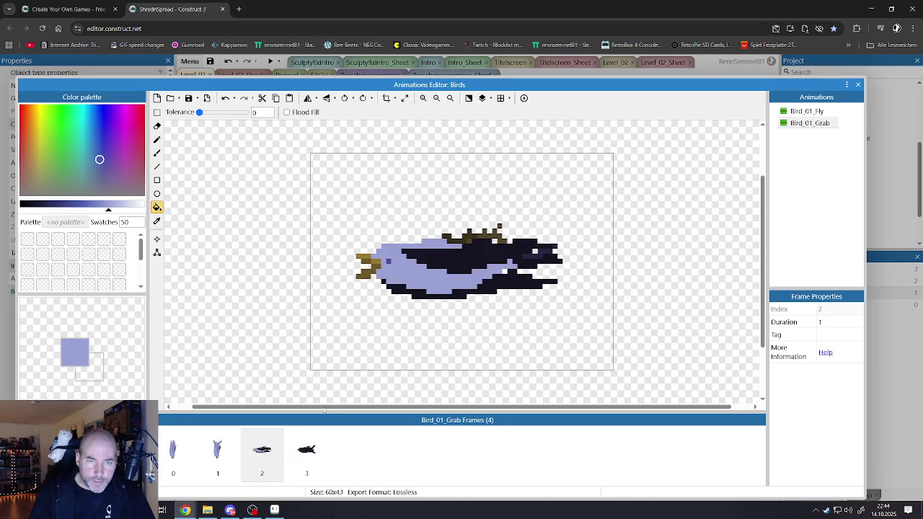
pyautogui.click(294, 447)
pyautogui.click(510, 272)
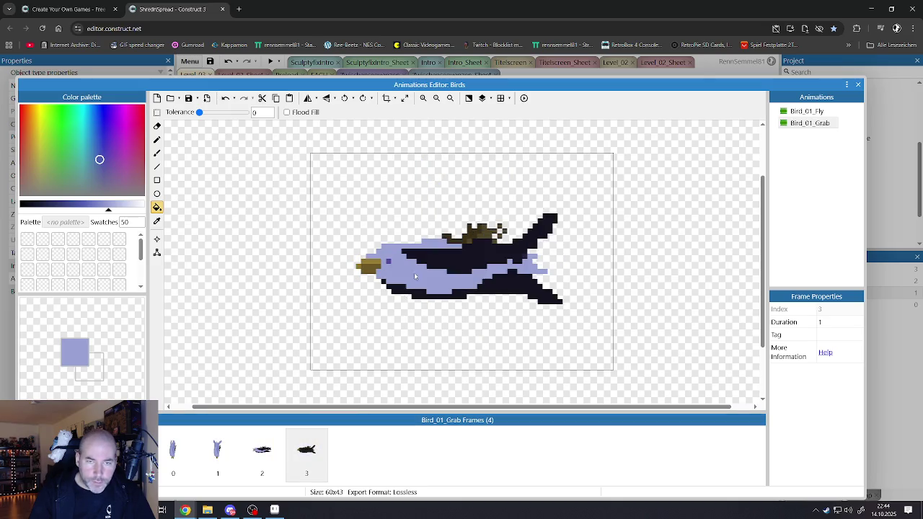
# Fill the remaining dark body areas of frames 2 and 3 light blue, comparing against frame 1.
pyautogui.click(261, 462)
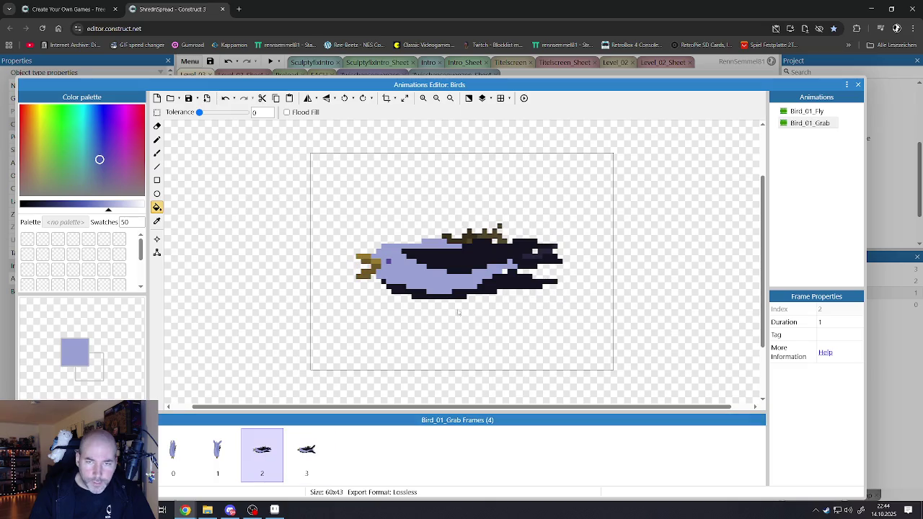
pyautogui.click(218, 451)
pyautogui.click(262, 450)
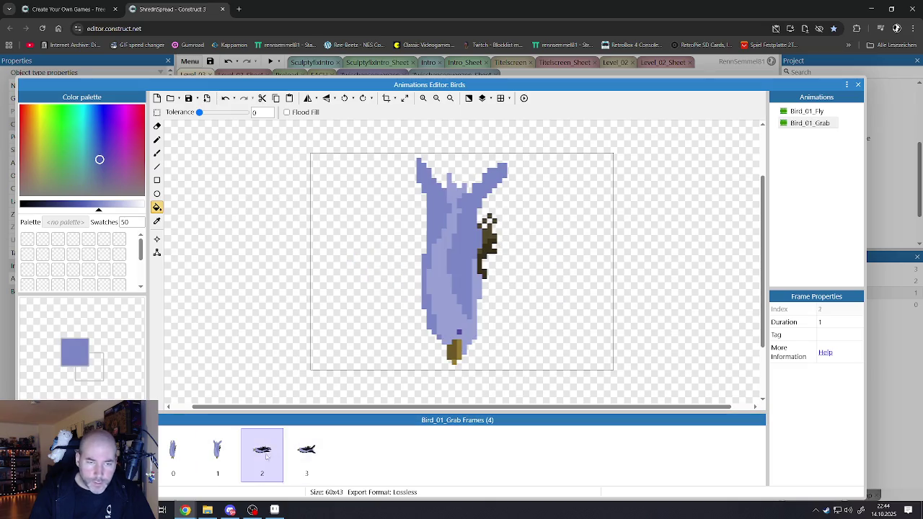
pyautogui.click(447, 292)
pyautogui.click(307, 450)
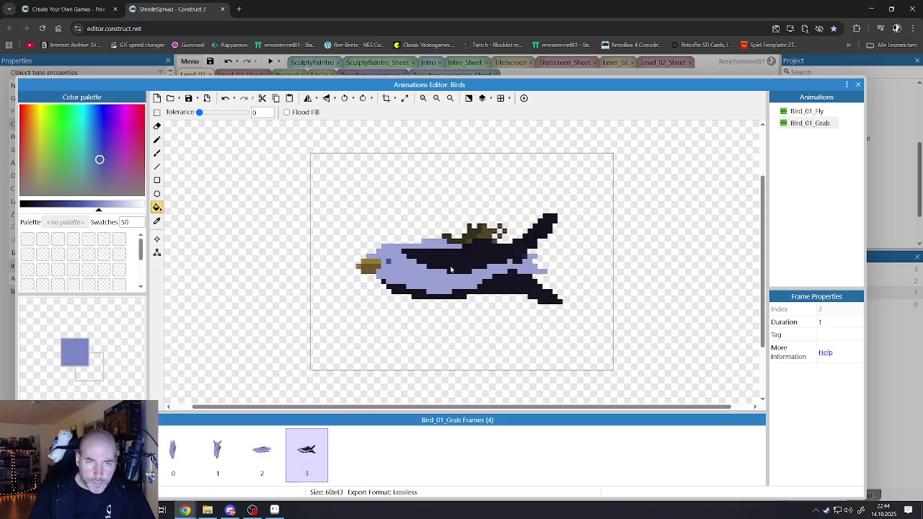
pyautogui.click(426, 287)
pyautogui.click(216, 453)
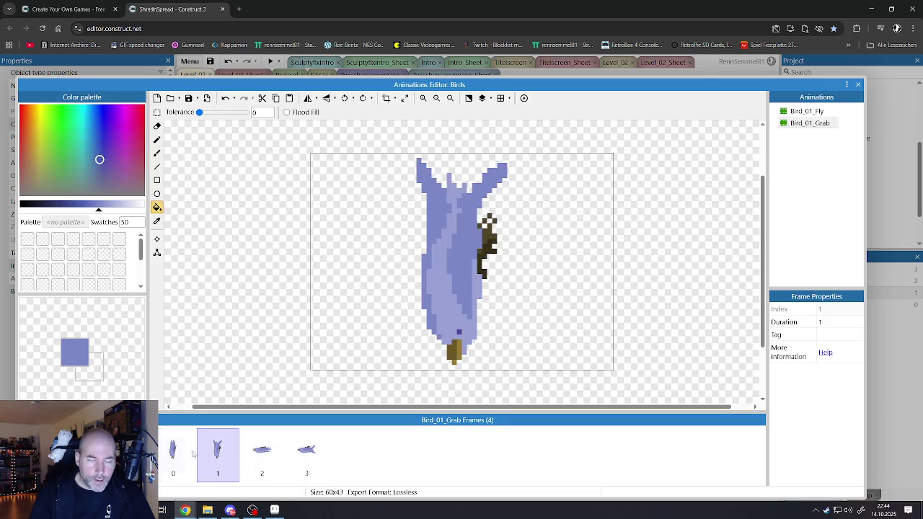
pyautogui.click(165, 453)
pyautogui.click(157, 252)
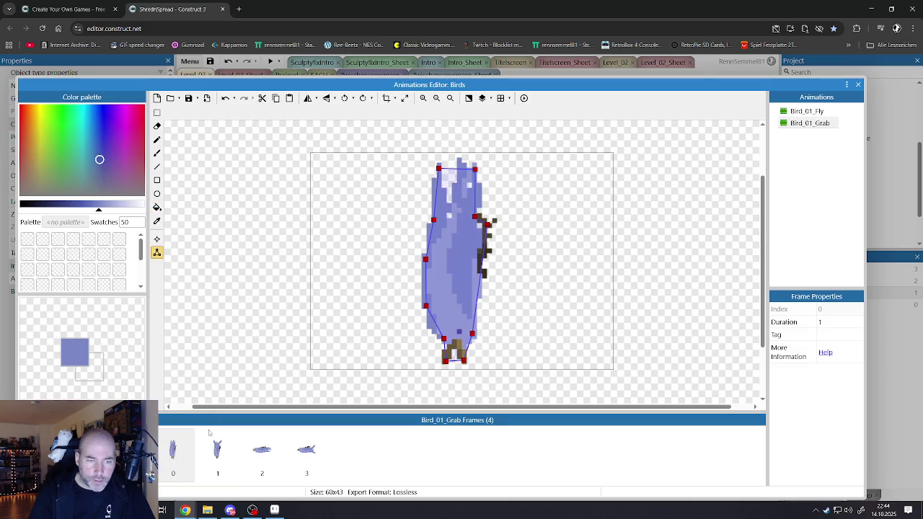
# Tighten frame 2's collision polygon against the bird's belly and back.
pyautogui.click(217, 451)
pyautogui.click(261, 451)
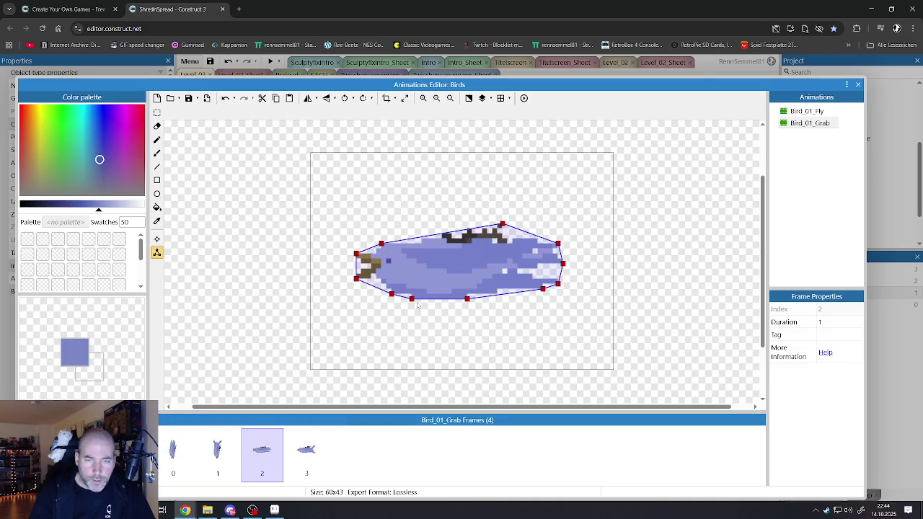
pyautogui.moveTo(411, 298); pyautogui.dragTo(416, 294)
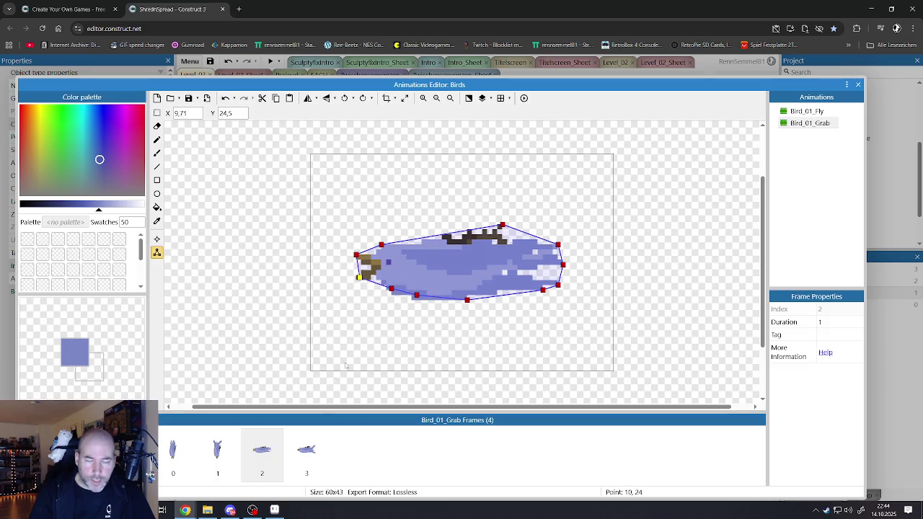
pyautogui.moveTo(502, 226); pyautogui.dragTo(493, 231)
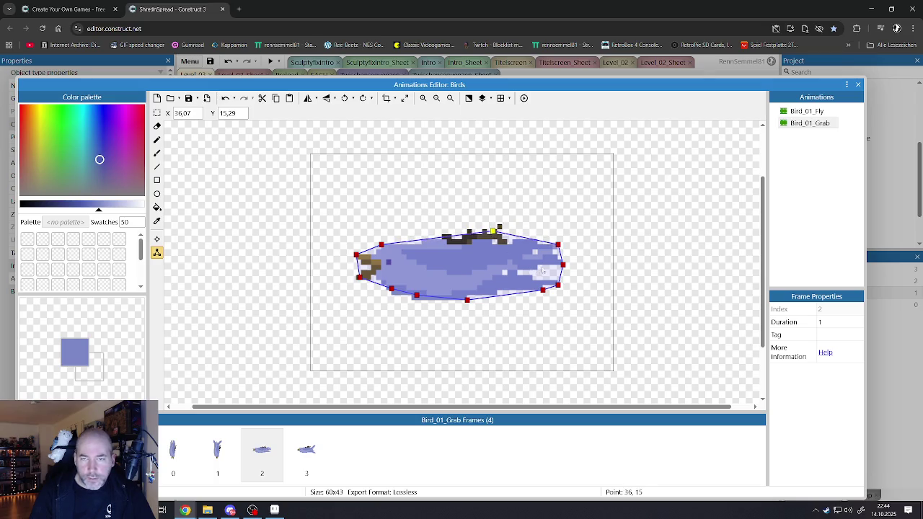
# Fit frame 3's collision polygon to the body, adding a point pulled into the tail notch.
pyautogui.click(307, 450)
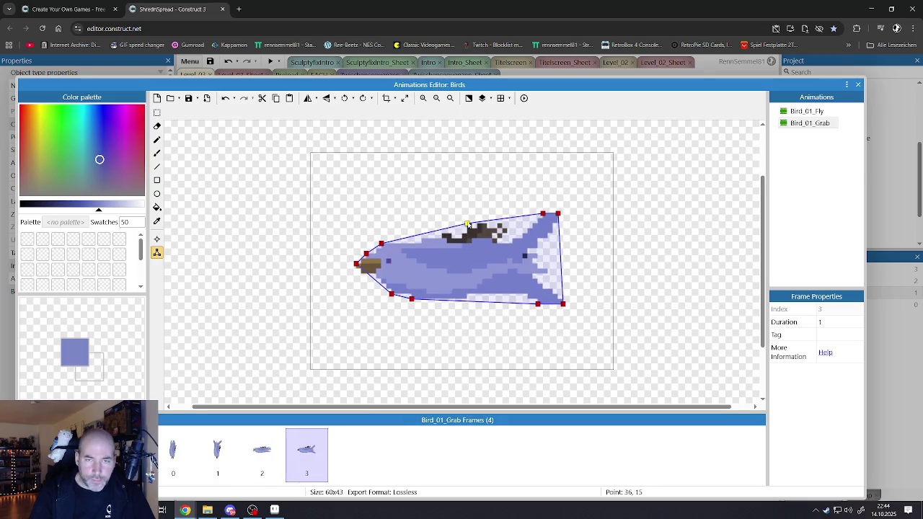
pyautogui.moveTo(467, 224); pyautogui.dragTo(469, 232)
pyautogui.moveTo(412, 301); pyautogui.dragTo(392, 289)
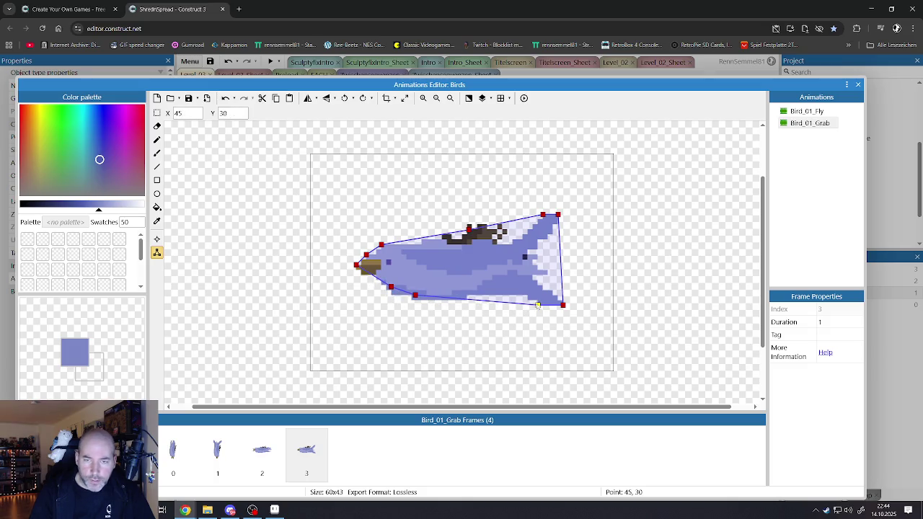
pyautogui.moveTo(537, 306)
pyautogui.mouseDown()
pyautogui.moveTo(526, 296)
pyautogui.moveTo(558, 305)
pyautogui.mouseUp()
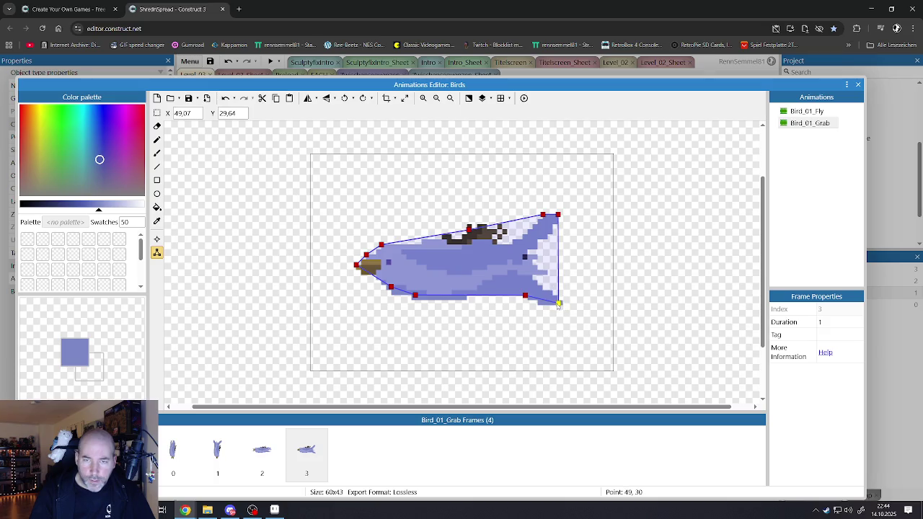
pyautogui.doubleClick(557, 226)
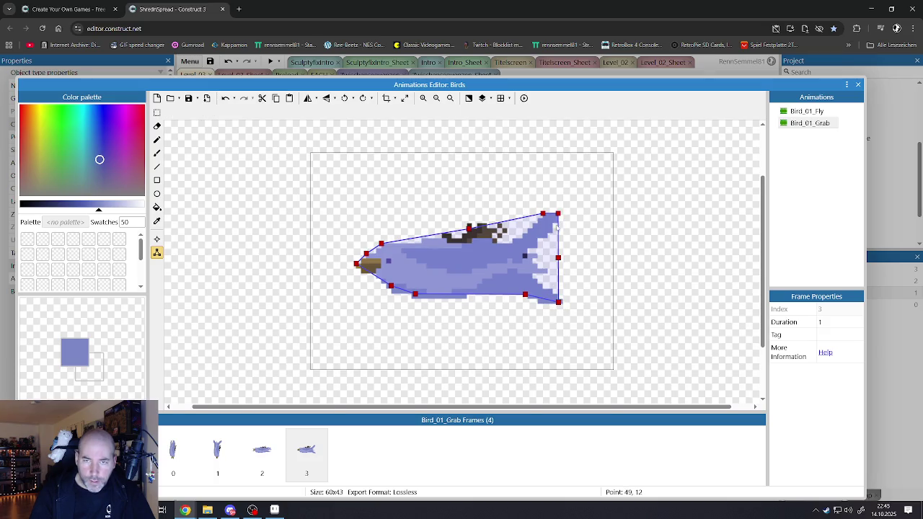
pyautogui.moveTo(558, 258); pyautogui.dragTo(524, 264)
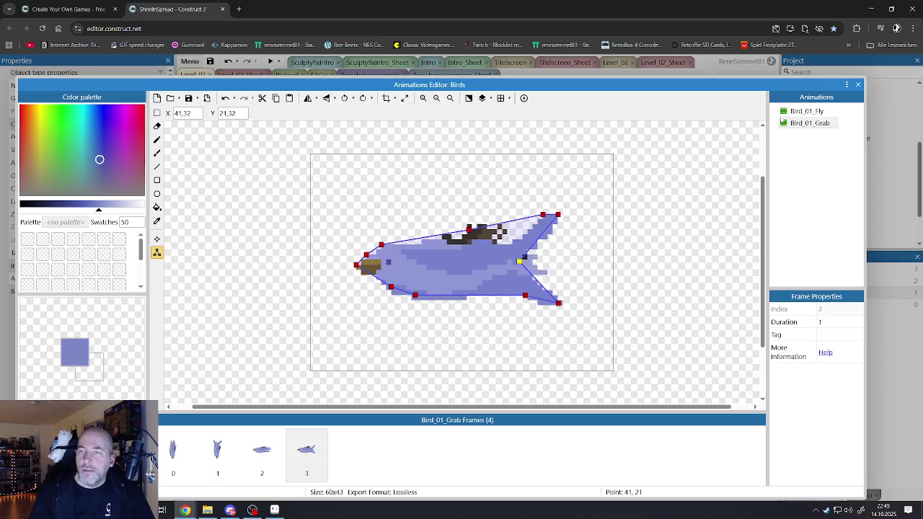
# Check both polygons, then delete the two upright bird frames from Bird_01_Grab.
pyautogui.click(793, 111)
pyautogui.click(795, 123)
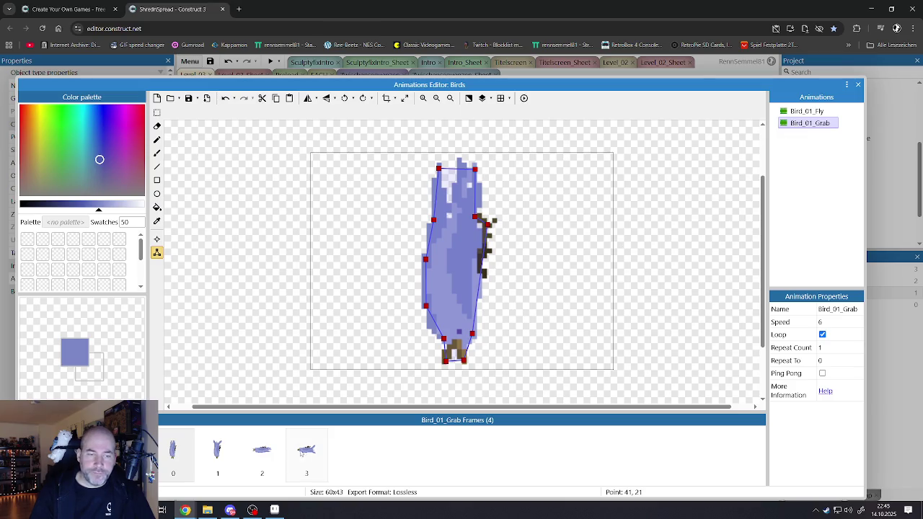
pyautogui.click(262, 452)
pyautogui.click(309, 455)
pyautogui.click(172, 456)
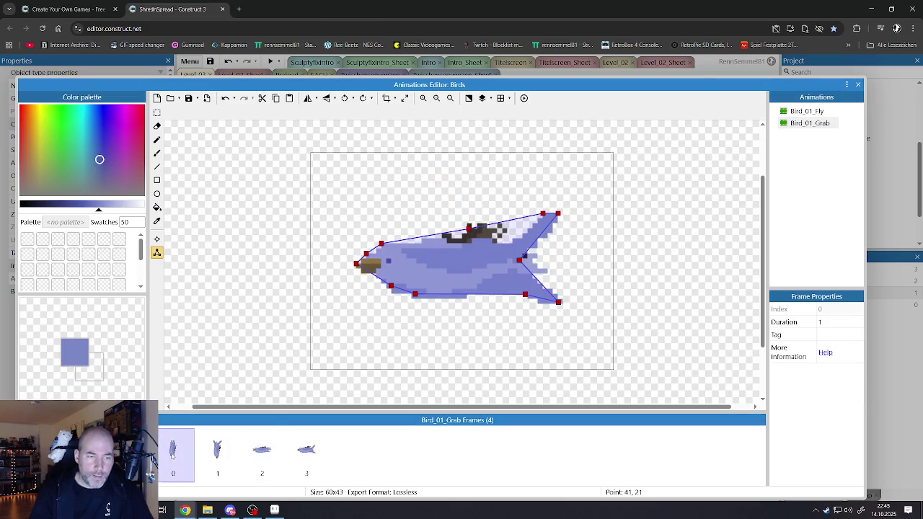
pyautogui.press('Delete')
pyautogui.press('Delete')
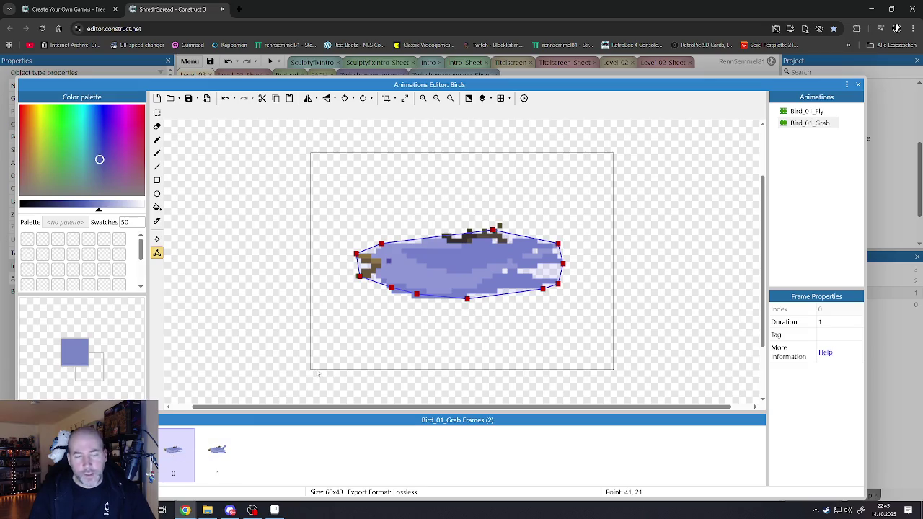
# Review the two remaining Bird_01_Grab frames against Bird_01_Fly, then close the Animations Editor.
pyautogui.click(216, 454)
pyautogui.click(180, 462)
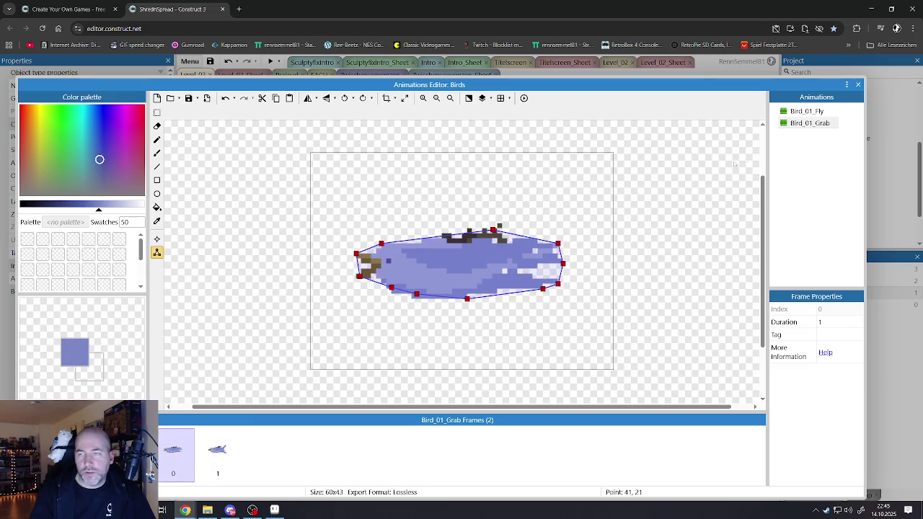
pyautogui.click(806, 111)
pyautogui.click(810, 124)
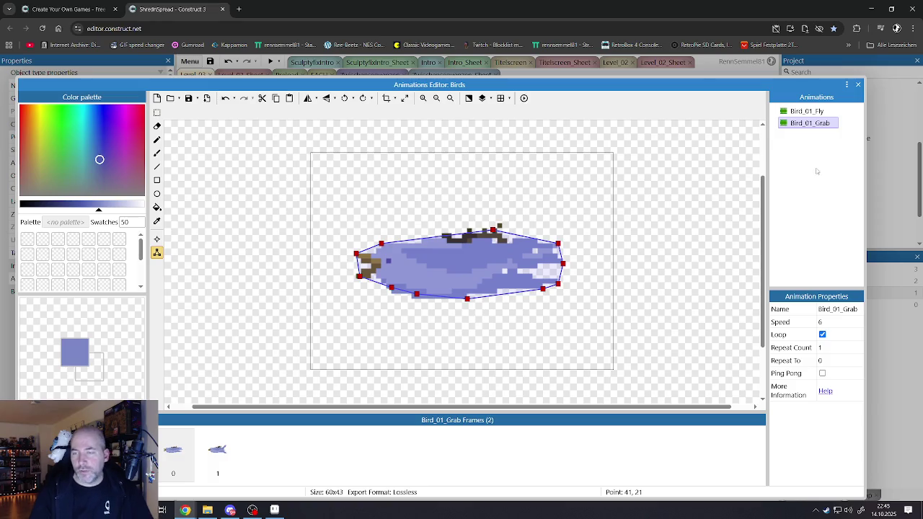
pyautogui.click(857, 84)
pyautogui.click(626, 159)
pyautogui.click(617, 207)
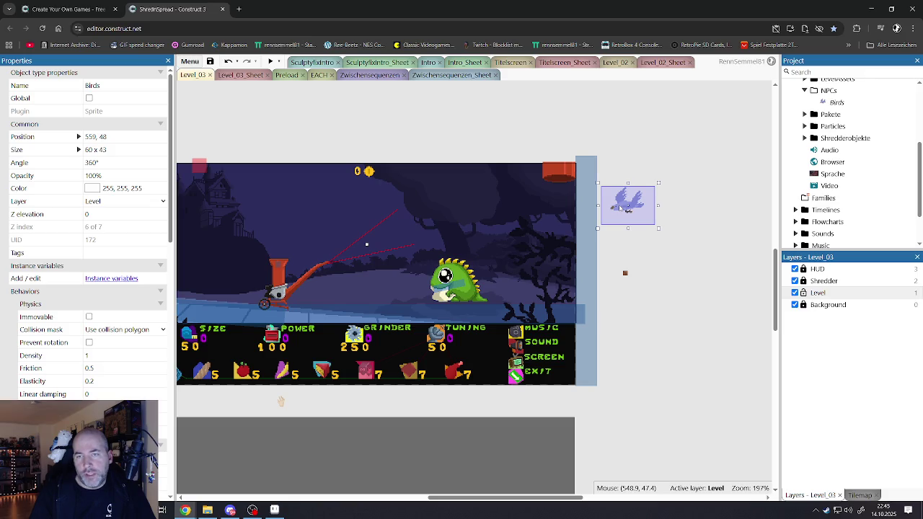
# Save the project with Ctrl+S, recheck Bird_01_Grab, and launch a Level_03 preview.
pyautogui.click(295, 113)
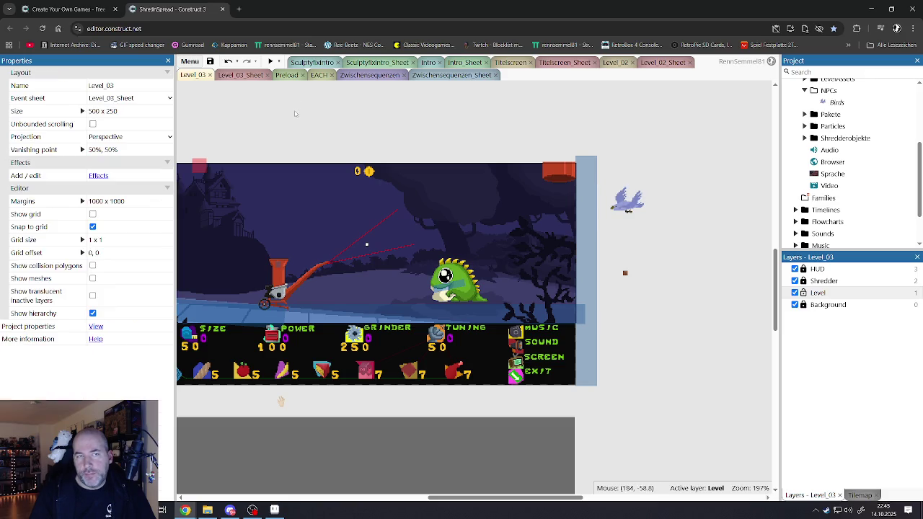
pyautogui.hotkey('ctrl', 's')
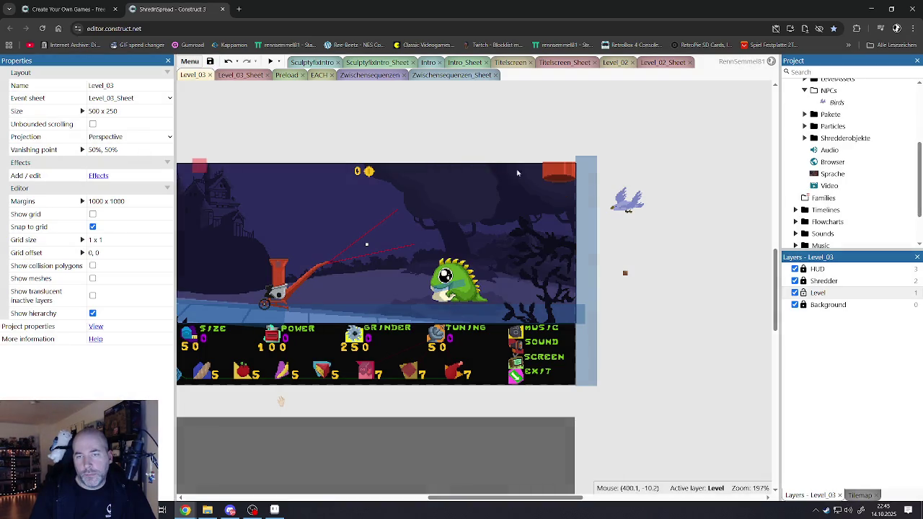
pyautogui.doubleClick(627, 200)
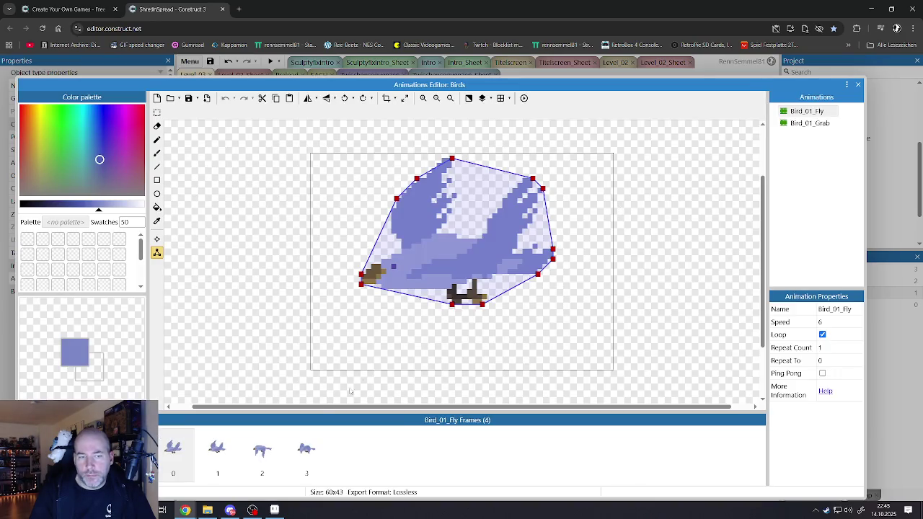
pyautogui.click(803, 124)
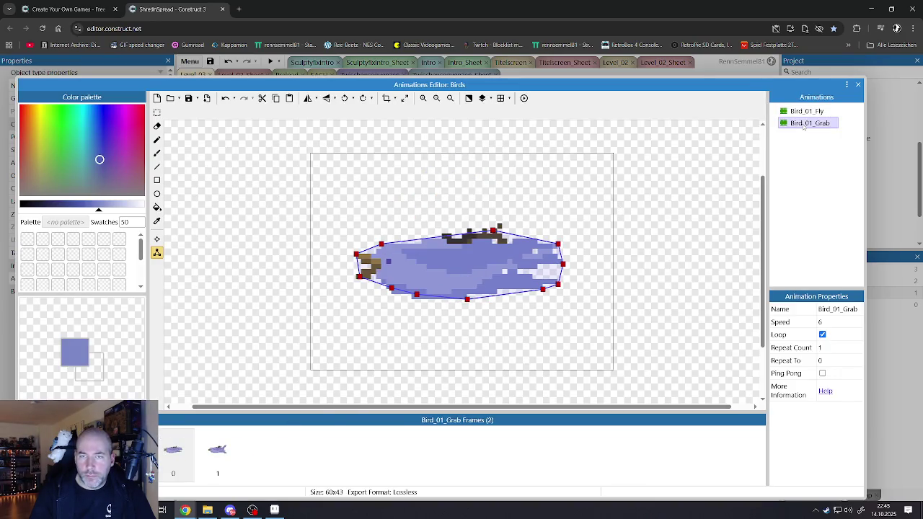
pyautogui.click(857, 84)
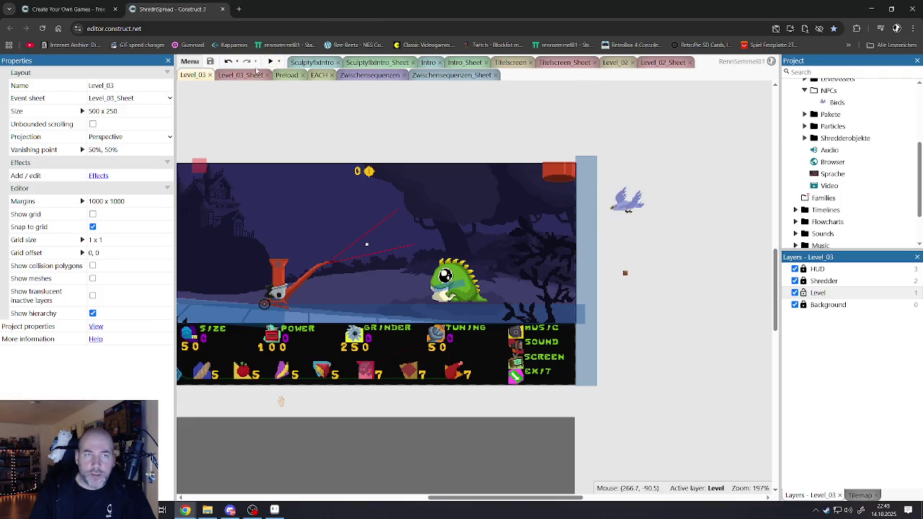
pyautogui.click(270, 62)
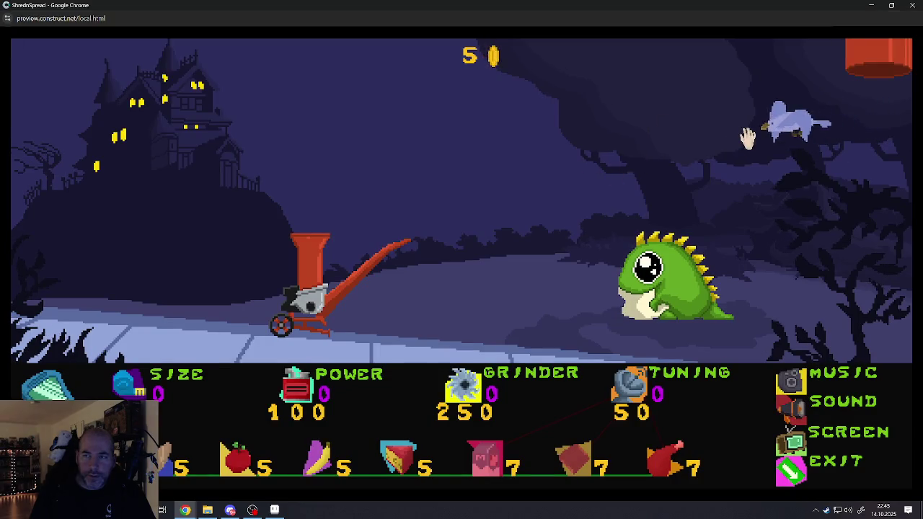
# Playtest by dragging the bird to the grinder, reloading with F5, dragging again, then leaving the preview.
pyautogui.click(721, 128)
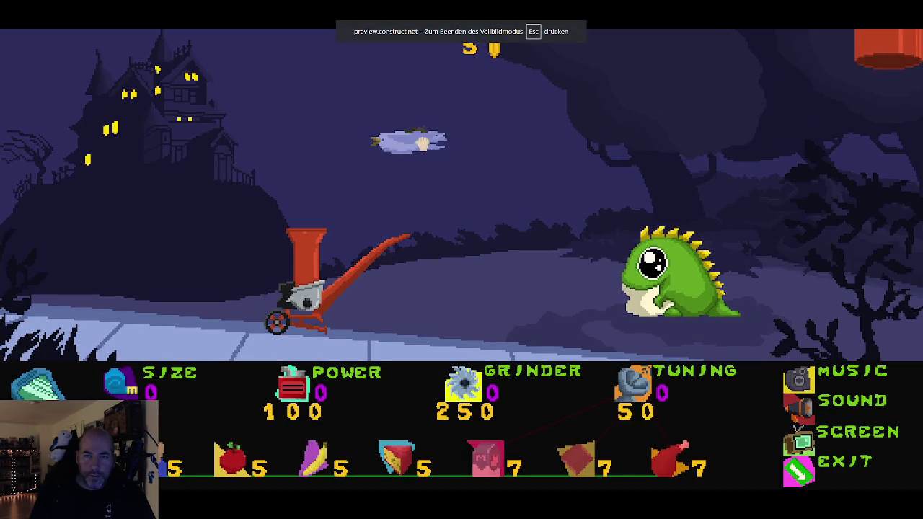
pyautogui.moveTo(306, 122)
pyautogui.mouseDown()
pyautogui.moveTo(289, 215)
pyautogui.moveTo(259, 242)
pyautogui.moveTo(313, 149)
pyautogui.moveTo(342, 126)
pyautogui.moveTo(309, 148)
pyautogui.moveTo(309, 181)
pyautogui.moveTo(350, 247)
pyautogui.mouseUp()
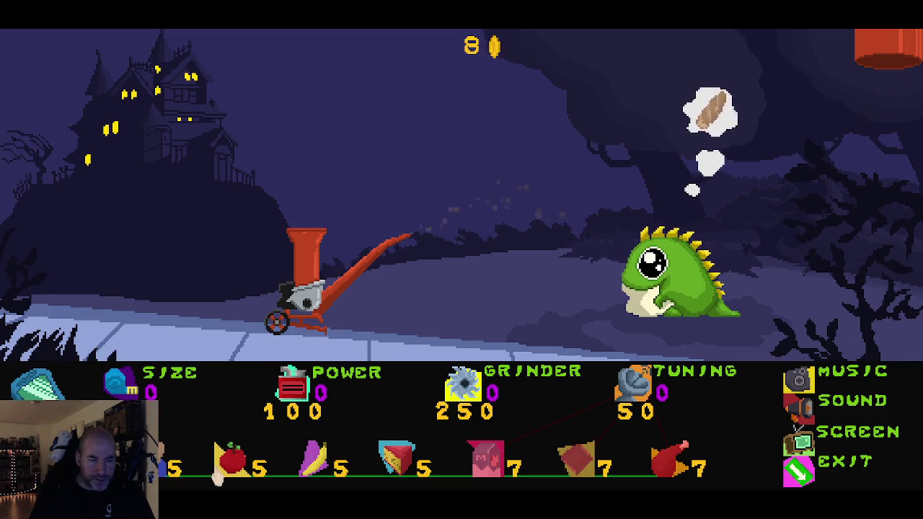
pyautogui.press('F5')
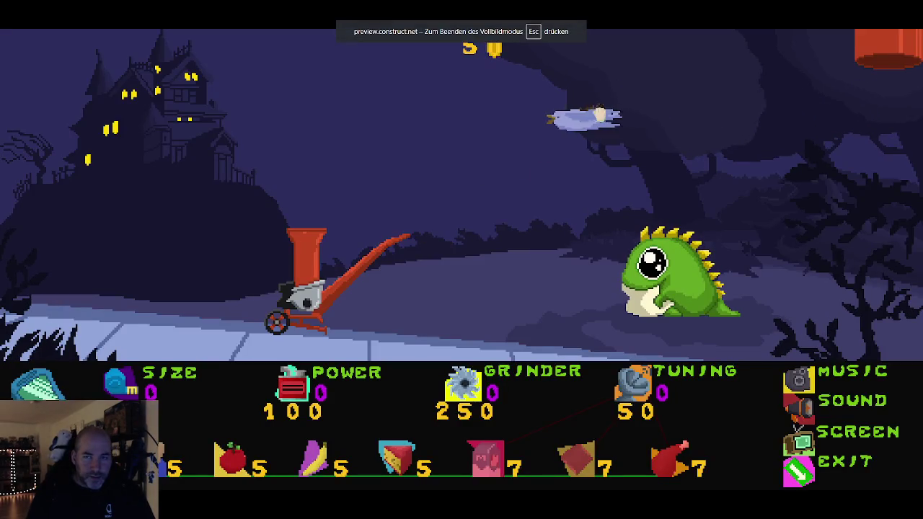
pyautogui.moveTo(585, 182)
pyautogui.mouseDown()
pyautogui.moveTo(608, 305)
pyautogui.moveTo(598, 310)
pyautogui.moveTo(587, 206)
pyautogui.moveTo(622, 254)
pyautogui.moveTo(597, 268)
pyautogui.moveTo(577, 238)
pyautogui.mouseUp()
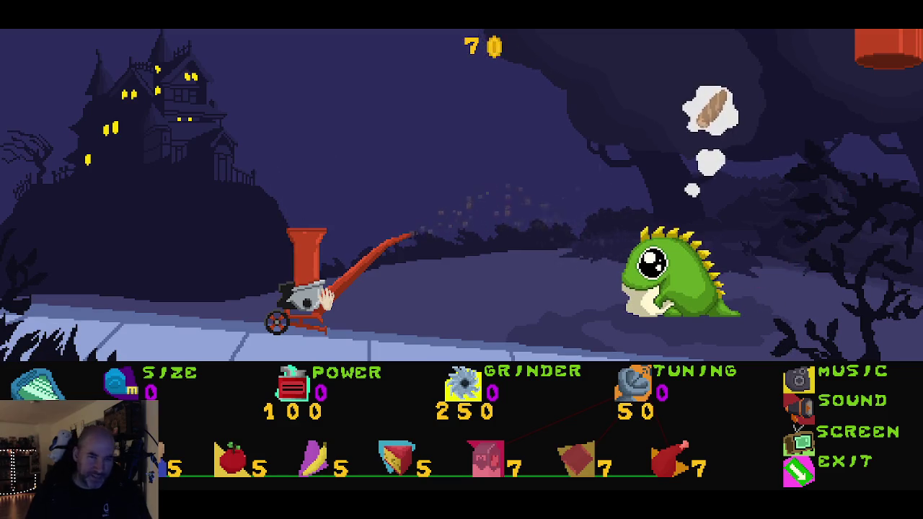
pyautogui.hotkey('alt', 'Tab')
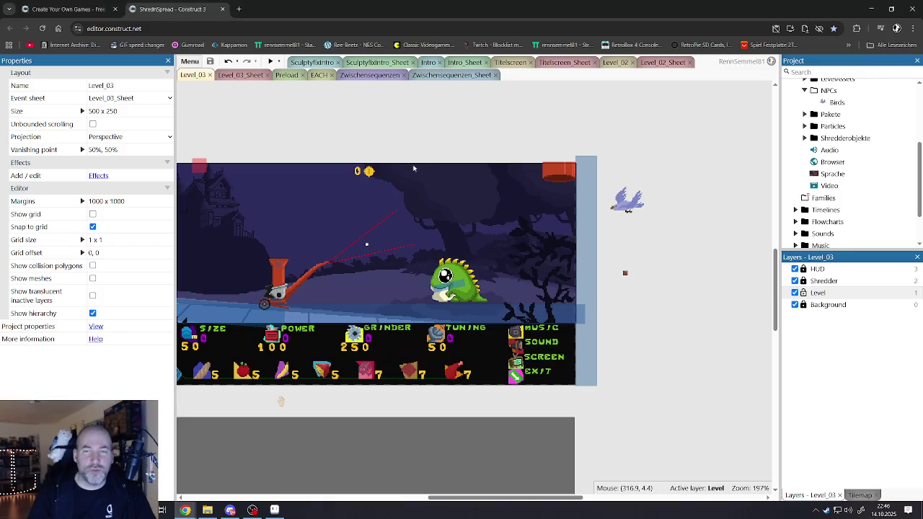
# Review the Birds sprite's Sine and Sine2 behaviour properties, then switch to Level_03_Sheet.
pyautogui.click(615, 206)
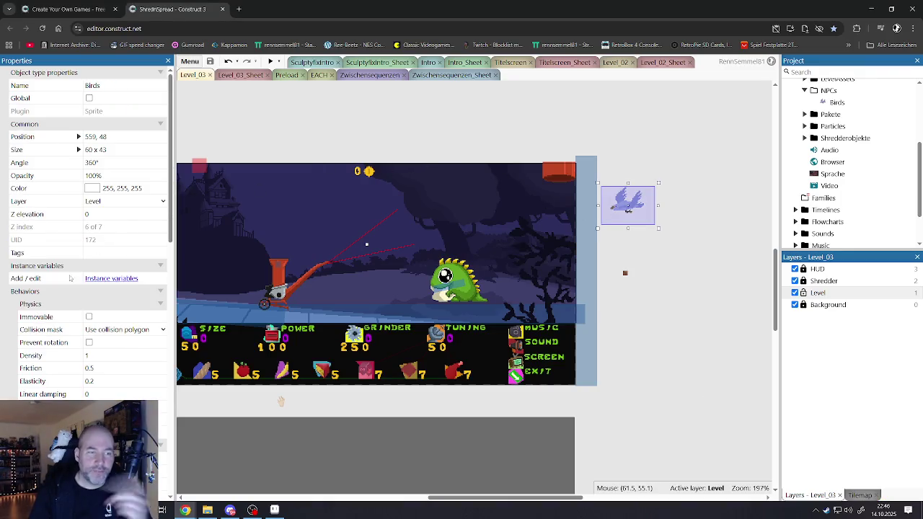
pyautogui.scroll(-5, 98, 351)
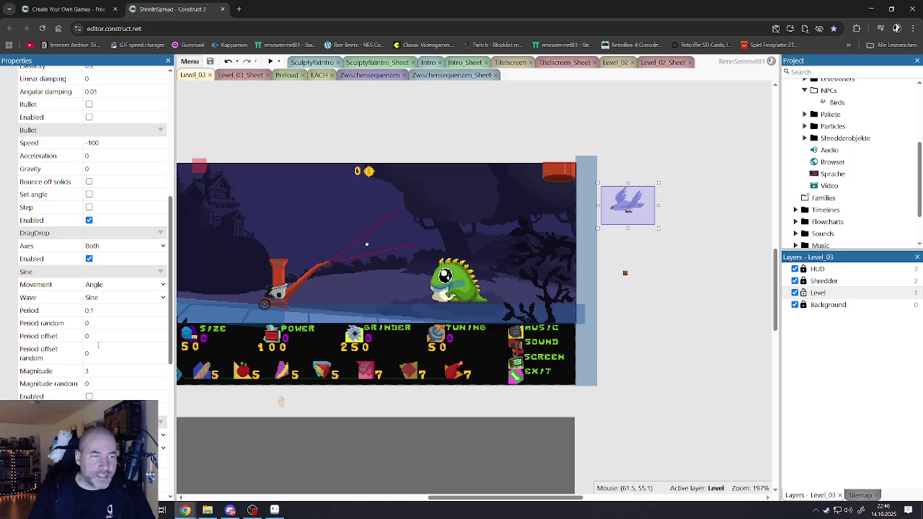
pyautogui.scroll(-2, 98, 340)
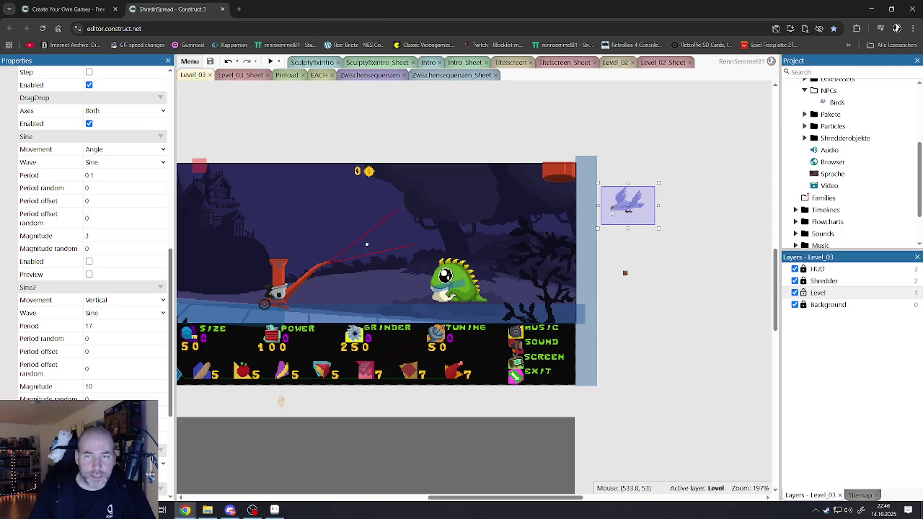
pyautogui.click(240, 76)
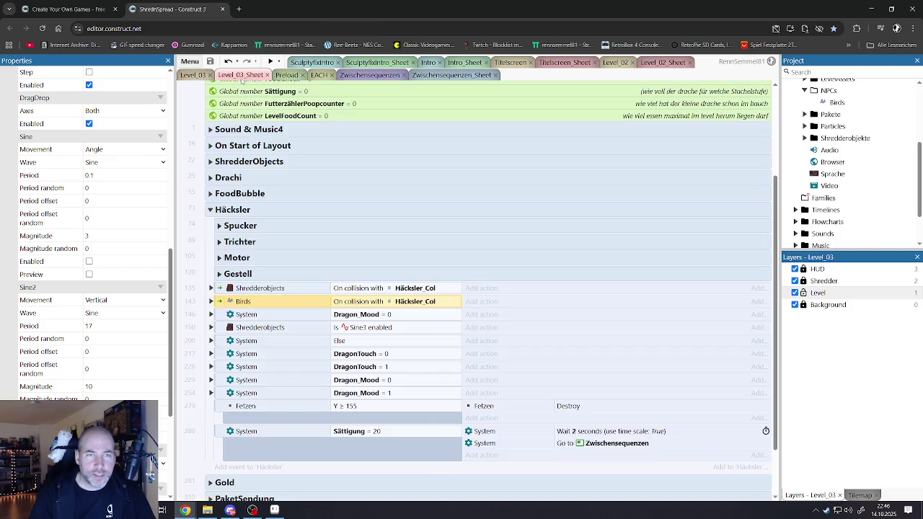
# Expand the Birds collision with Häcksler_Col event and scroll through its sub-events.
pyautogui.click(210, 301)
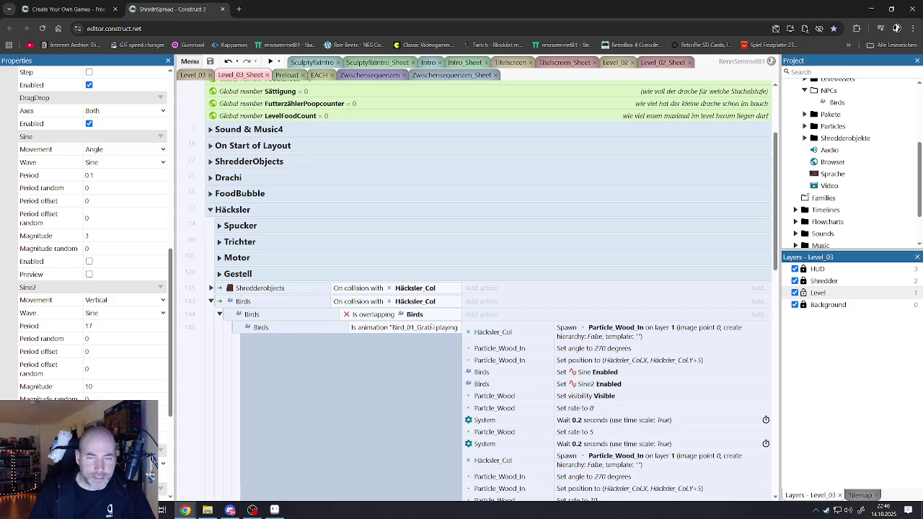
pyautogui.scroll(-2, 526, 343)
pyautogui.scroll(-8, 545, 321)
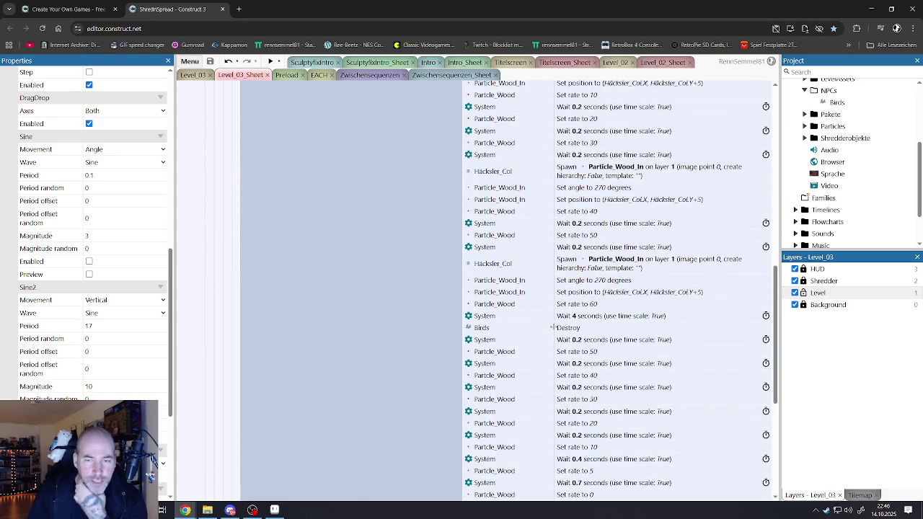
pyautogui.scroll(2, 553, 323)
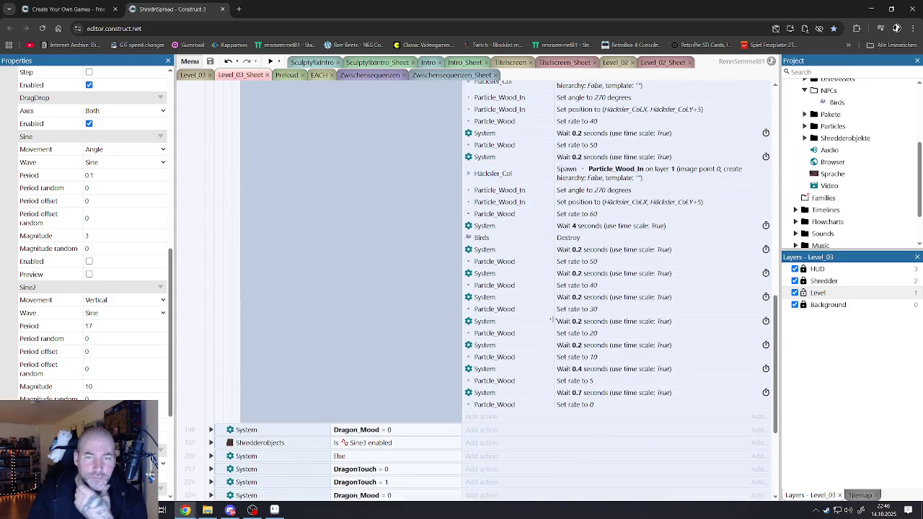
pyautogui.scroll(2, 552, 320)
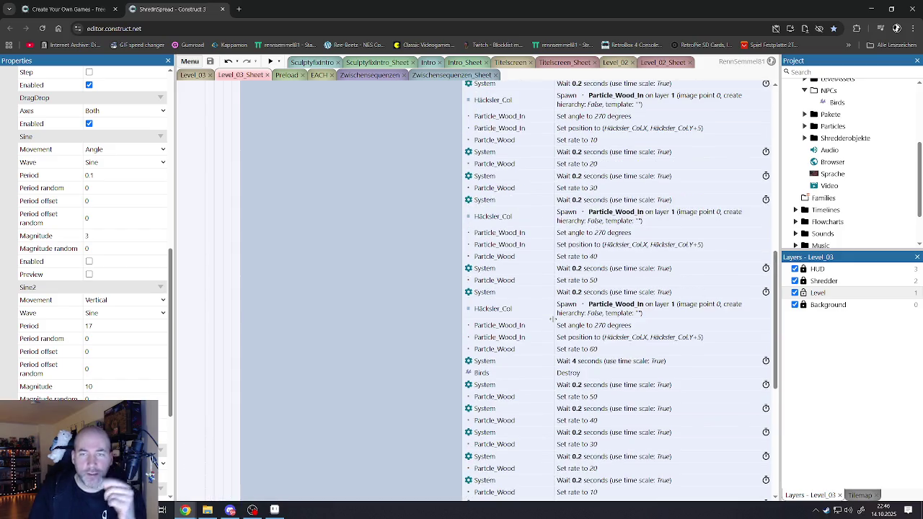
pyautogui.scroll(1, 552, 320)
pyautogui.scroll(2, 553, 319)
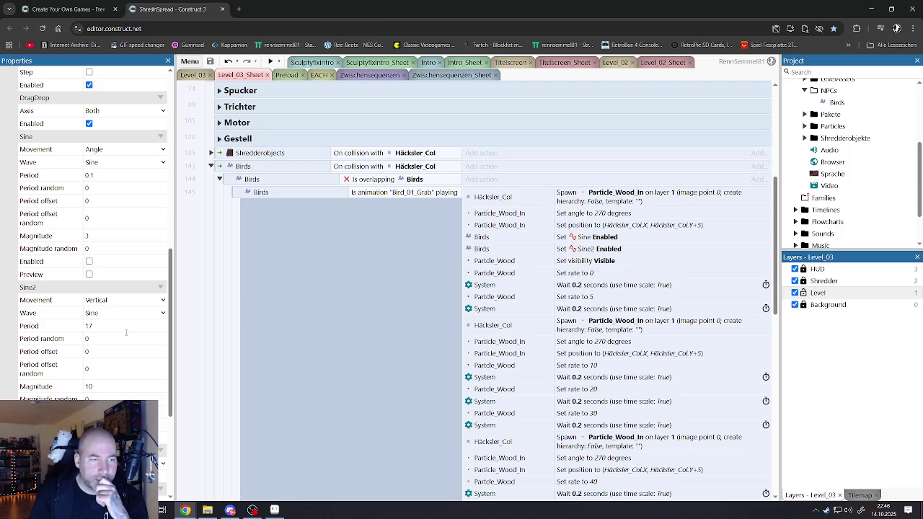
pyautogui.scroll(-3, 126, 333)
pyautogui.scroll(1, 121, 334)
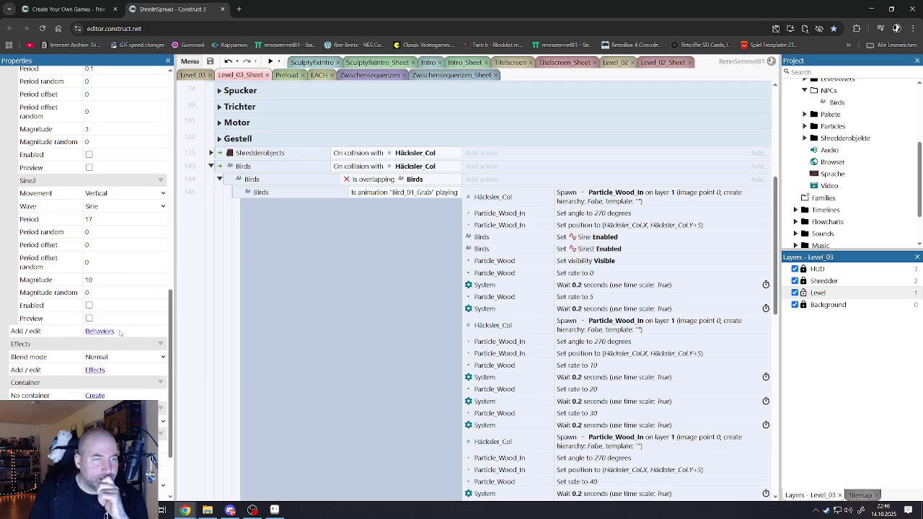
pyautogui.scroll(1, 124, 325)
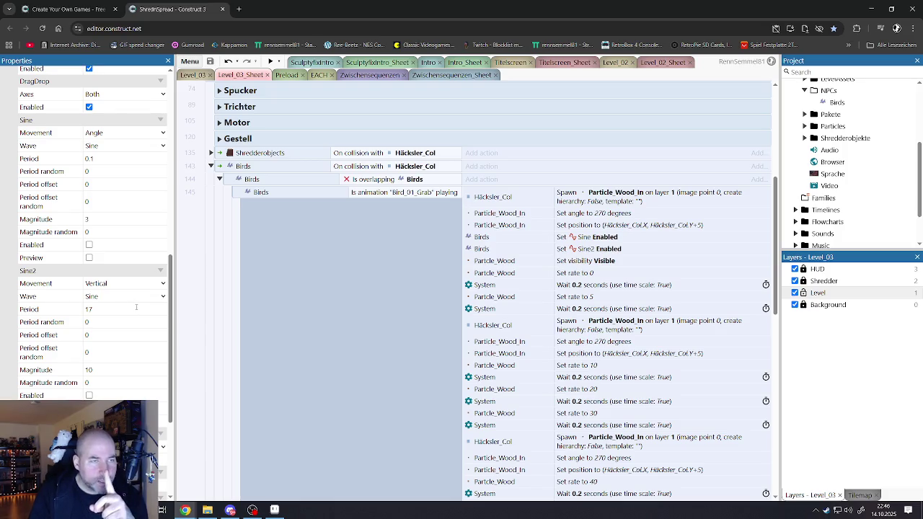
pyautogui.scroll(1, 137, 307)
pyautogui.scroll(-2, 134, 304)
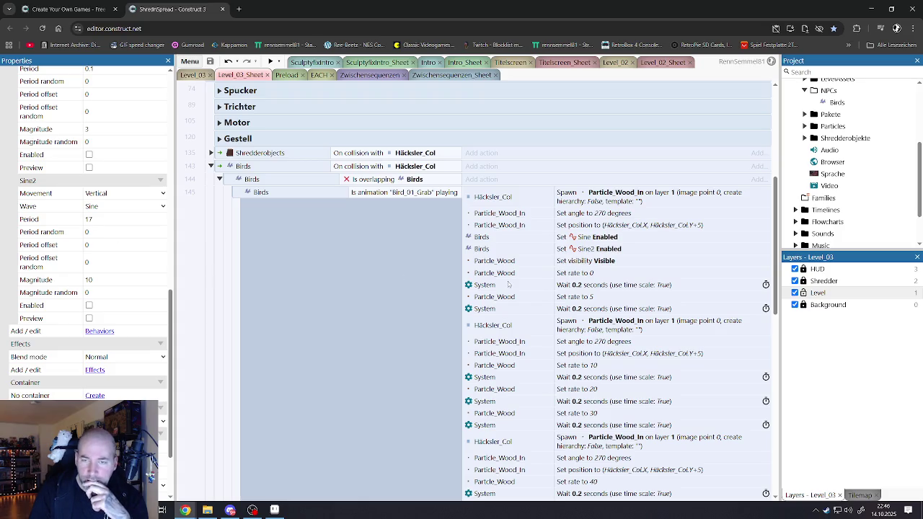
pyautogui.scroll(-1, 490, 245)
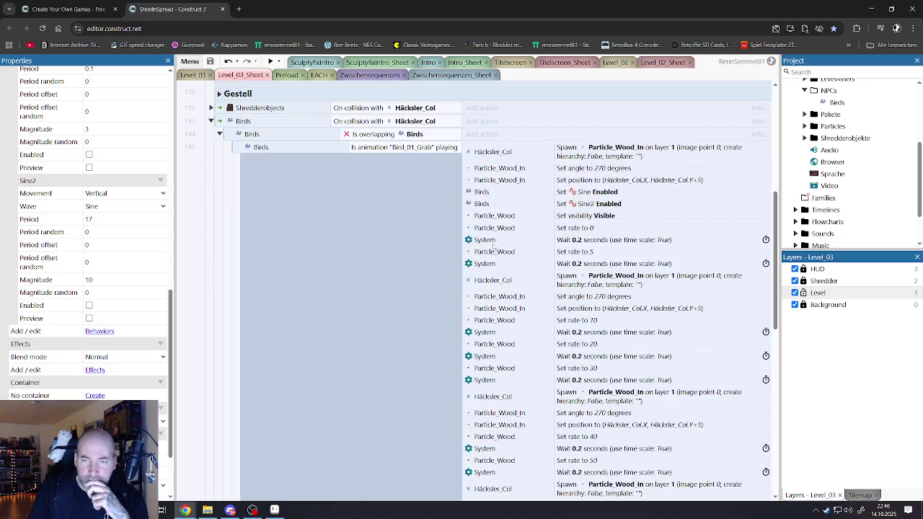
pyautogui.scroll(-7, 494, 246)
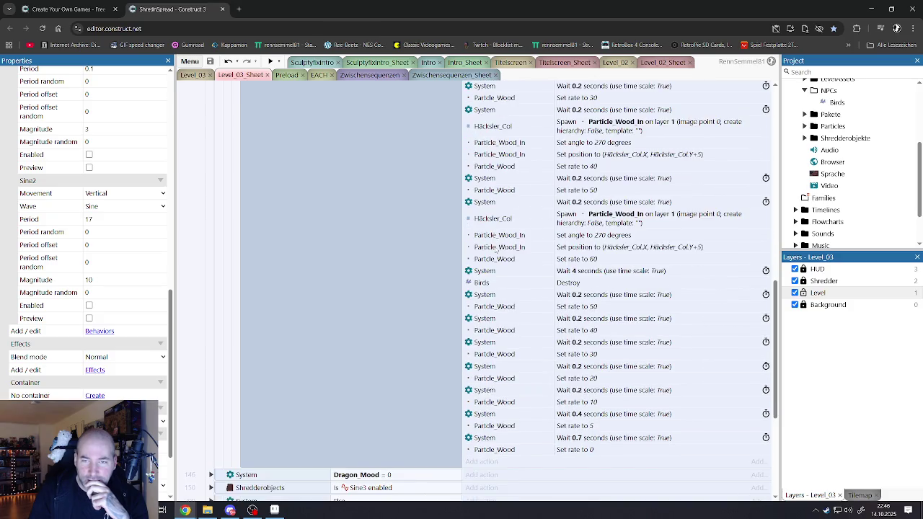
pyautogui.scroll(-1, 495, 250)
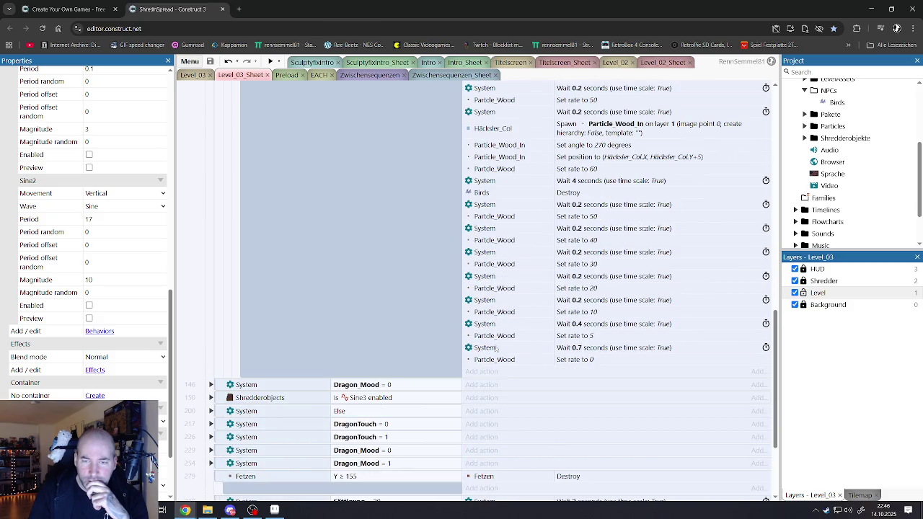
pyautogui.scroll(2, 495, 347)
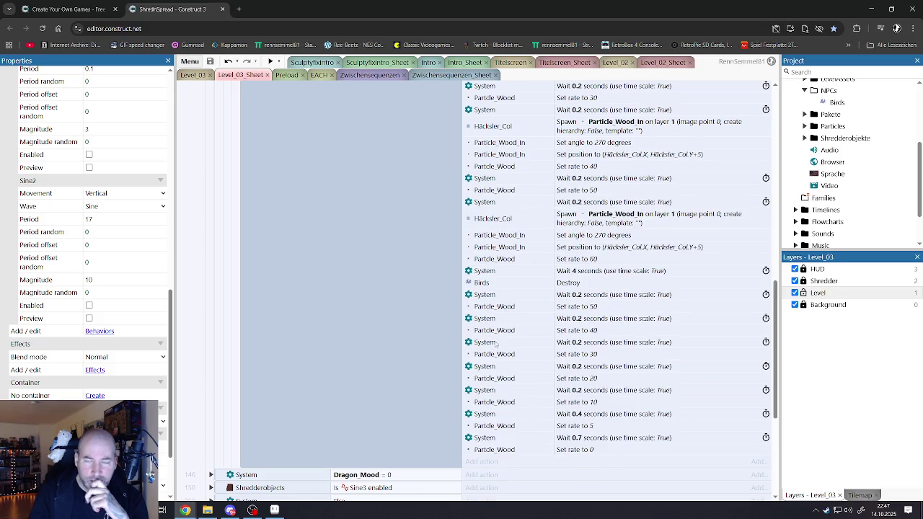
pyautogui.scroll(-2, 495, 342)
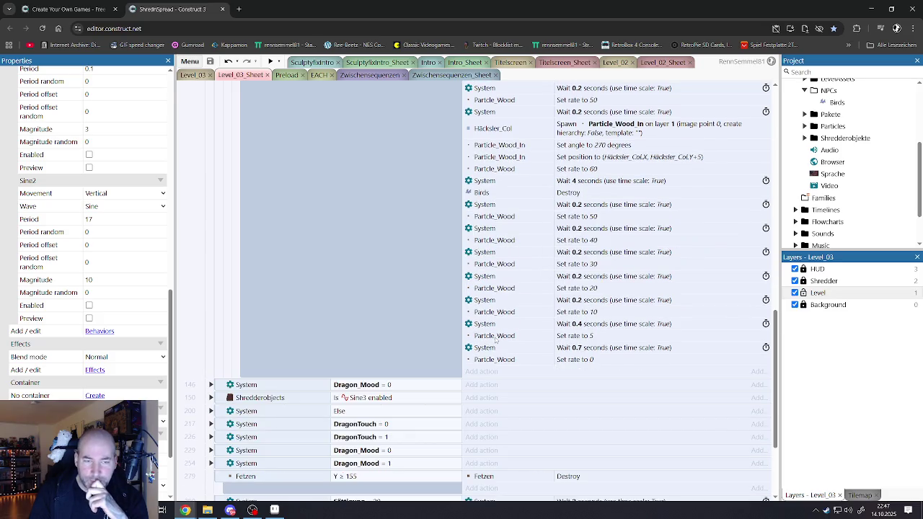
pyautogui.scroll(5, 495, 338)
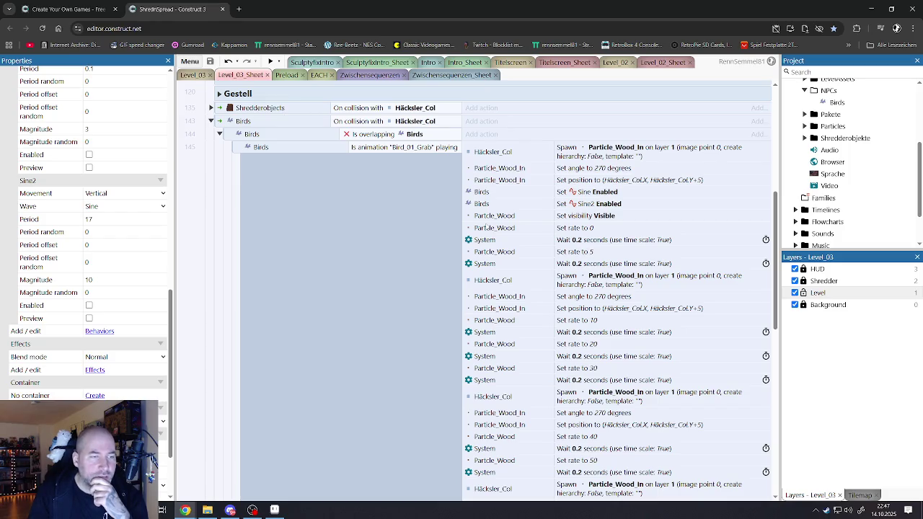
pyautogui.scroll(5, 137, 234)
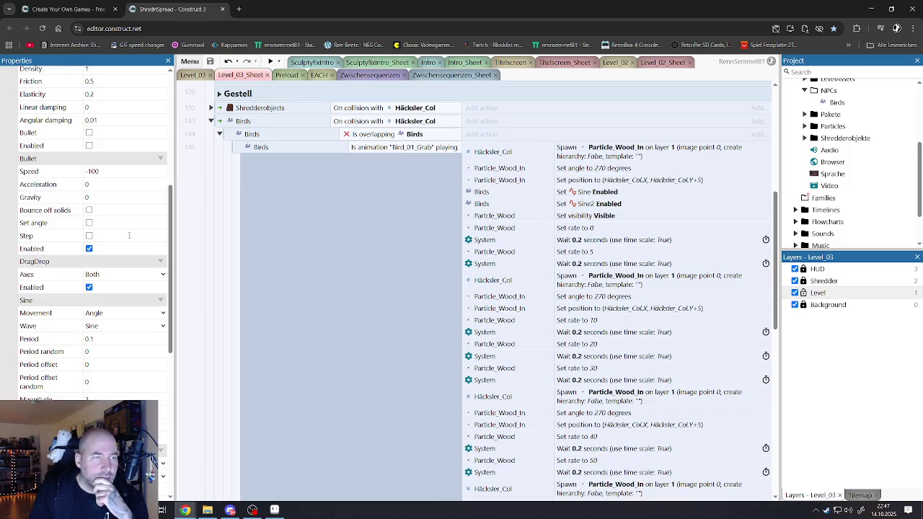
pyautogui.scroll(-5, 136, 240)
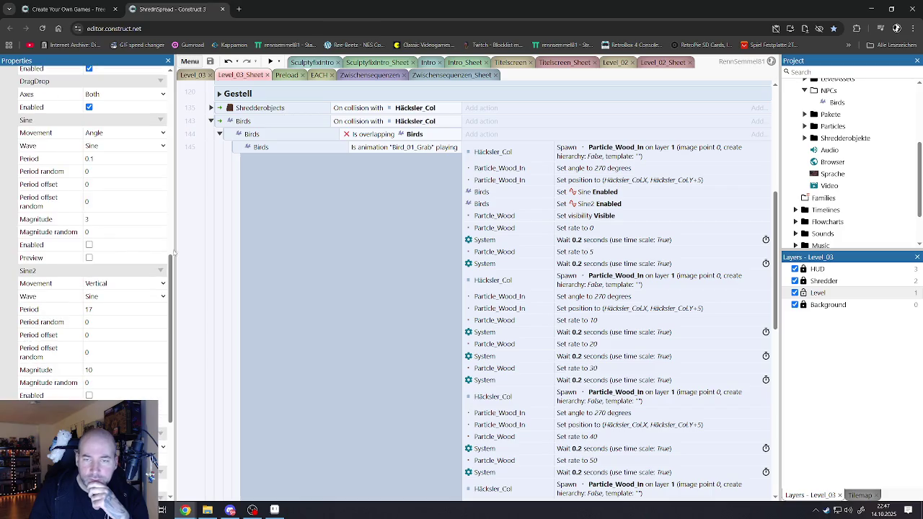
pyautogui.scroll(-5, 532, 194)
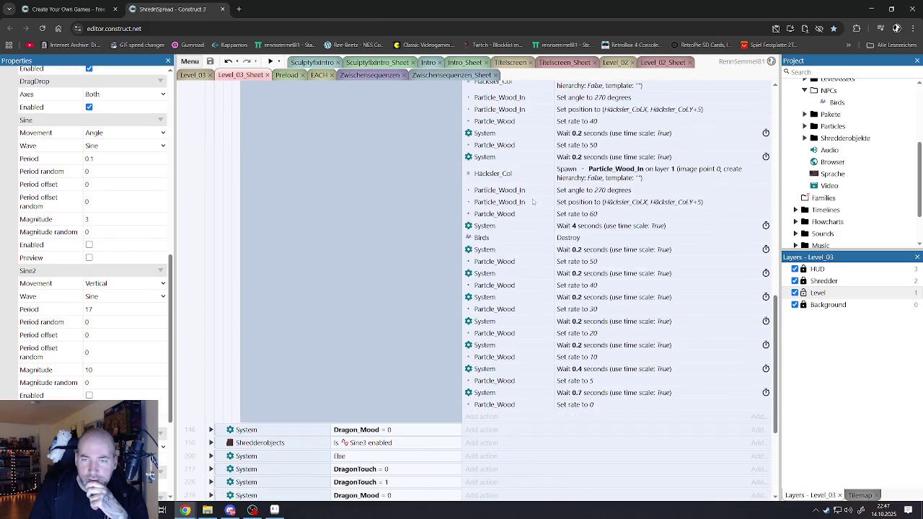
# Change the wait before Birds Destroy from 4 to 3 seconds and start a preview.
pyautogui.click(482, 238)
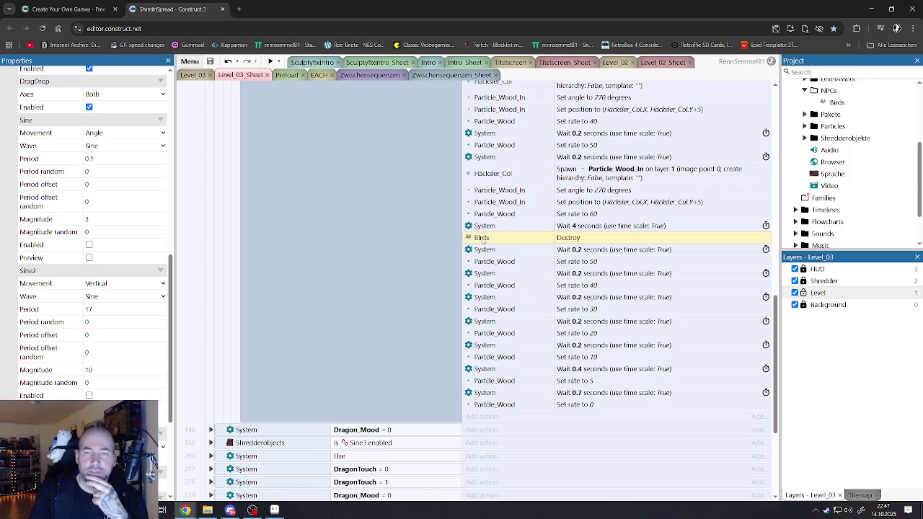
pyautogui.doubleClick(489, 227)
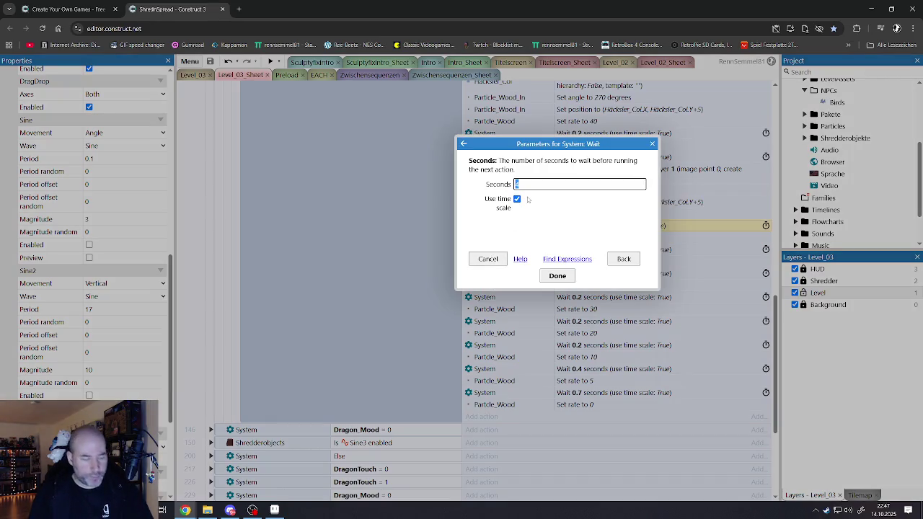
pyautogui.write('3')
pyautogui.click(557, 275)
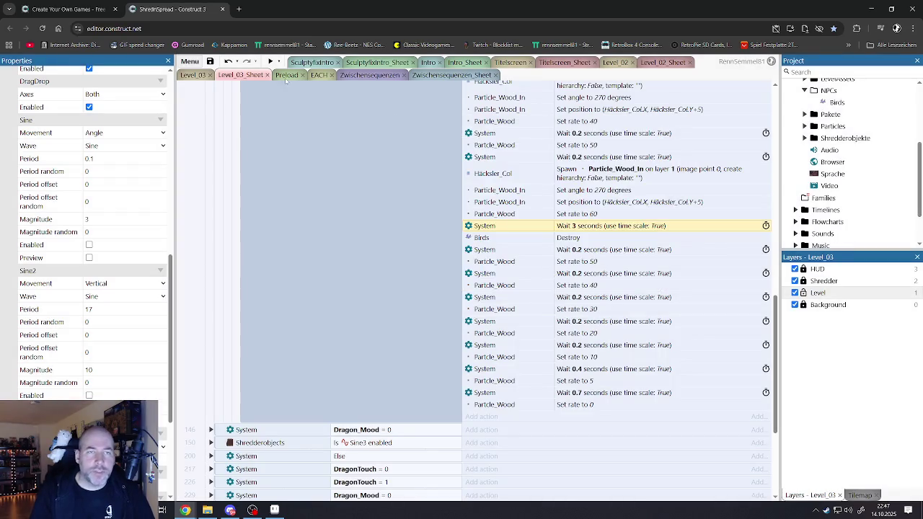
pyautogui.click(270, 62)
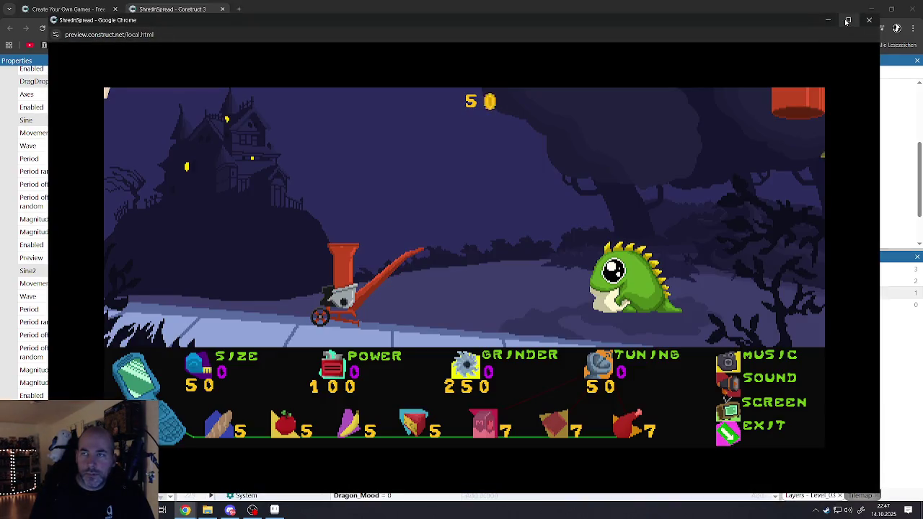
# Play-test fullscreen, grinding two birds into the shredder for coins, then exit the preview.
pyautogui.click(846, 21)
pyautogui.click(586, 223)
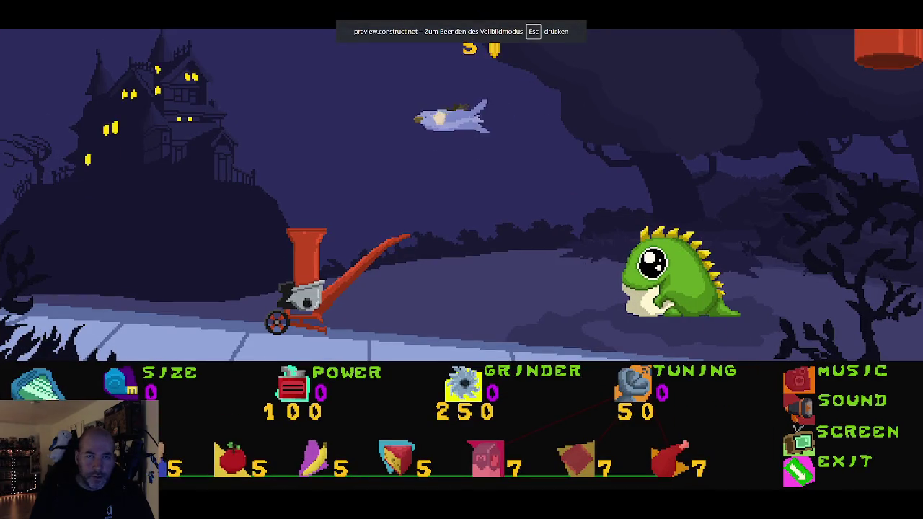
pyautogui.moveTo(294, 151)
pyautogui.mouseDown()
pyautogui.moveTo(259, 162)
pyautogui.moveTo(238, 297)
pyautogui.moveTo(261, 249)
pyautogui.moveTo(433, 162)
pyautogui.mouseUp()
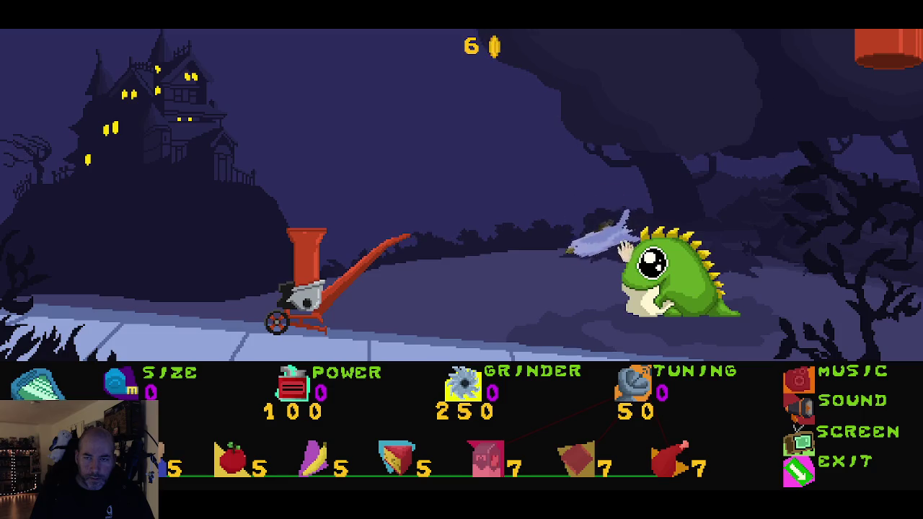
pyautogui.moveTo(325, 166)
pyautogui.mouseDown()
pyautogui.moveTo(317, 155)
pyautogui.moveTo(328, 155)
pyautogui.moveTo(336, 222)
pyautogui.mouseUp()
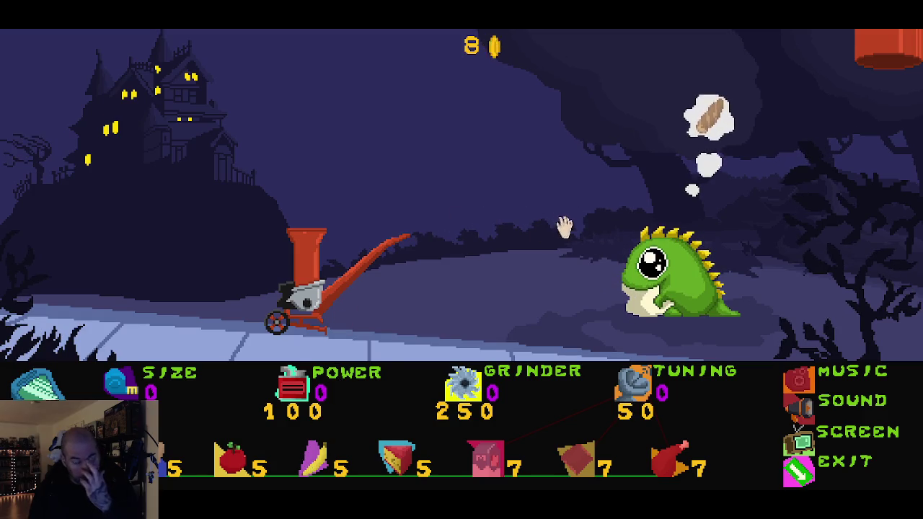
pyautogui.click(801, 481)
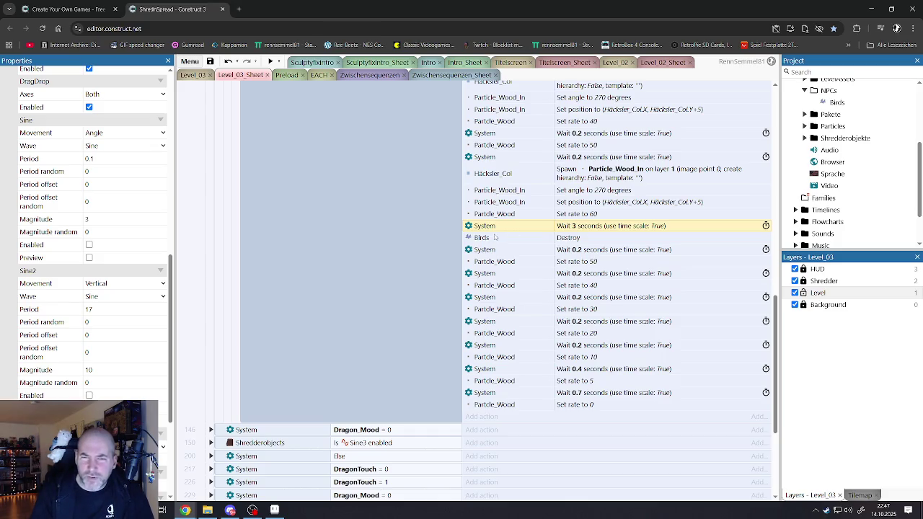
# Undo the wait back to 4 seconds and inspect the Particle_Wood_In position and Häcksler_Col spawn actions.
pyautogui.hotkey('ctrl', 'z')
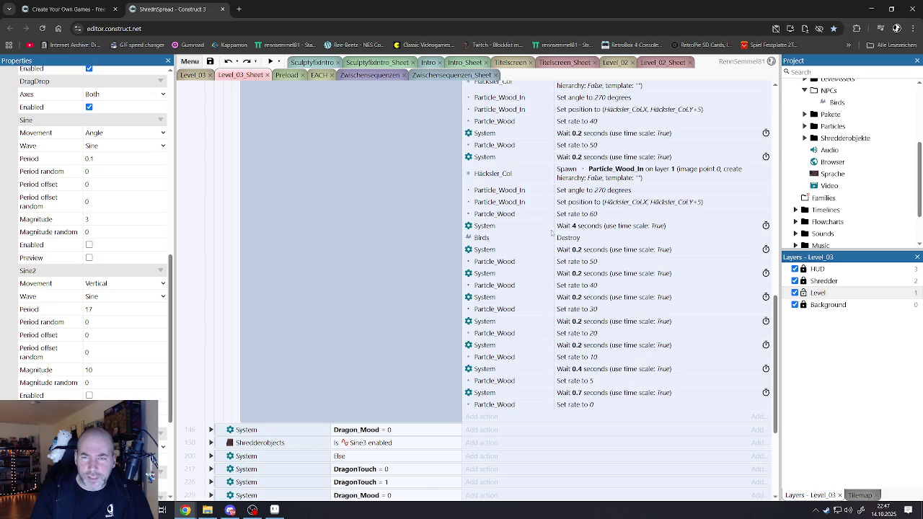
pyautogui.scroll(1, 512, 224)
pyautogui.click(512, 248)
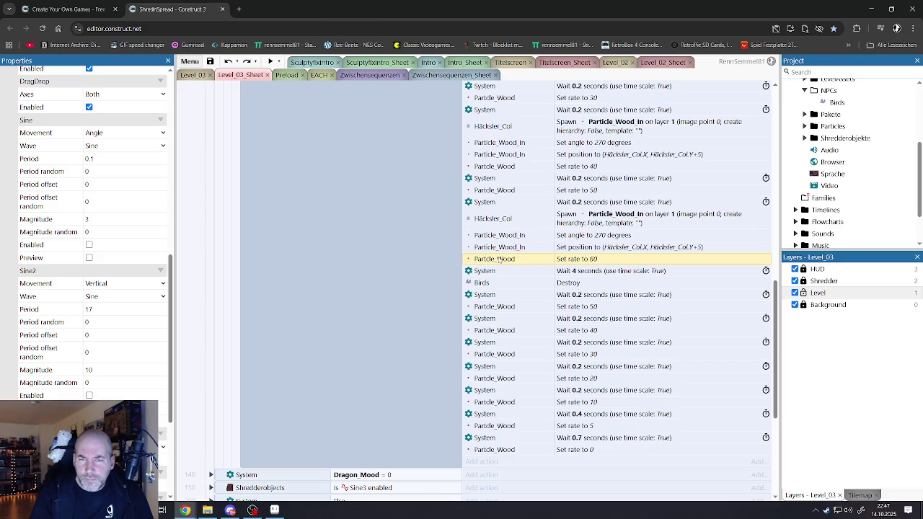
pyautogui.click(496, 218)
pyautogui.scroll(3, 501, 241)
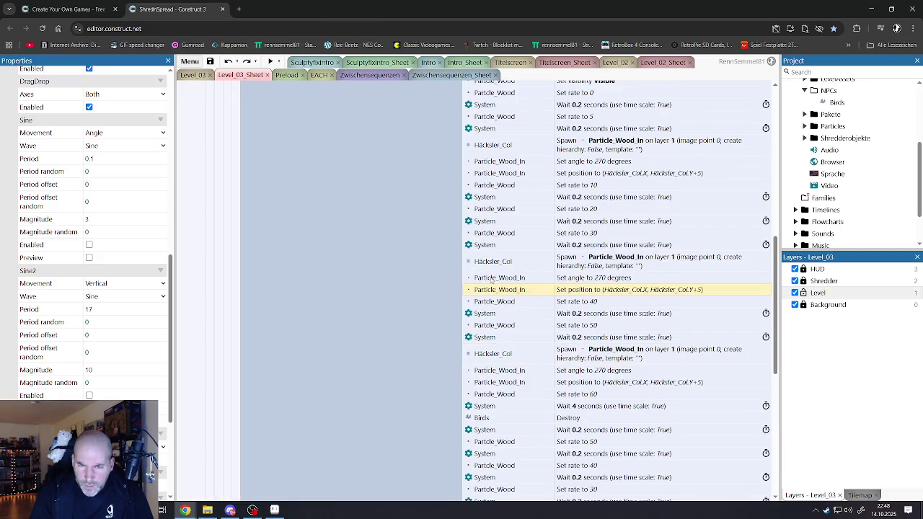
pyautogui.click(490, 265)
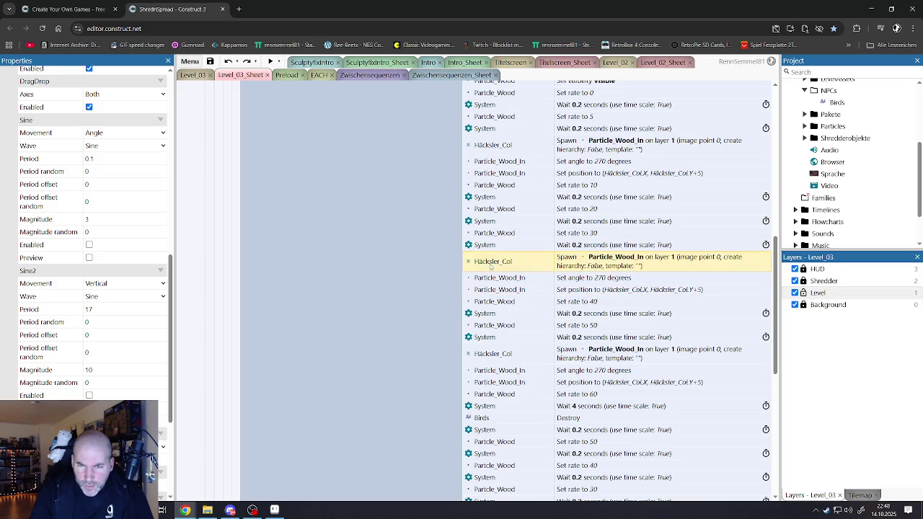
# Inspect the Particle_Wood_In angle, Particle_Wood rate 5 and 0, and the birds' Sine/Sine2 actions.
pyautogui.scroll(1, 490, 265)
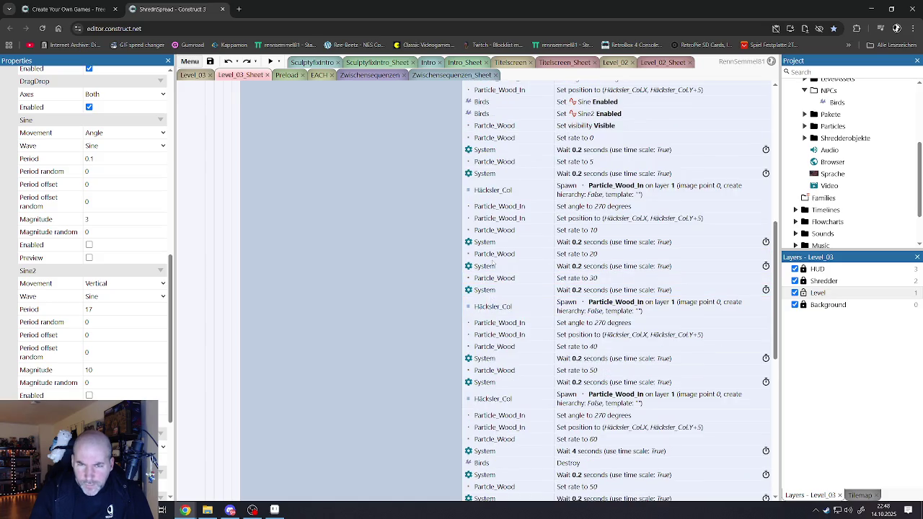
pyautogui.click(495, 209)
pyautogui.scroll(3, 495, 210)
pyautogui.click(493, 297)
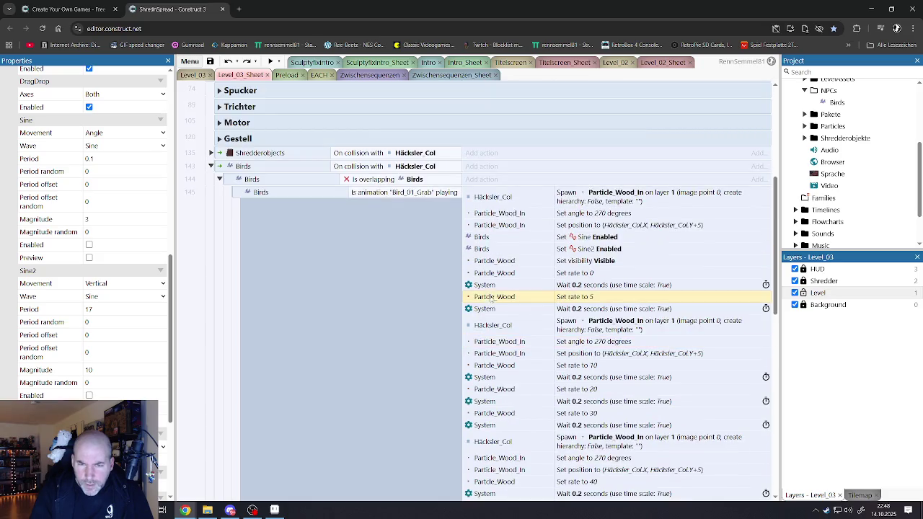
pyautogui.click(488, 275)
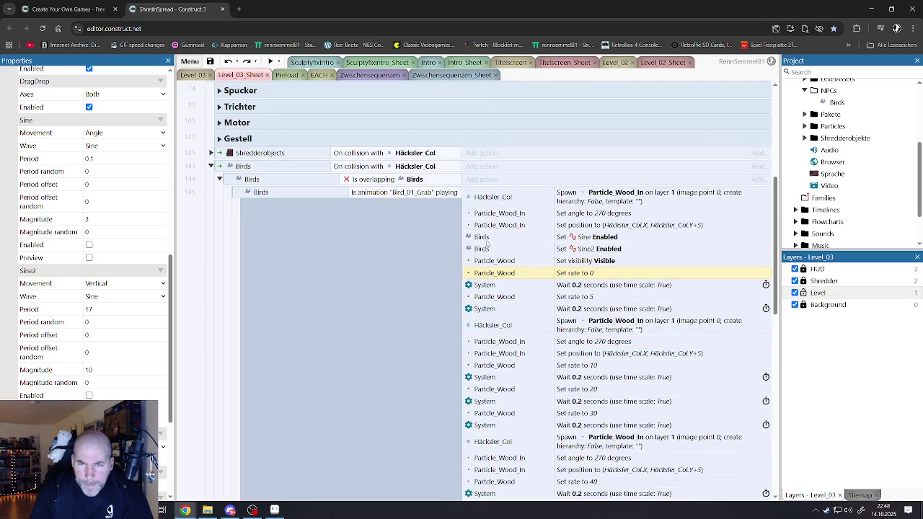
pyautogui.click(480, 250)
pyautogui.click(485, 238)
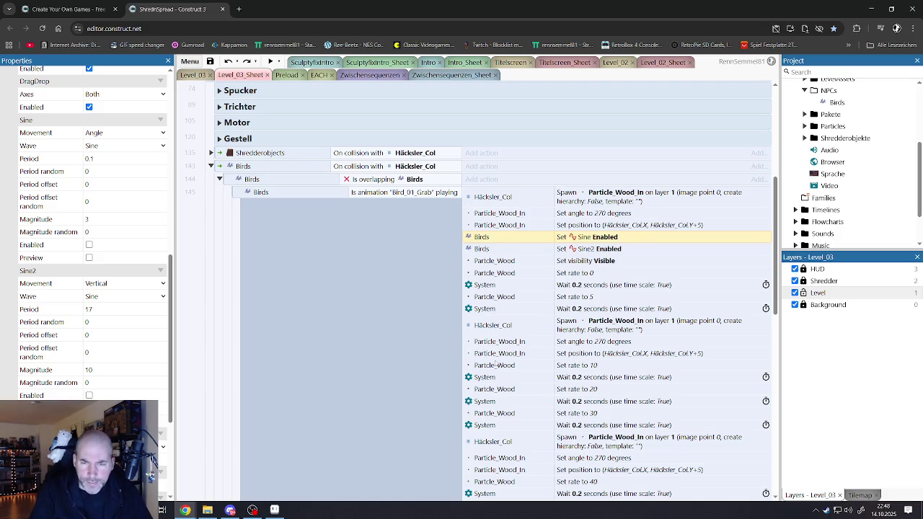
# Scroll through the grabbed-bird sequence and switch to the Level_03 layout.
pyautogui.scroll(-5, 496, 366)
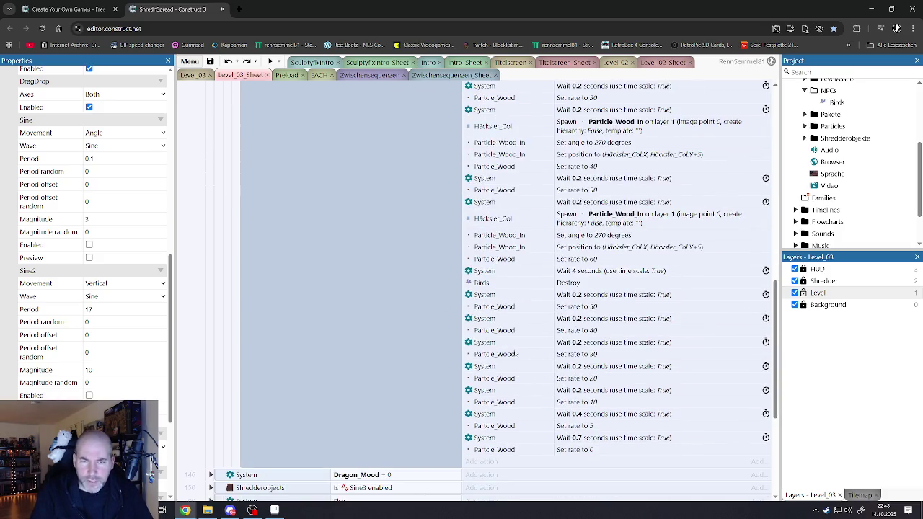
pyautogui.scroll(-2, 104, 353)
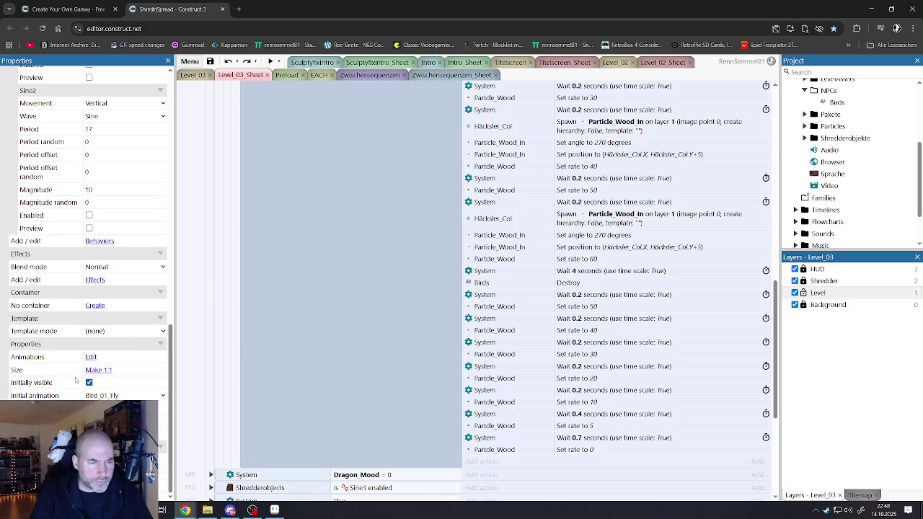
pyautogui.scroll(1, 107, 378)
pyautogui.scroll(2, 107, 376)
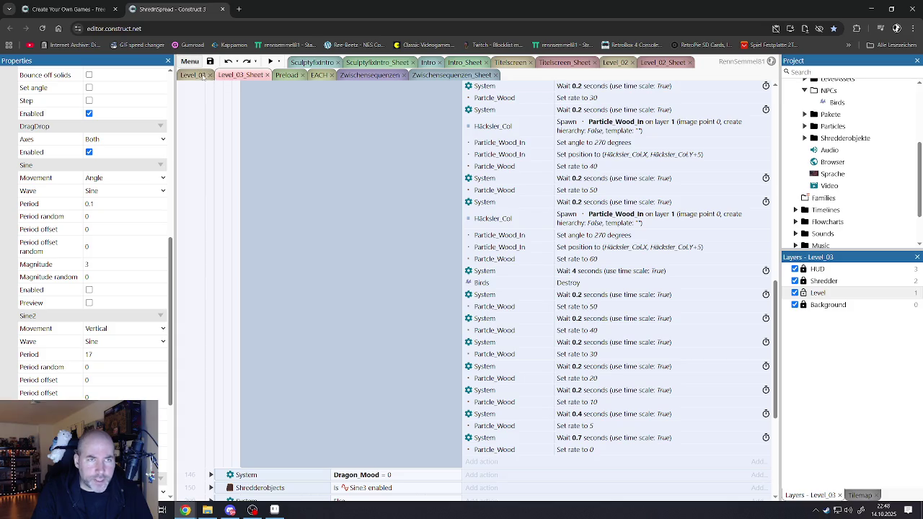
pyautogui.click(194, 75)
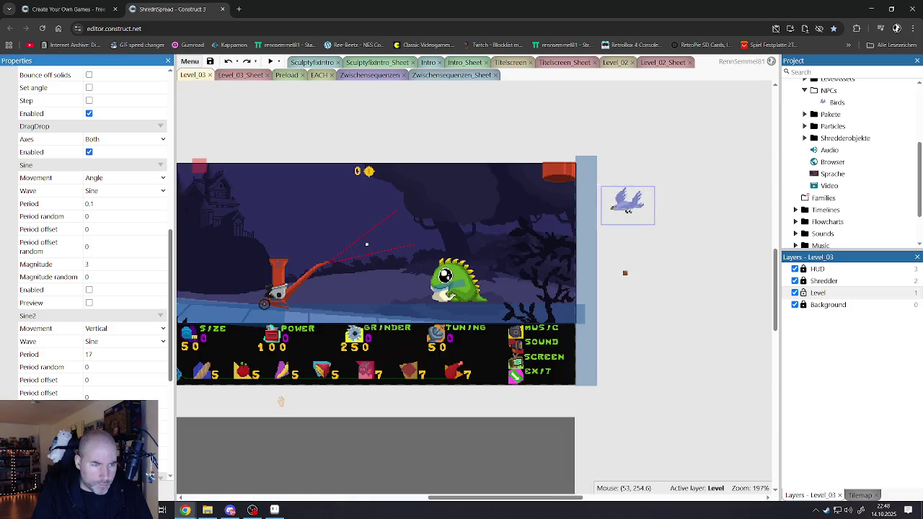
# Toggle the Birds Sine behaviour preview on and back off, then return to Level_03_Sheet.
pyautogui.click(90, 304)
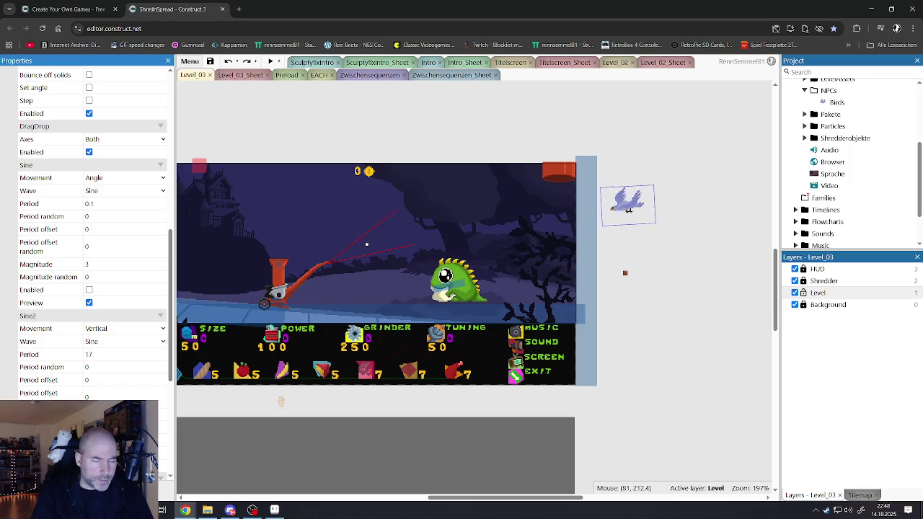
pyautogui.scroll(-1, 85, 323)
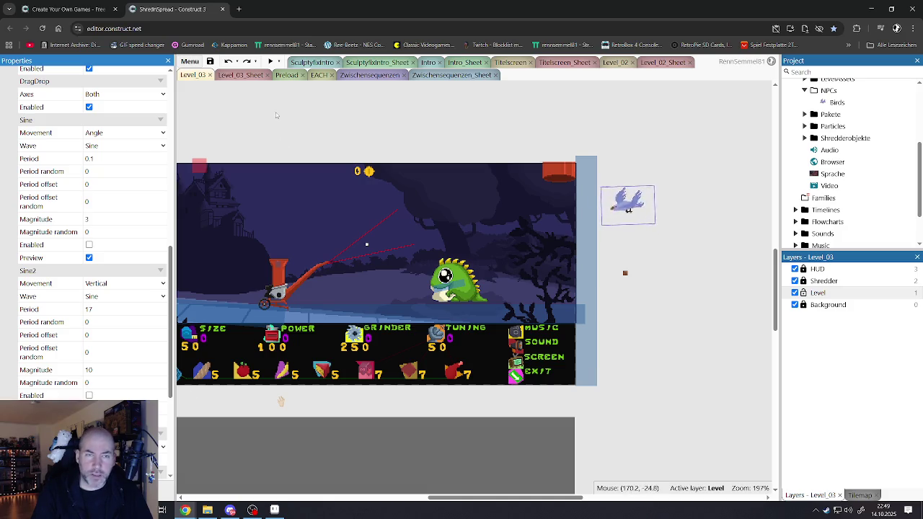
pyautogui.click(88, 258)
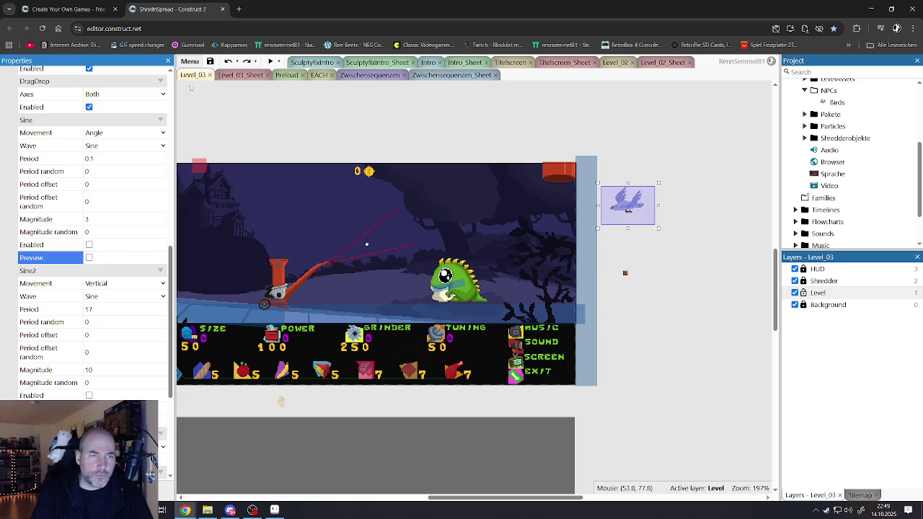
pyautogui.click(252, 76)
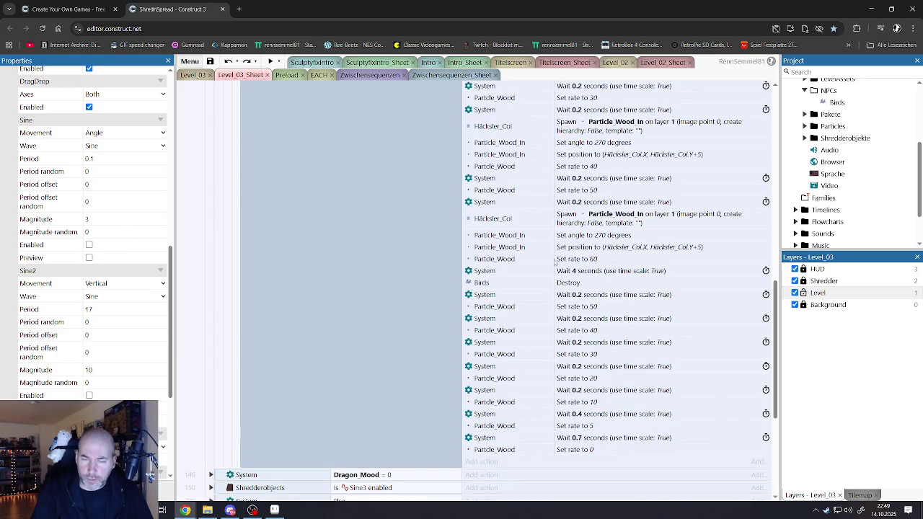
# Expand event 150 (Shredderobjects Sine3) and its For each sub-event 151.
pyautogui.scroll(1, 555, 261)
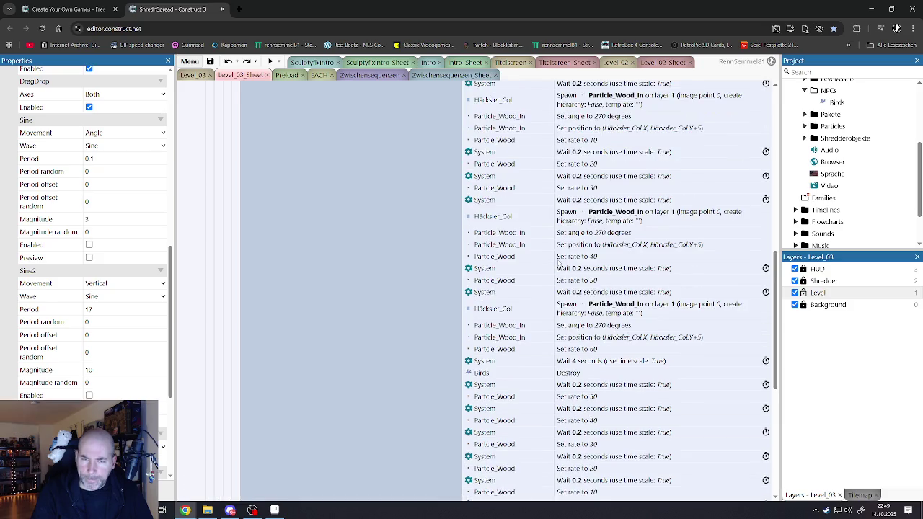
pyautogui.scroll(2, 559, 274)
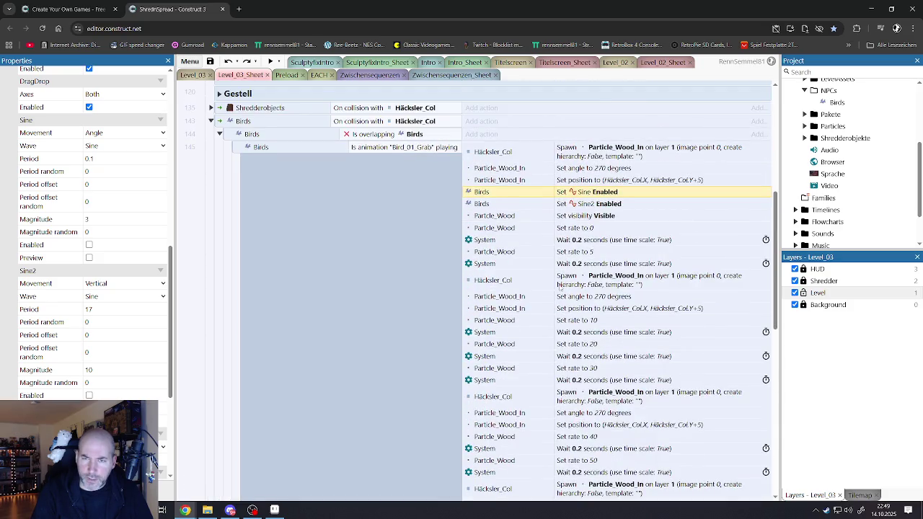
pyautogui.scroll(-5, 560, 287)
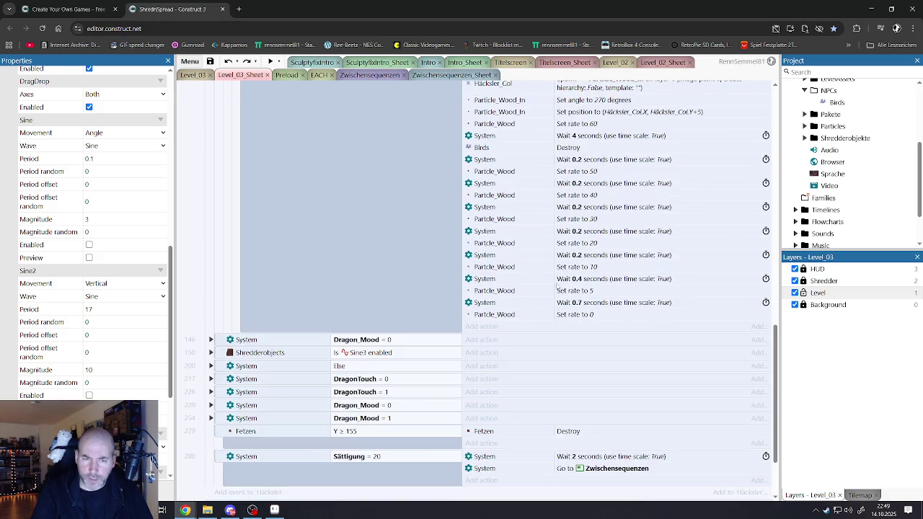
pyautogui.scroll(-1, 368, 339)
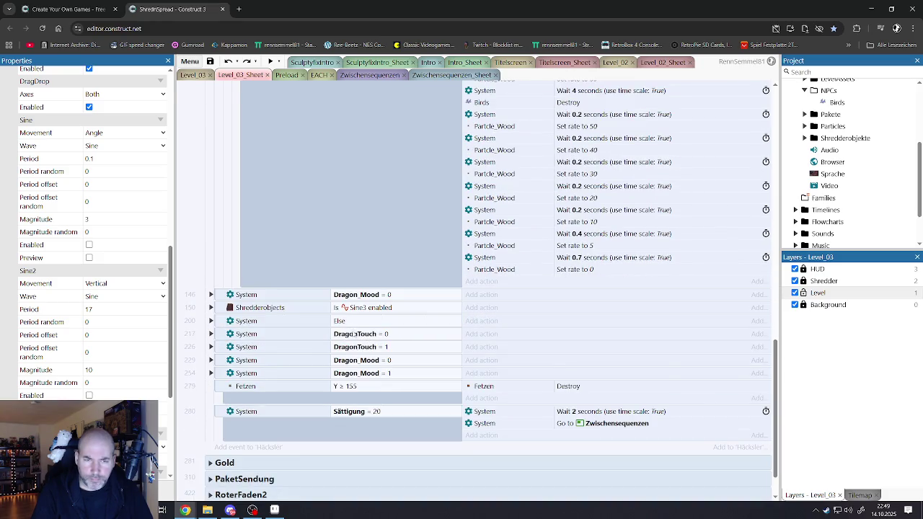
pyautogui.click(211, 307)
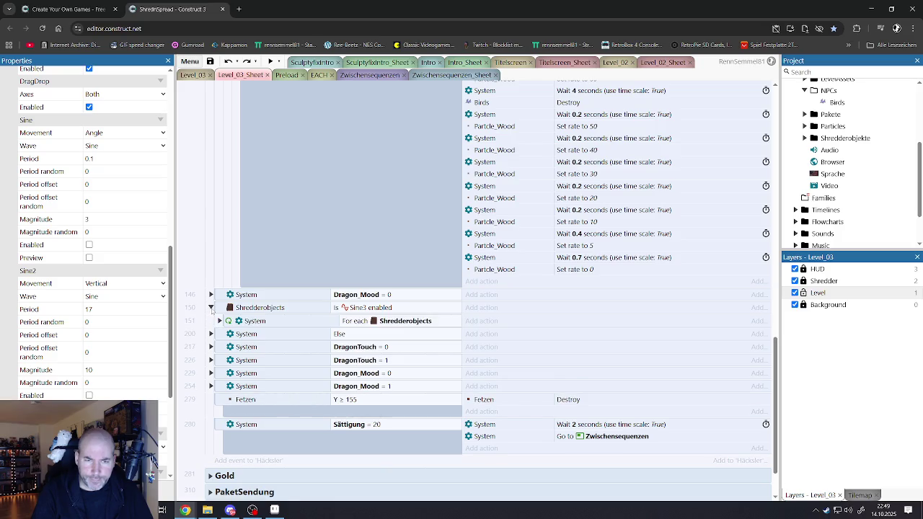
pyautogui.click(219, 321)
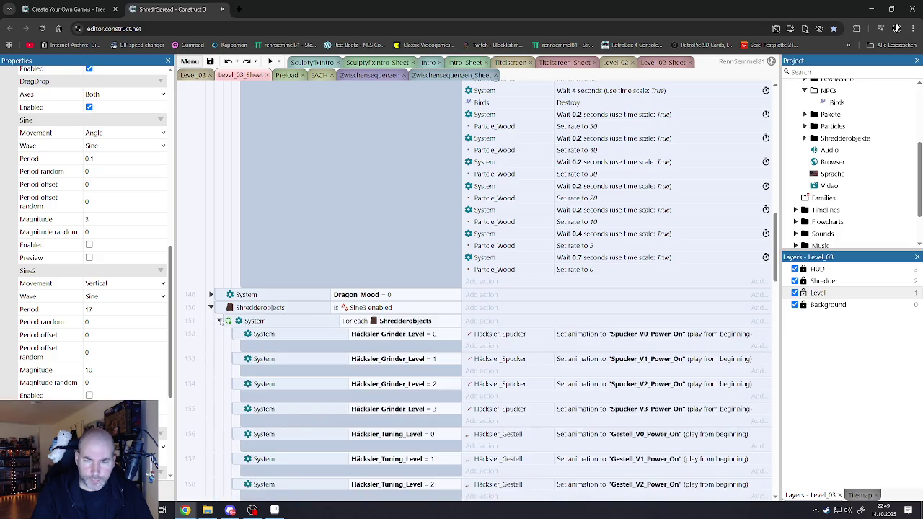
# Scroll through the per-level Häcksler events down to Sättigung = 20, then collapse event 150.
pyautogui.scroll(-5, 243, 327)
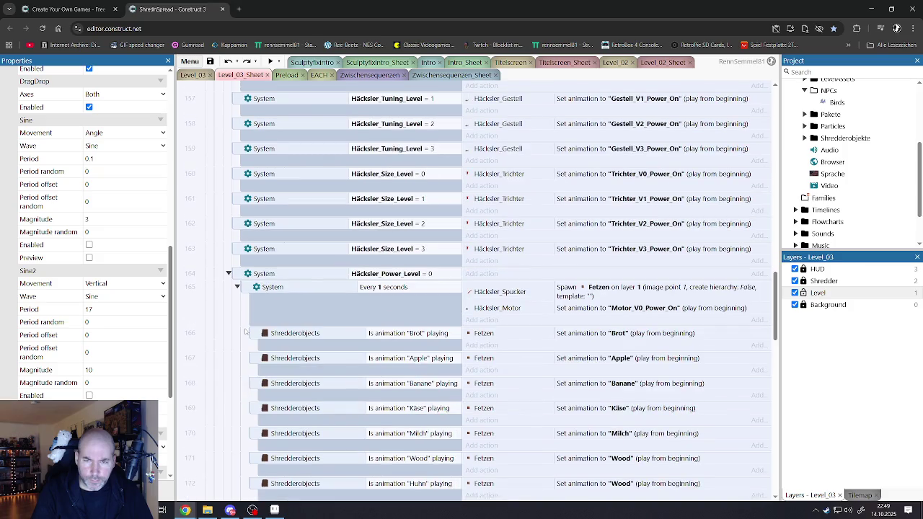
pyautogui.scroll(-10, 245, 332)
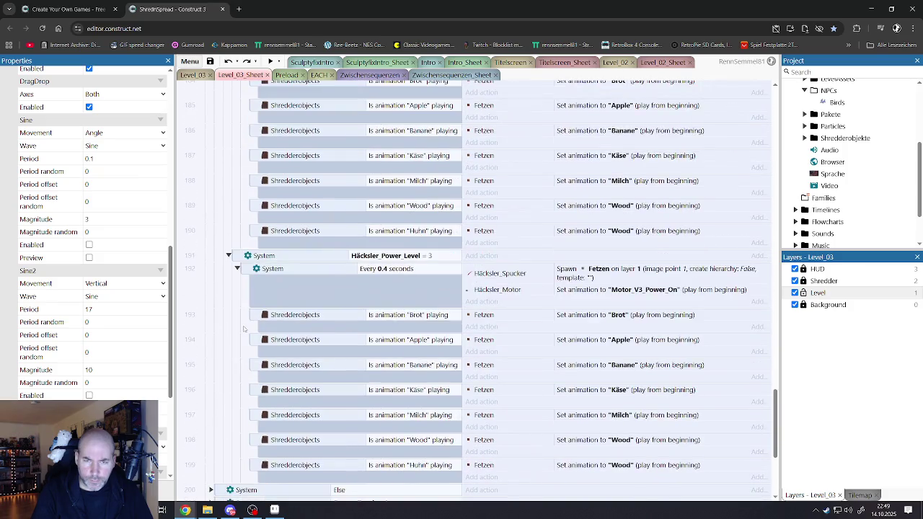
pyautogui.scroll(-3, 243, 328)
pyautogui.scroll(15, 243, 329)
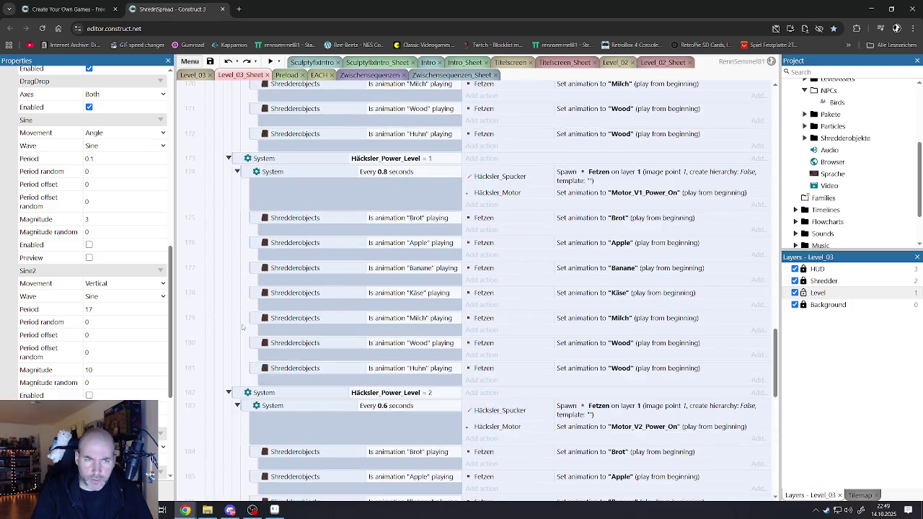
pyautogui.scroll(-1, 241, 325)
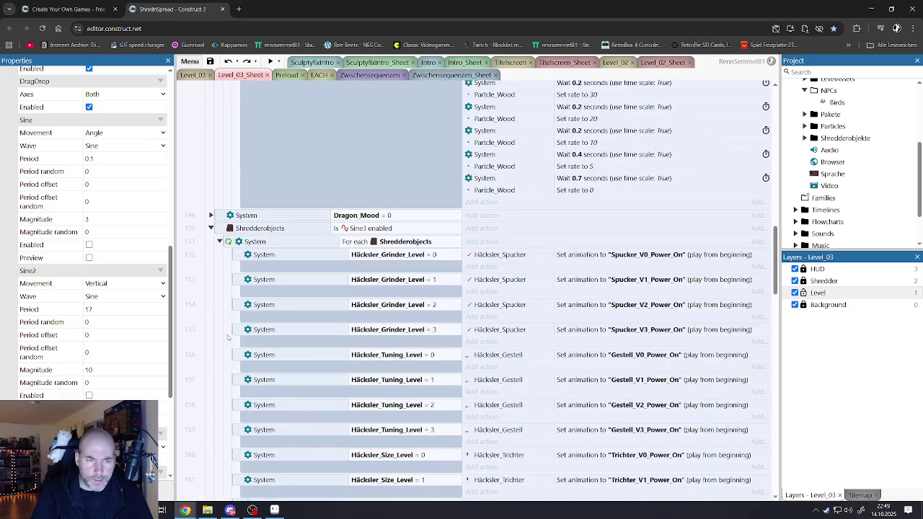
pyautogui.click(210, 228)
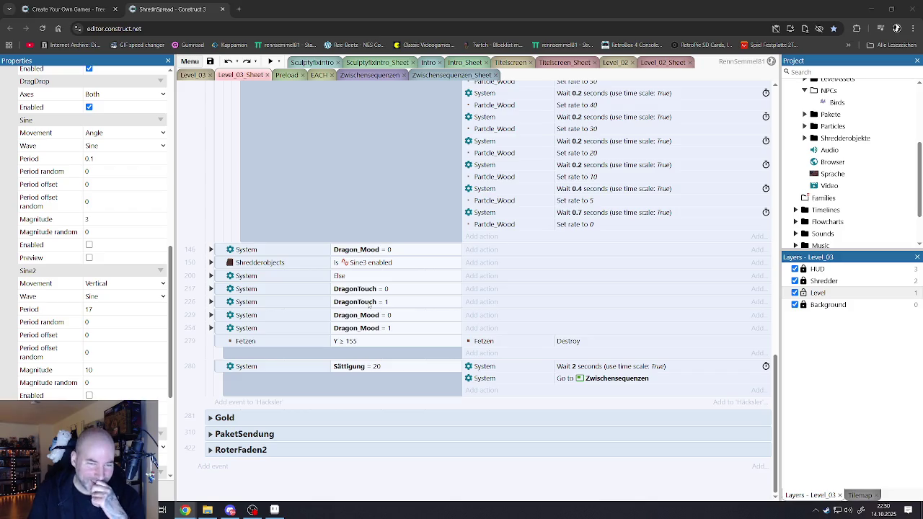
# Scroll up the event sheet toward the grabbed-bird sequence.
pyautogui.scroll(5, 412, 306)
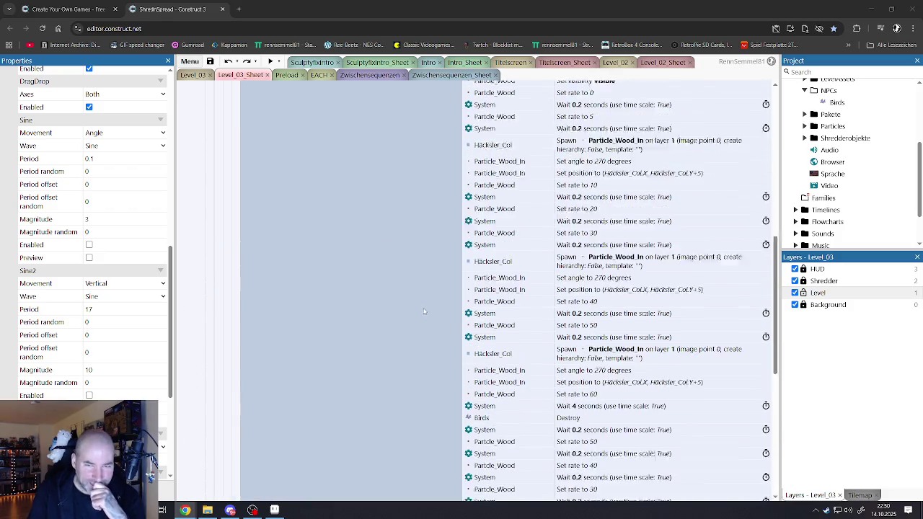
# Select the Birds collision event block, then its Birds overlapping sub-event.
pyautogui.scroll(2, 424, 311)
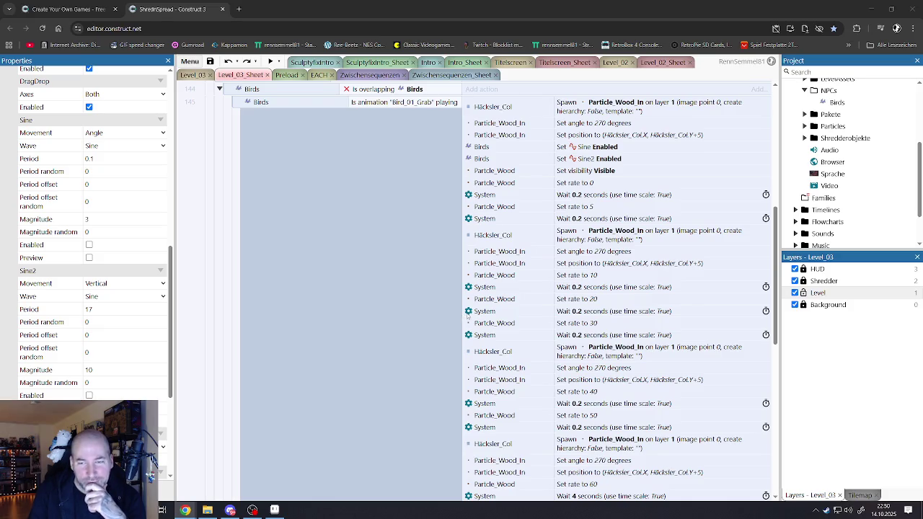
pyautogui.scroll(6, 465, 313)
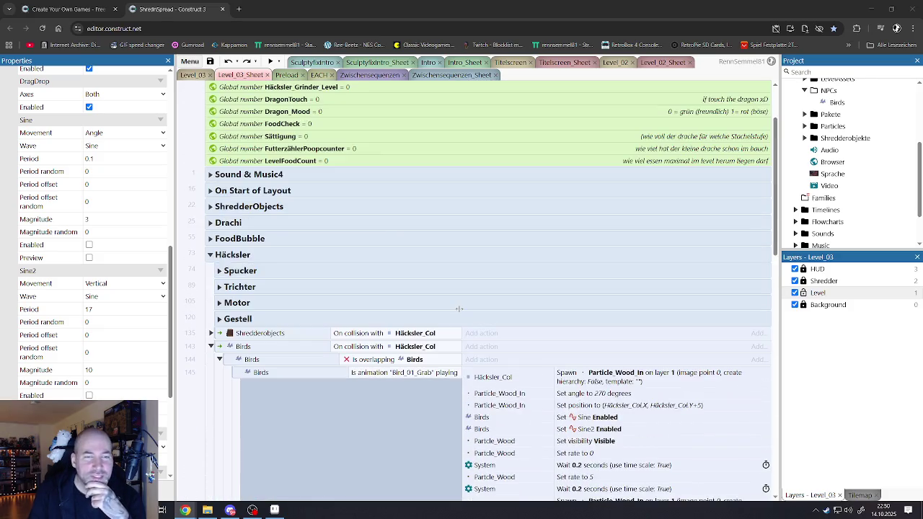
pyautogui.scroll(-2, 361, 291)
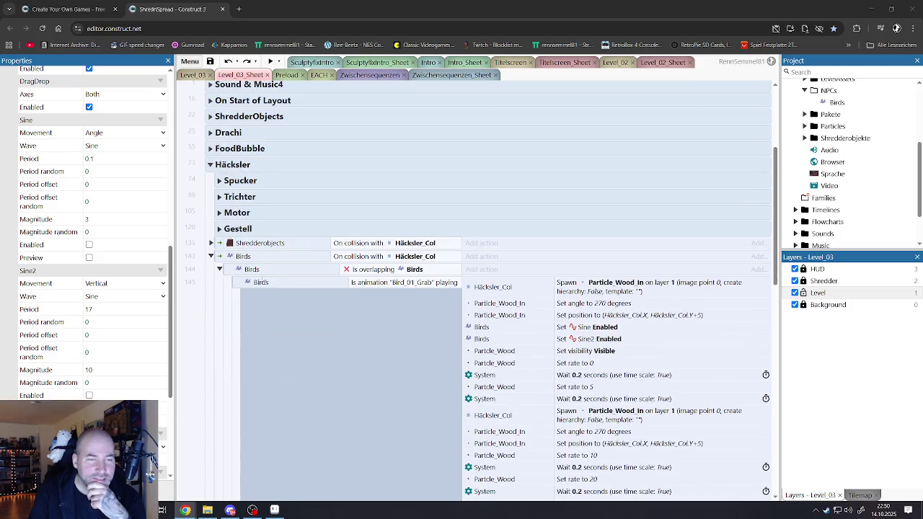
pyautogui.click(217, 258)
pyautogui.click(224, 292)
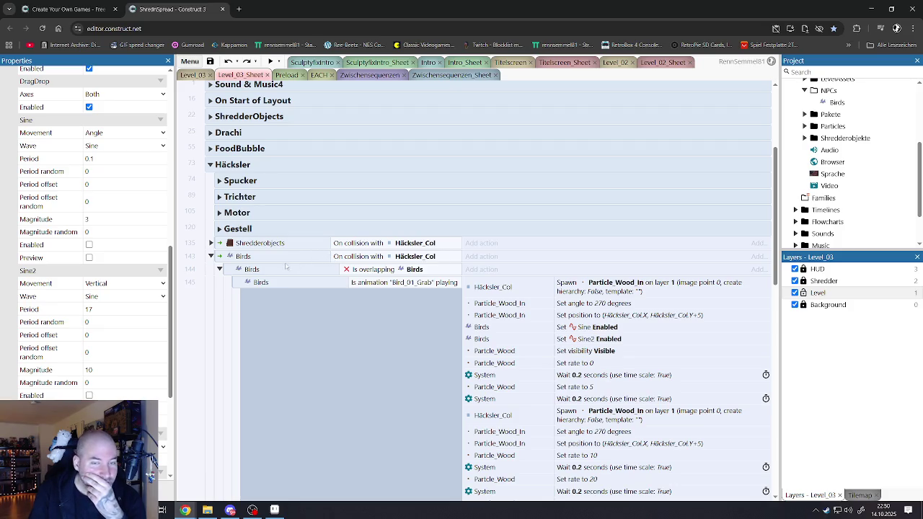
pyautogui.click(229, 269)
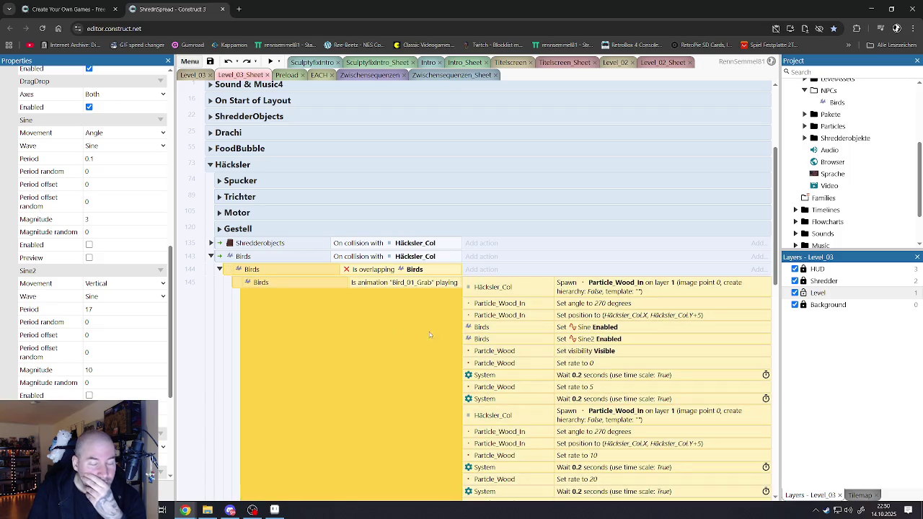
# Expand and collapse the ShredderObjects and Drachi groups, then return to the Level_03 layout.
pyautogui.scroll(-2, 510, 357)
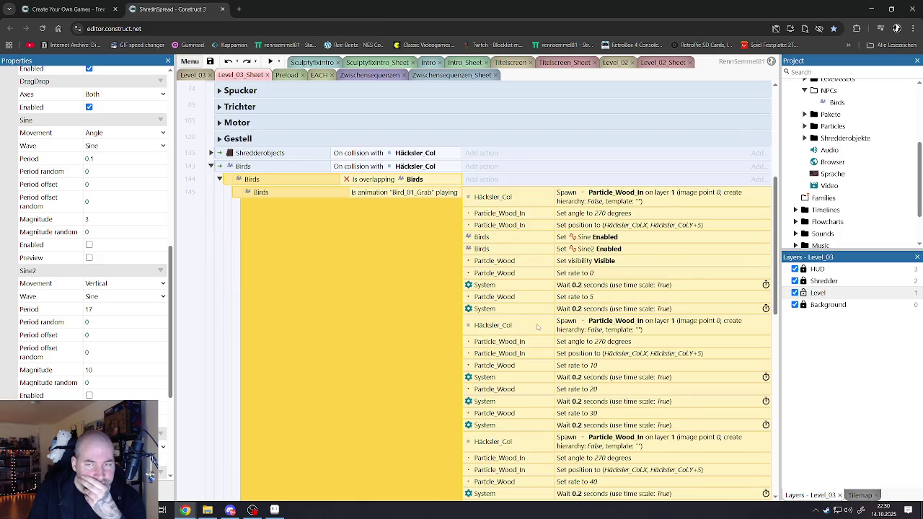
pyautogui.scroll(2, 539, 322)
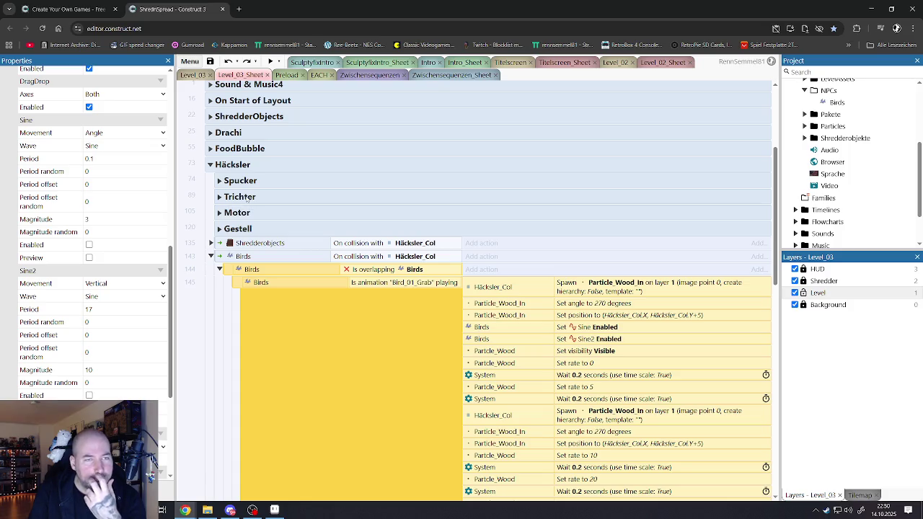
pyautogui.scroll(2, 229, 206)
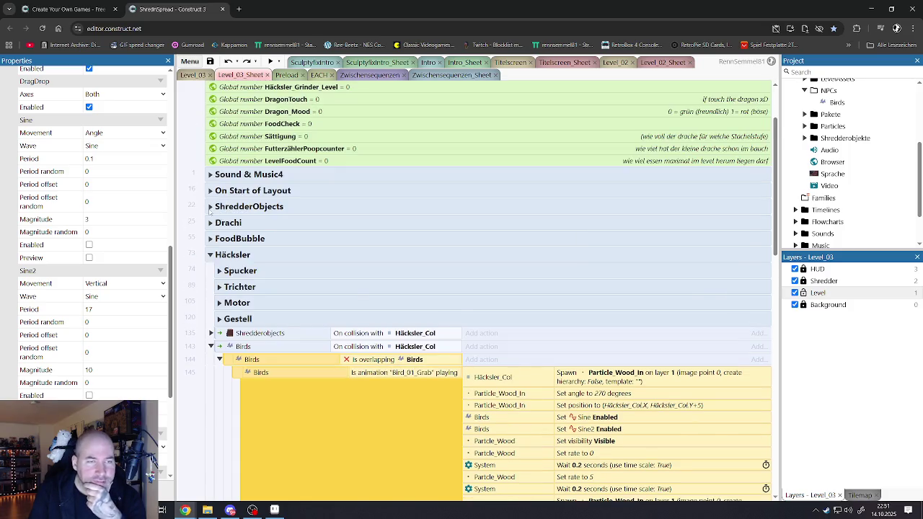
pyautogui.click(209, 207)
pyautogui.click(210, 207)
pyautogui.click(210, 222)
pyautogui.click(209, 223)
pyautogui.click(193, 75)
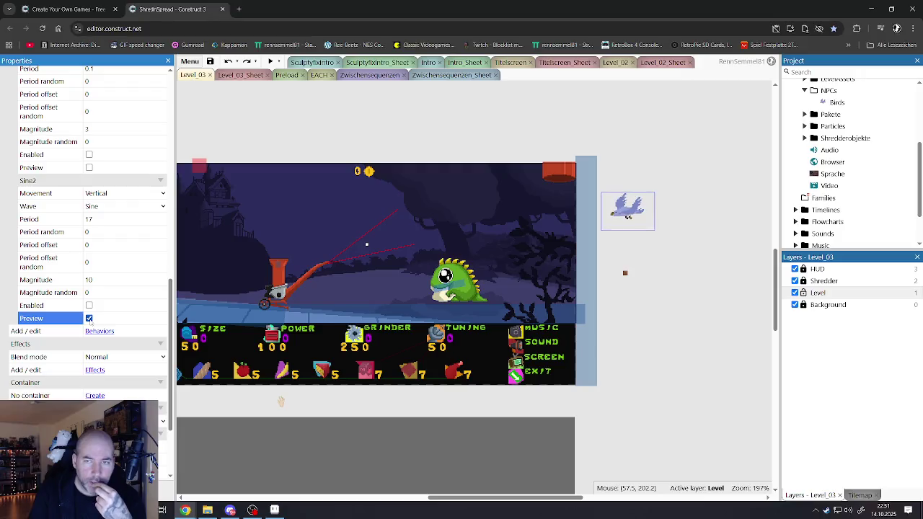
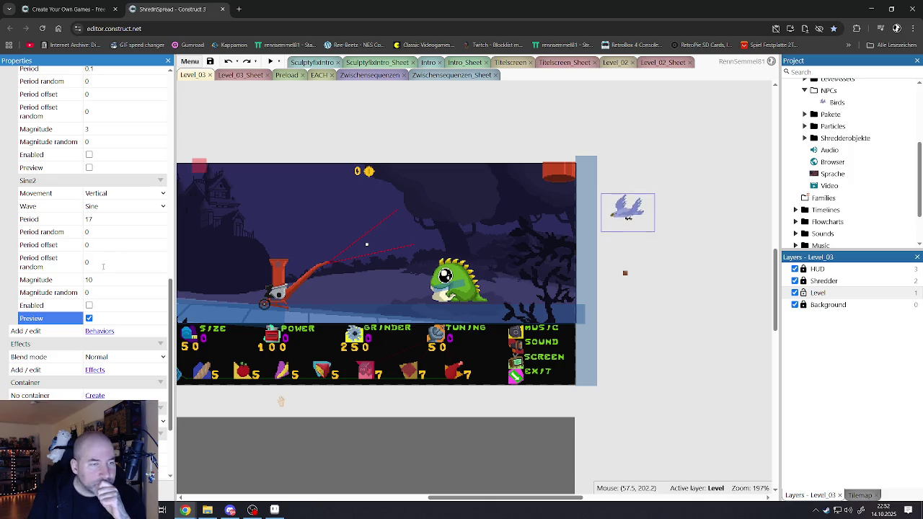
# Leave the Sine2 Magnitude field, deselect the bird, and start a Level_03 browser preview.
pyautogui.click(100, 275)
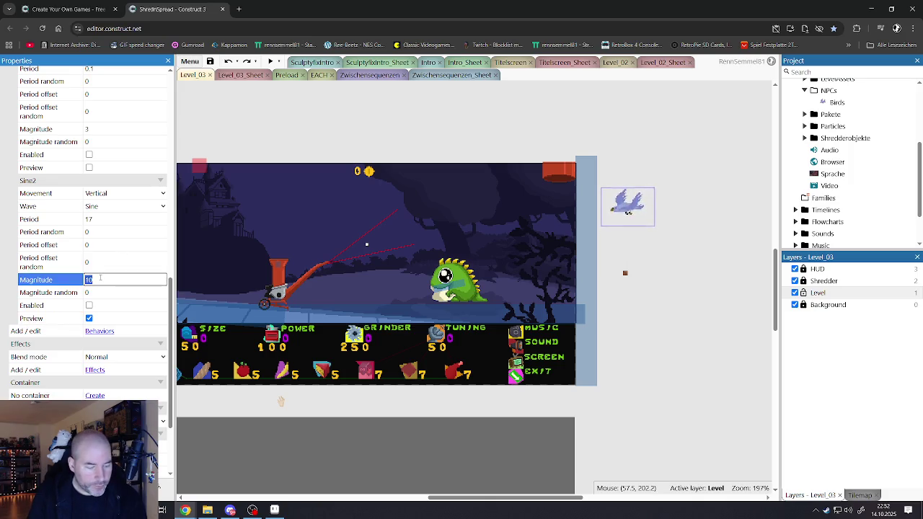
pyautogui.click(294, 133)
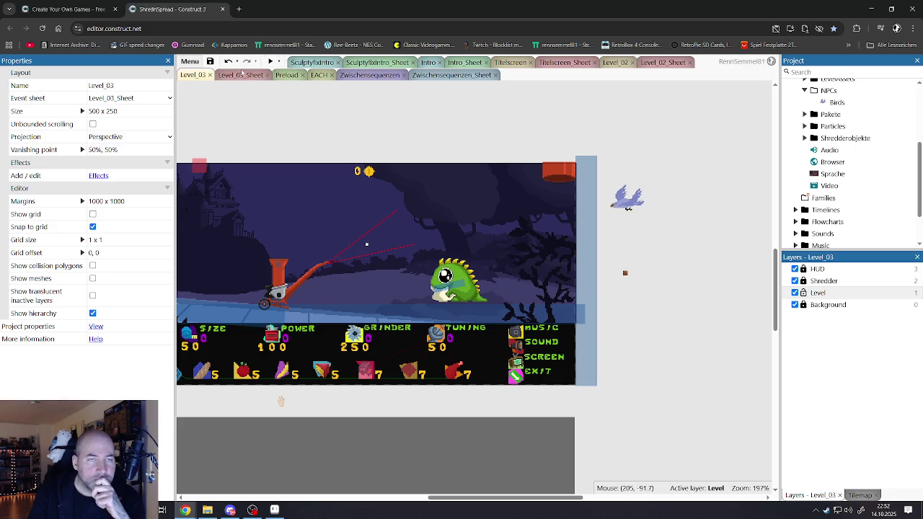
pyautogui.click(269, 62)
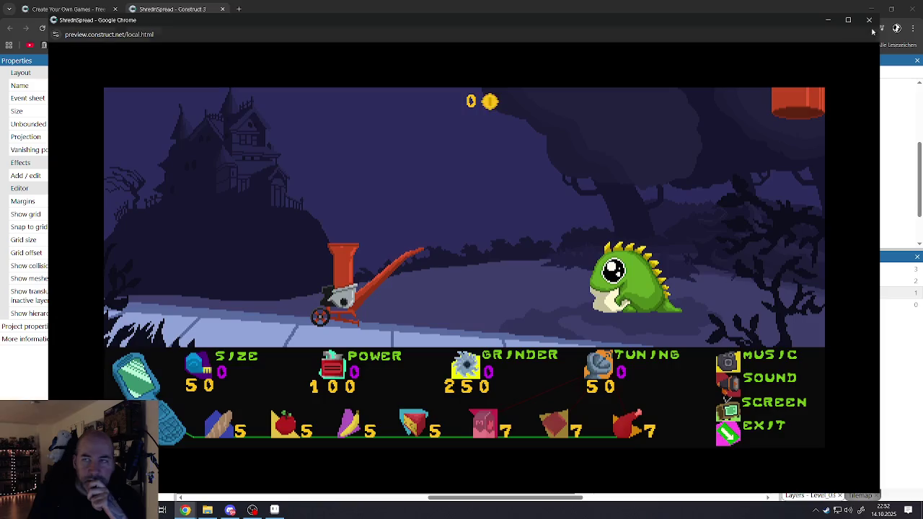
# In the fullscreen preview, drop the fish into the grinder, feed it to the monster, then close the preview.
pyautogui.click(848, 20)
pyautogui.click(848, 431)
pyautogui.moveTo(349, 127)
pyautogui.mouseDown()
pyautogui.moveTo(307, 124)
pyautogui.moveTo(308, 221)
pyautogui.moveTo(360, 199)
pyautogui.mouseUp()
pyautogui.moveTo(361, 247)
pyautogui.mouseDown()
pyautogui.moveTo(318, 190)
pyautogui.moveTo(598, 231)
pyautogui.mouseUp()
pyautogui.moveTo(377, 306)
pyautogui.mouseDown()
pyautogui.moveTo(584, 244)
pyautogui.moveTo(628, 211)
pyautogui.moveTo(596, 285)
pyautogui.moveTo(628, 208)
pyautogui.moveTo(690, 214)
pyautogui.moveTo(742, 268)
pyautogui.moveTo(720, 217)
pyautogui.moveTo(270, 180)
pyautogui.moveTo(302, 191)
pyautogui.moveTo(315, 225)
pyautogui.moveTo(367, 241)
pyautogui.mouseUp()
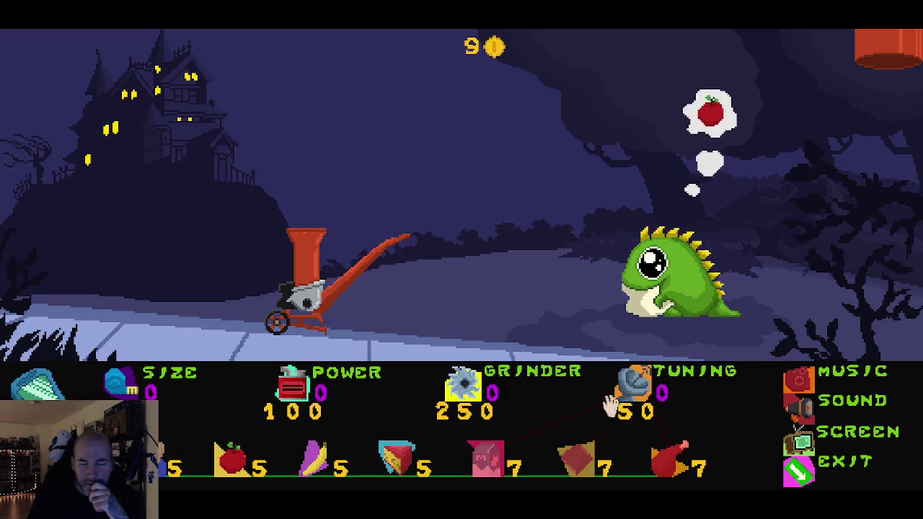
pyautogui.click(775, 441)
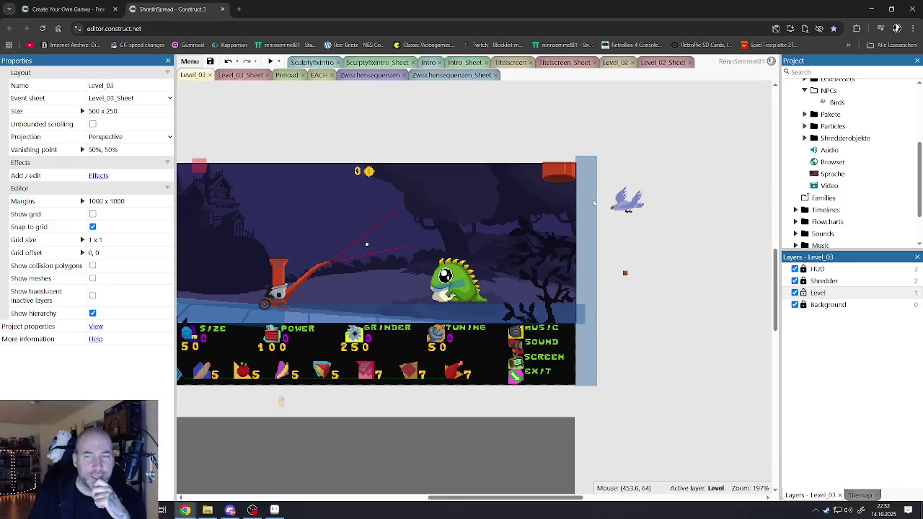
# In Level_03_Sheet, add a Birds 'Set animation speed' action with speed 0.
pyautogui.click(621, 206)
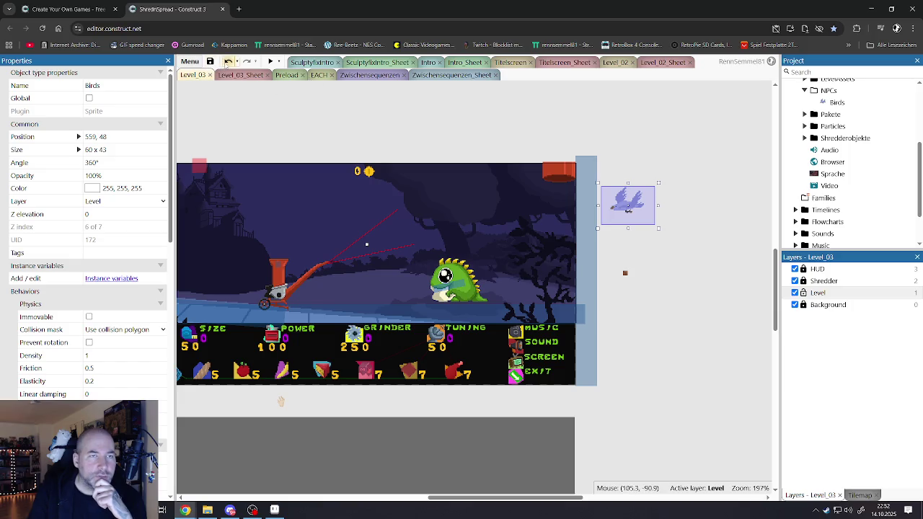
pyautogui.click(246, 77)
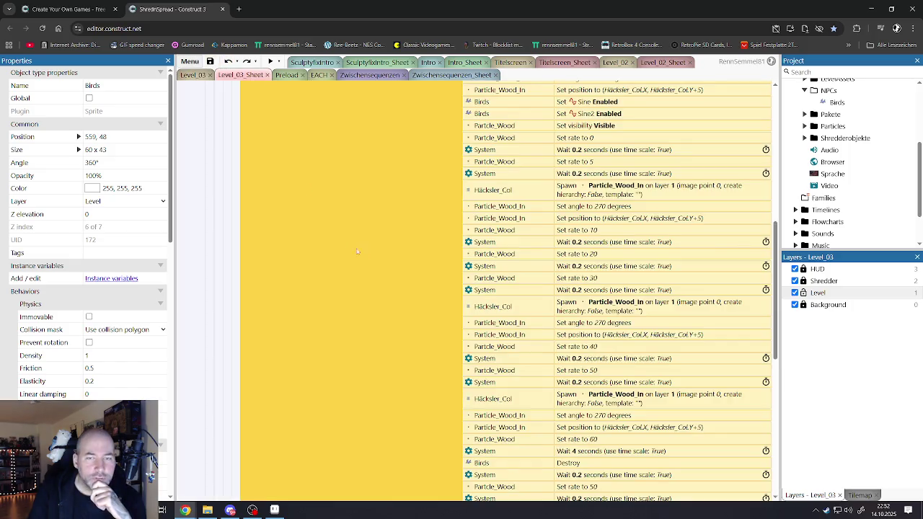
pyautogui.scroll(4, 404, 203)
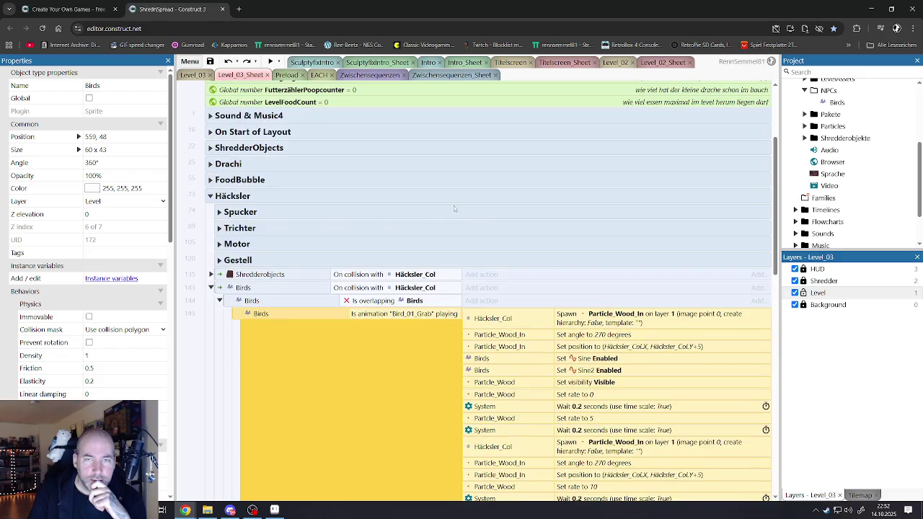
pyautogui.scroll(-10, 494, 323)
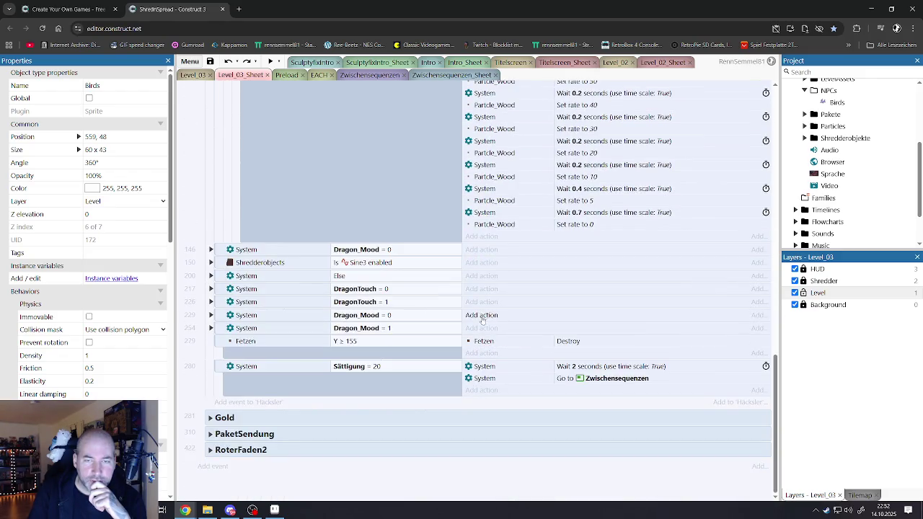
pyautogui.click(481, 238)
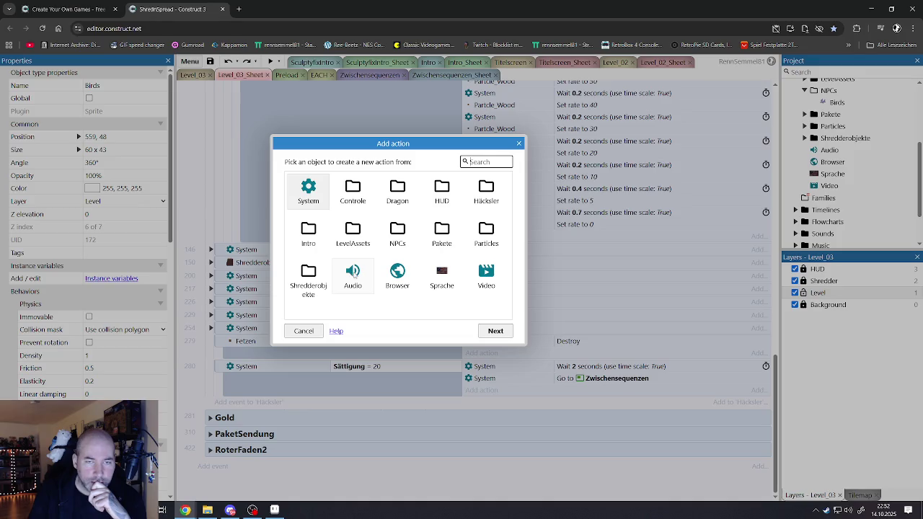
pyautogui.doubleClick(398, 231)
pyautogui.doubleClick(353, 193)
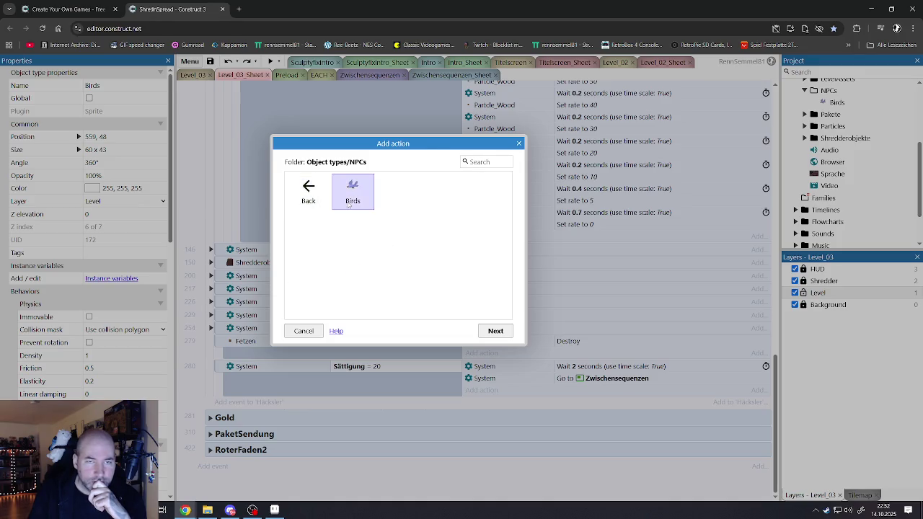
pyautogui.click(411, 283)
pyautogui.doubleClick(411, 281)
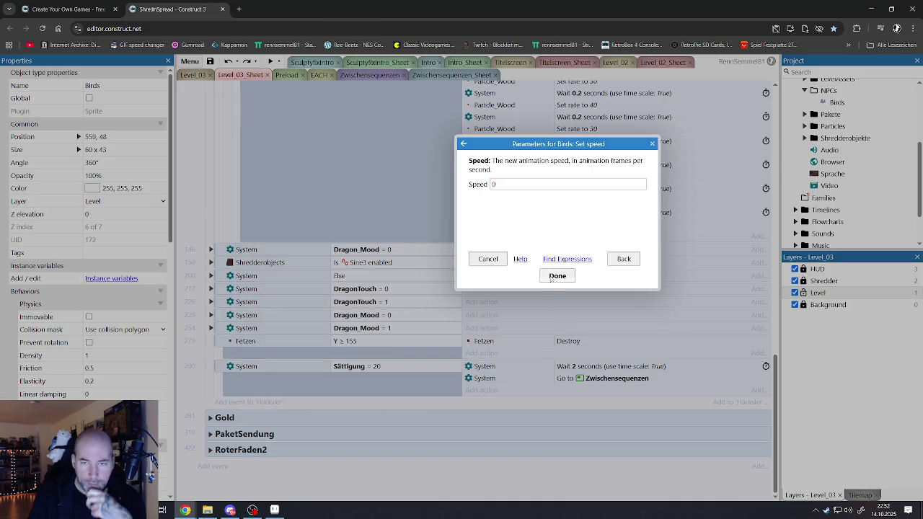
pyautogui.click(556, 274)
# Move the new animation speed action directly below 'Set rate to 20'.
pyautogui.scroll(2, 552, 353)
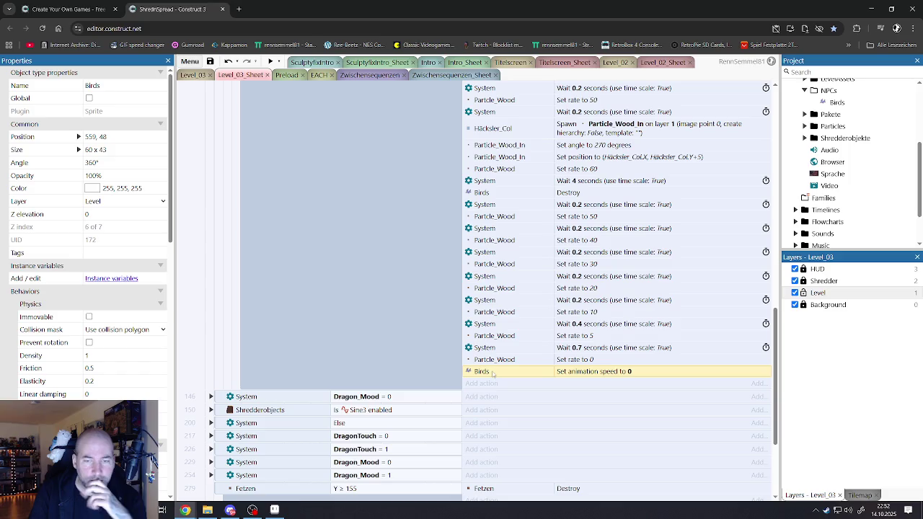
pyautogui.moveTo(493, 372)
pyautogui.mouseDown()
pyautogui.moveTo(513, 94)
pyautogui.moveTo(523, 277)
pyautogui.mouseUp()
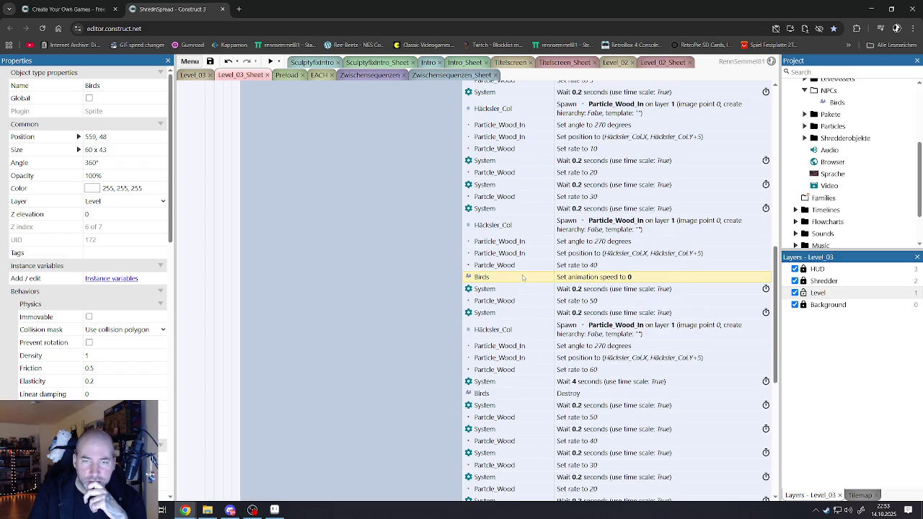
pyautogui.scroll(-4, 524, 279)
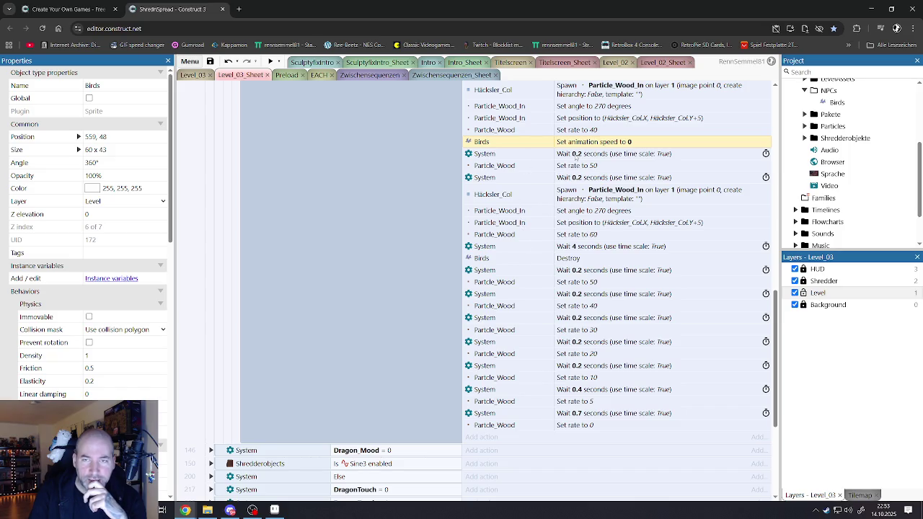
pyautogui.scroll(6, 557, 204)
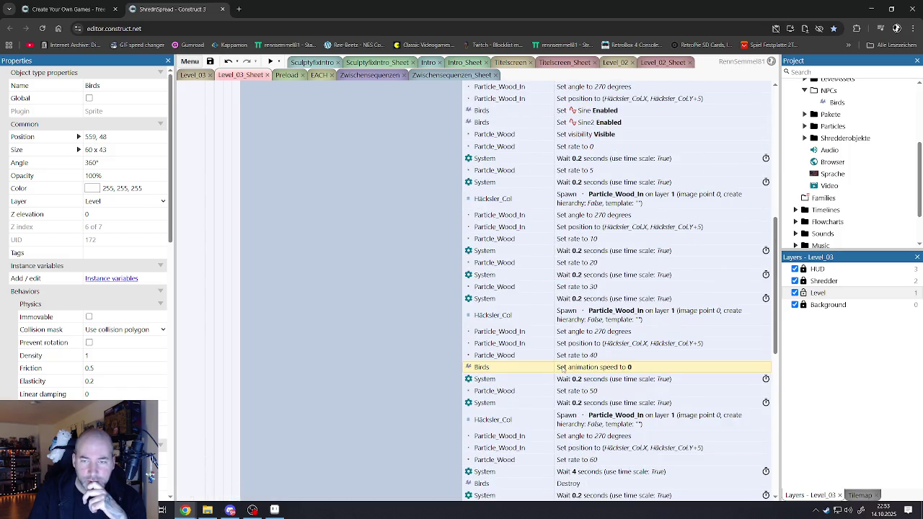
pyautogui.moveTo(572, 367); pyautogui.dragTo(571, 275)
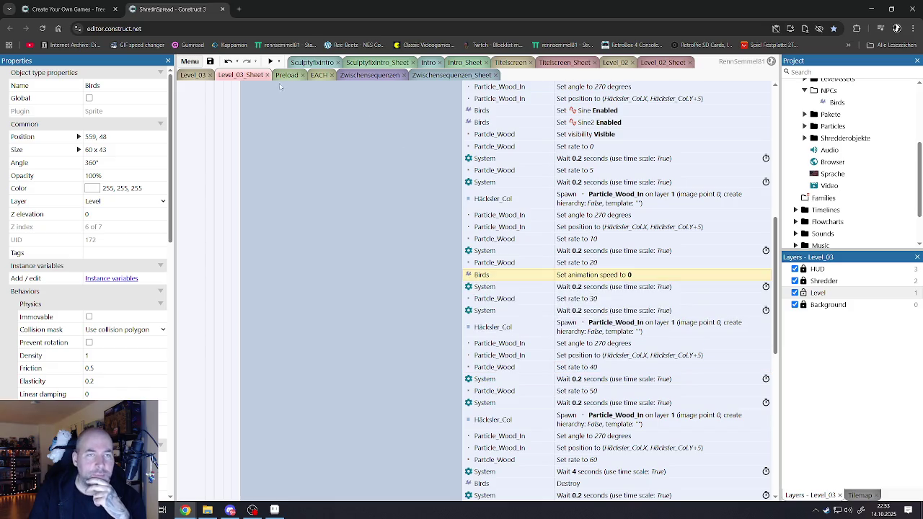
pyautogui.click(201, 77)
# Preview fullscreen again, catch the bird, carry the fish above the shredder, then close the preview.
pyautogui.click(269, 62)
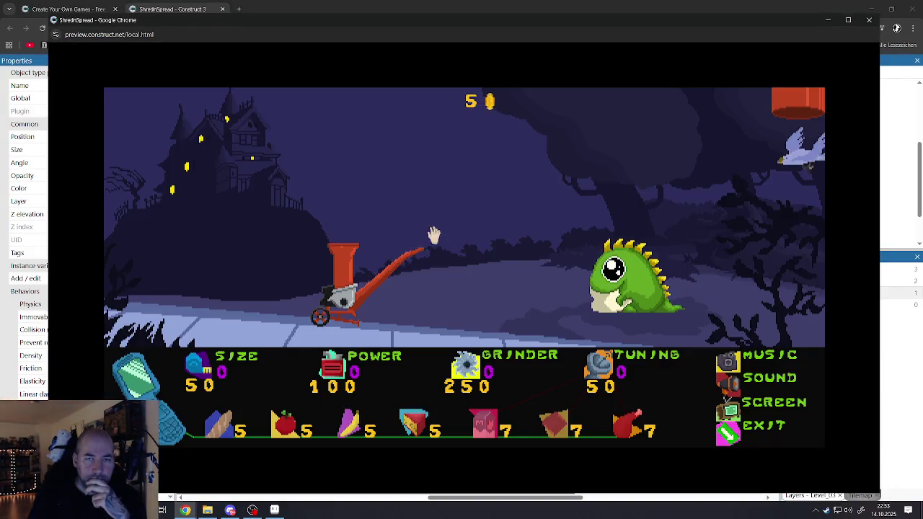
pyautogui.click(431, 231)
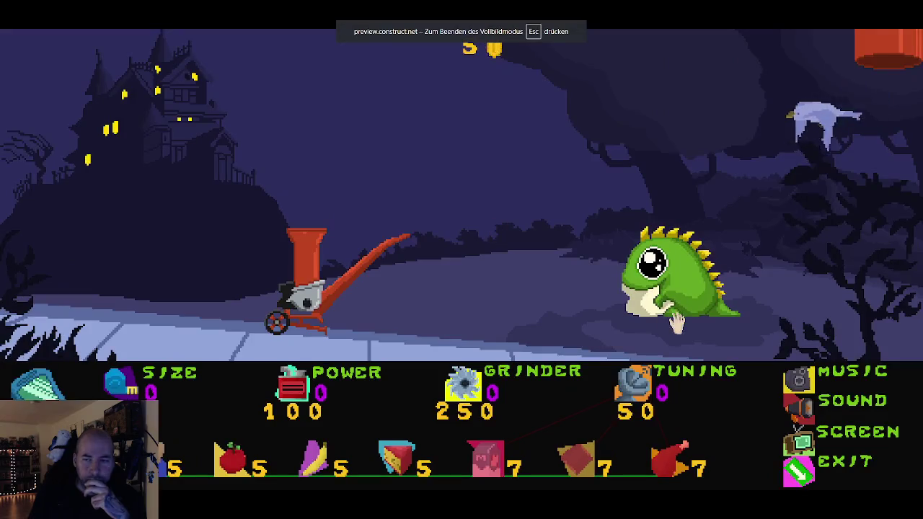
pyautogui.click(544, 119)
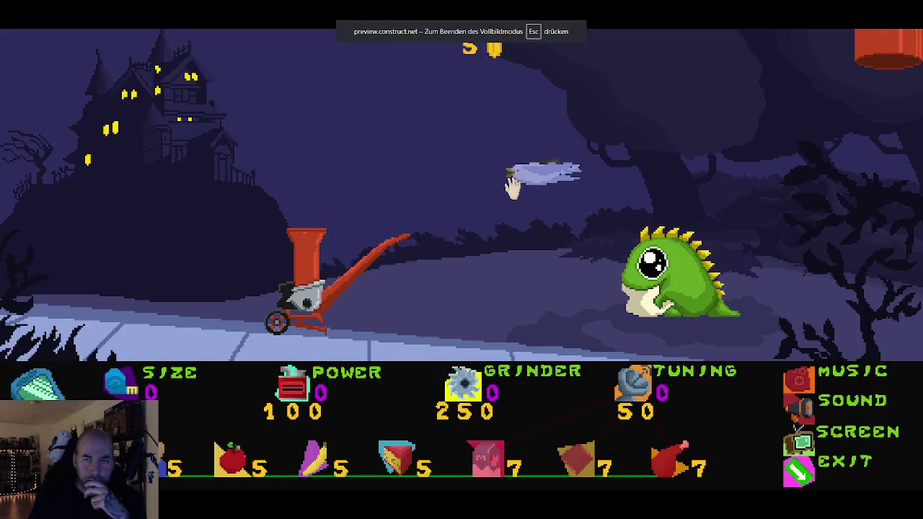
pyautogui.moveTo(633, 230)
pyautogui.mouseDown()
pyautogui.moveTo(608, 248)
pyautogui.moveTo(577, 294)
pyautogui.mouseUp()
pyautogui.moveTo(652, 214)
pyautogui.mouseDown()
pyautogui.moveTo(581, 289)
pyautogui.moveTo(591, 268)
pyautogui.moveTo(313, 165)
pyautogui.moveTo(324, 192)
pyautogui.mouseUp()
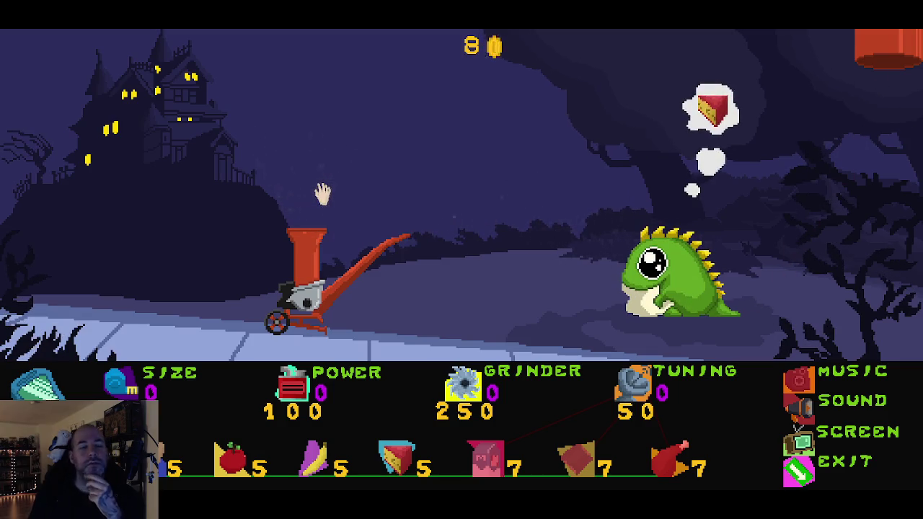
pyautogui.click(844, 462)
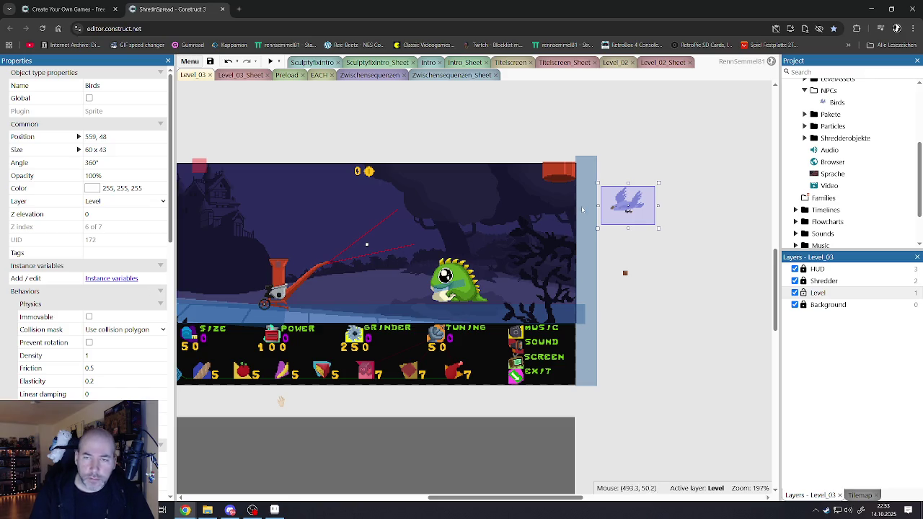
# Add a new Sine behavior, Sine3, to the Birds object.
pyautogui.scroll(-5, 126, 366)
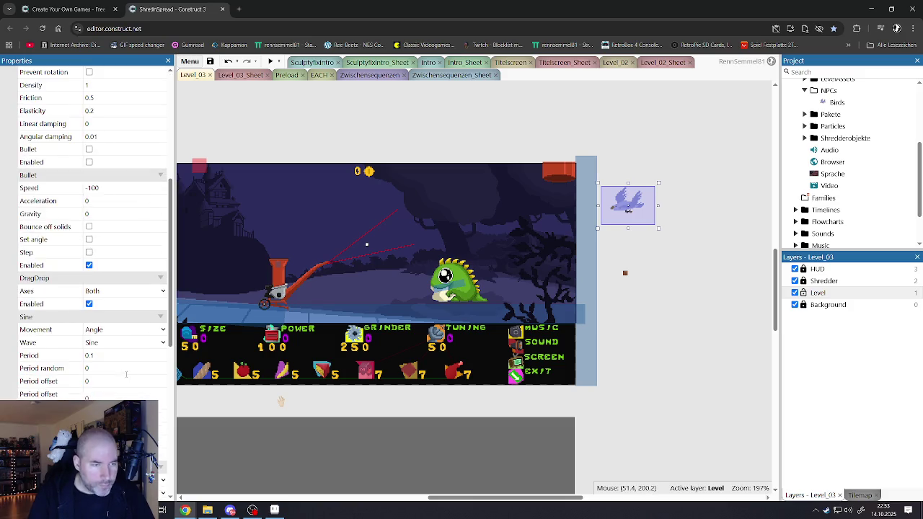
pyautogui.scroll(-5, 126, 366)
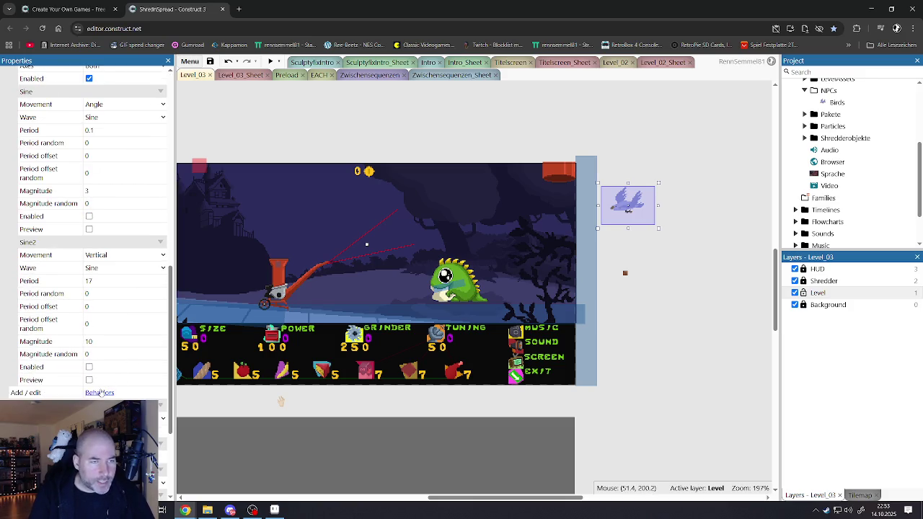
pyautogui.click(99, 393)
pyautogui.scroll(-1, 599, 204)
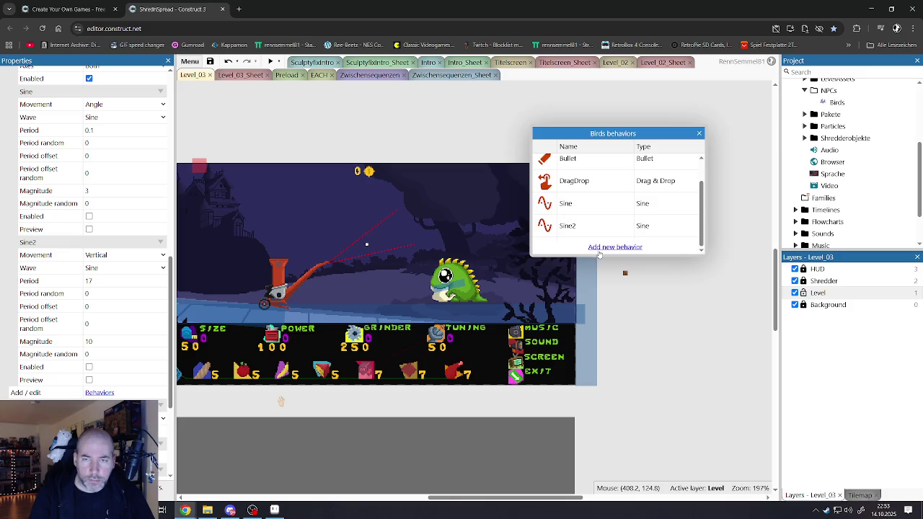
pyautogui.click(600, 246)
pyautogui.scroll(-2, 438, 304)
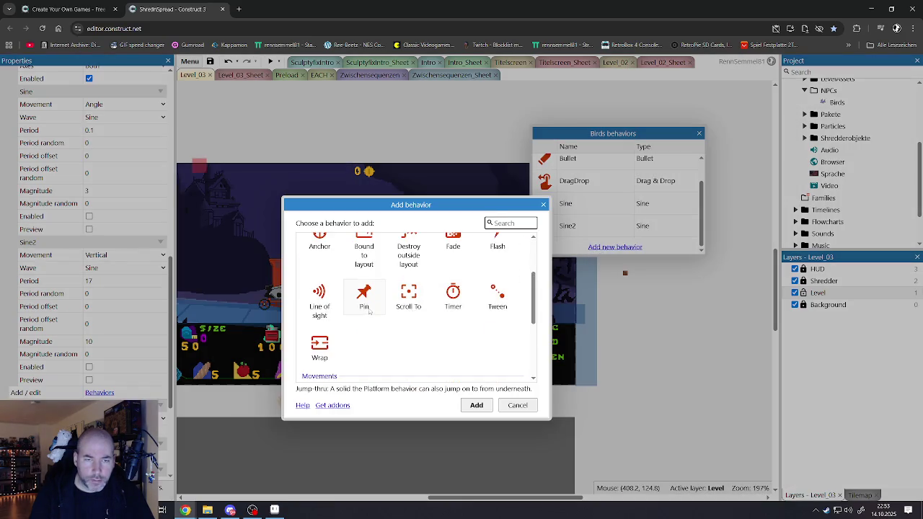
pyautogui.scroll(1, 405, 288)
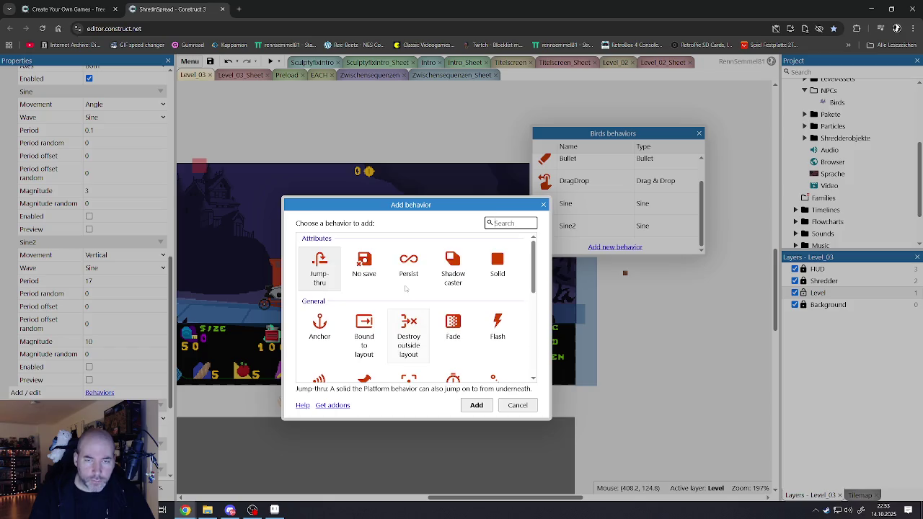
pyautogui.scroll(-5, 406, 289)
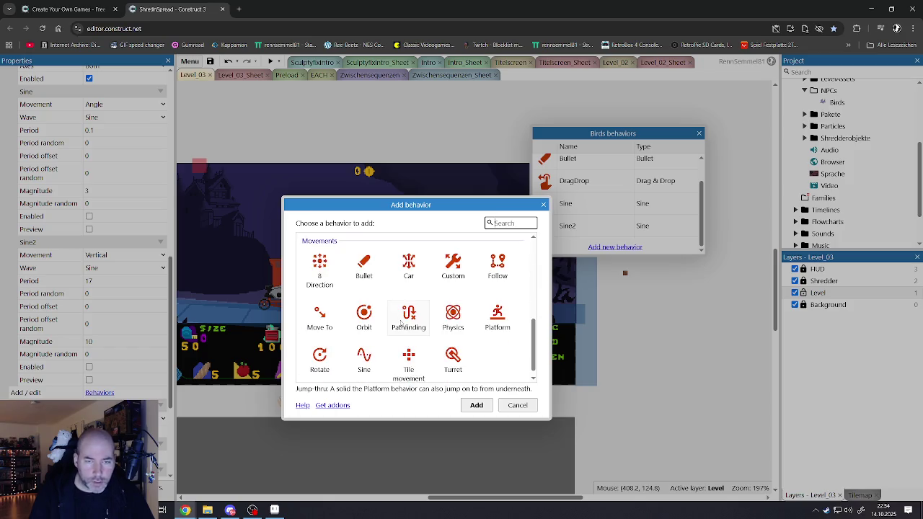
pyautogui.click(376, 363)
pyautogui.click(475, 405)
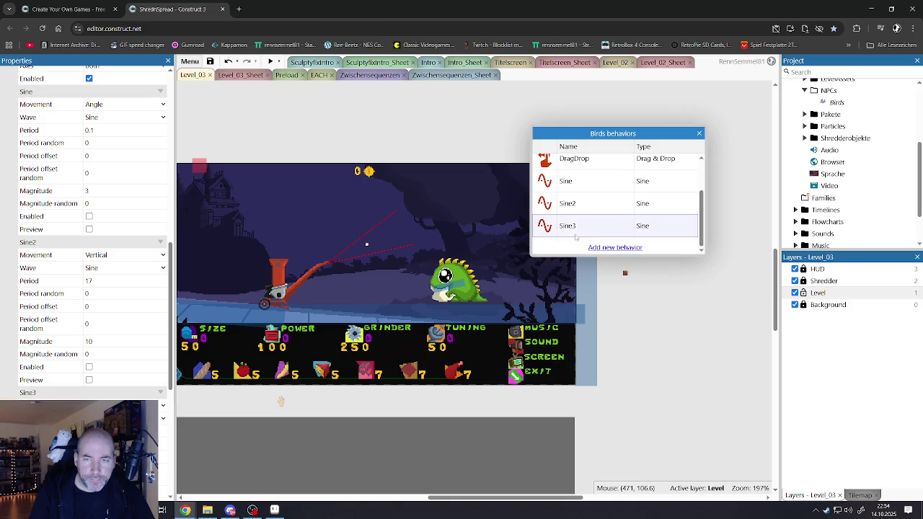
# Set Sine3's Movement to Size and close the Birds behaviors list.
pyautogui.scroll(-1, 104, 343)
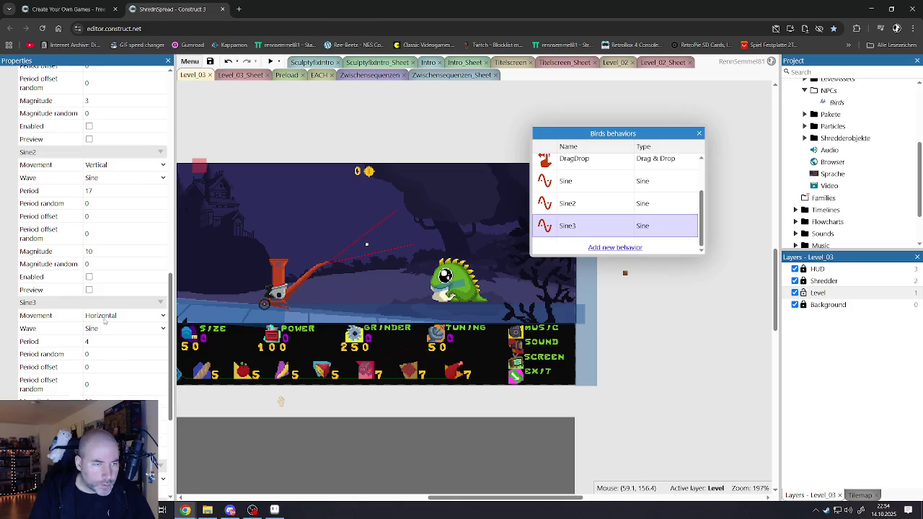
pyautogui.click(105, 317)
pyautogui.click(98, 394)
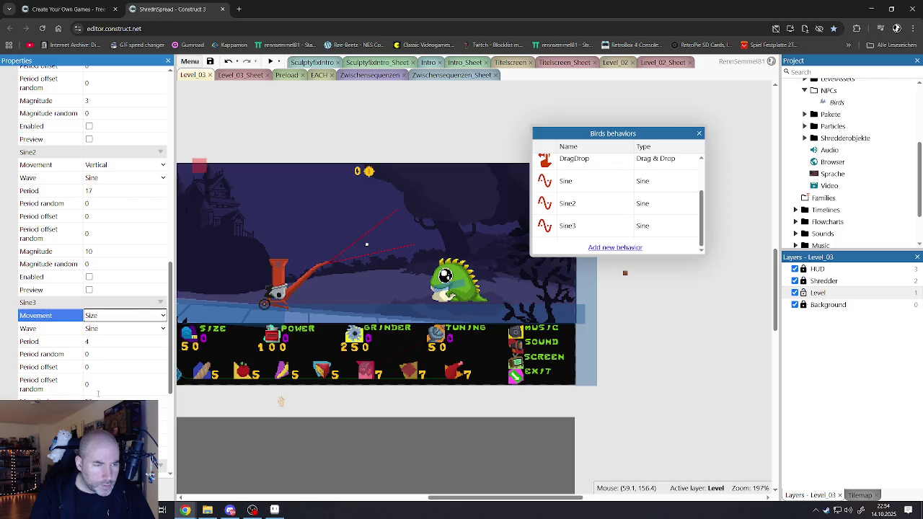
pyautogui.scroll(-1, 102, 356)
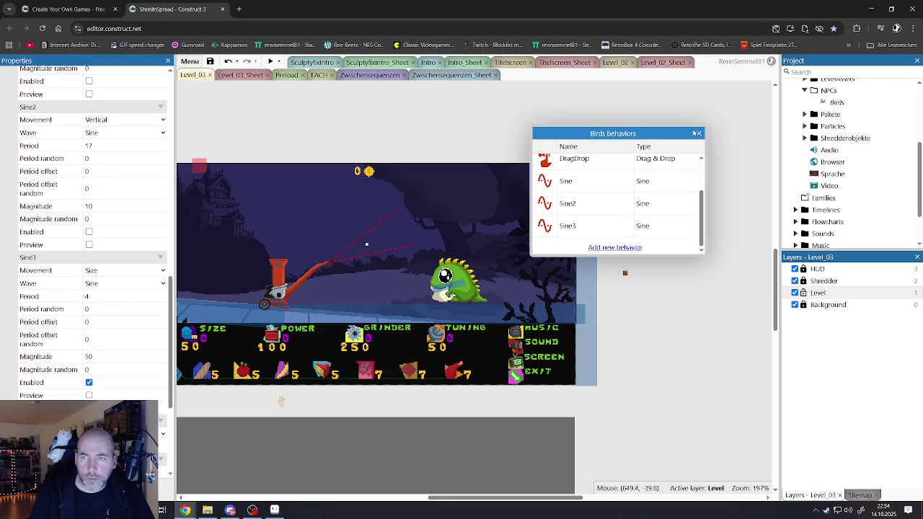
pyautogui.click(698, 134)
pyautogui.click(461, 115)
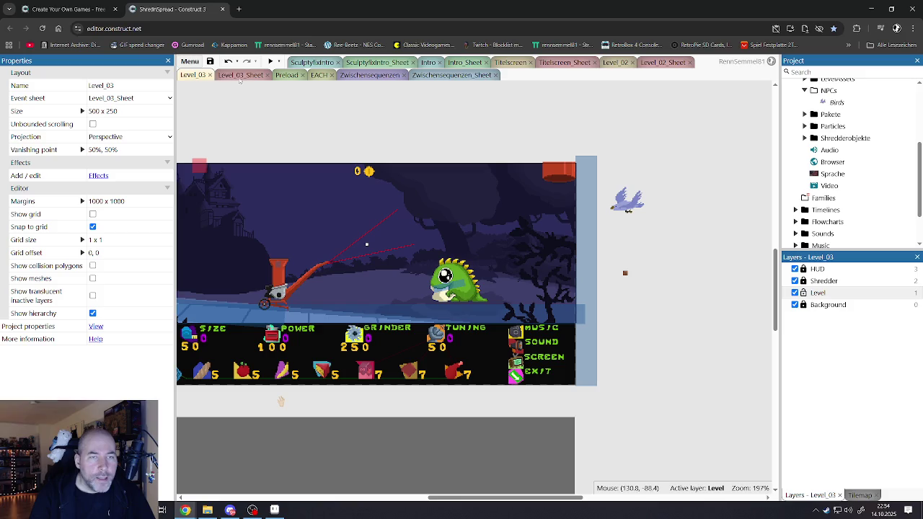
pyautogui.click(287, 75)
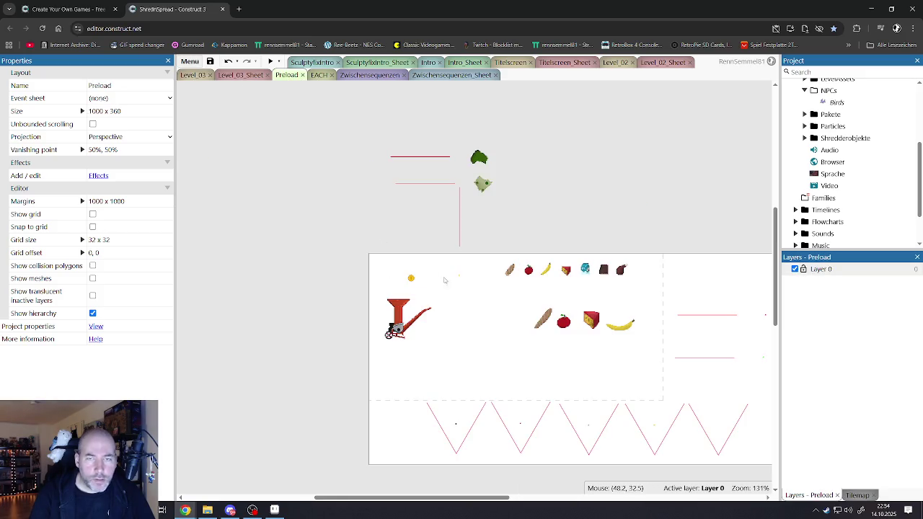
pyautogui.click(509, 271)
pyautogui.scroll(-10, 130, 336)
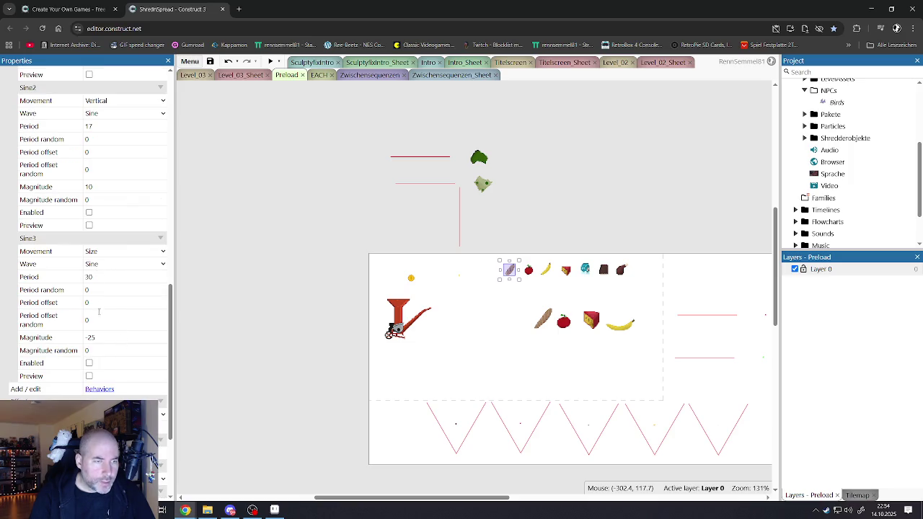
pyautogui.click(293, 192)
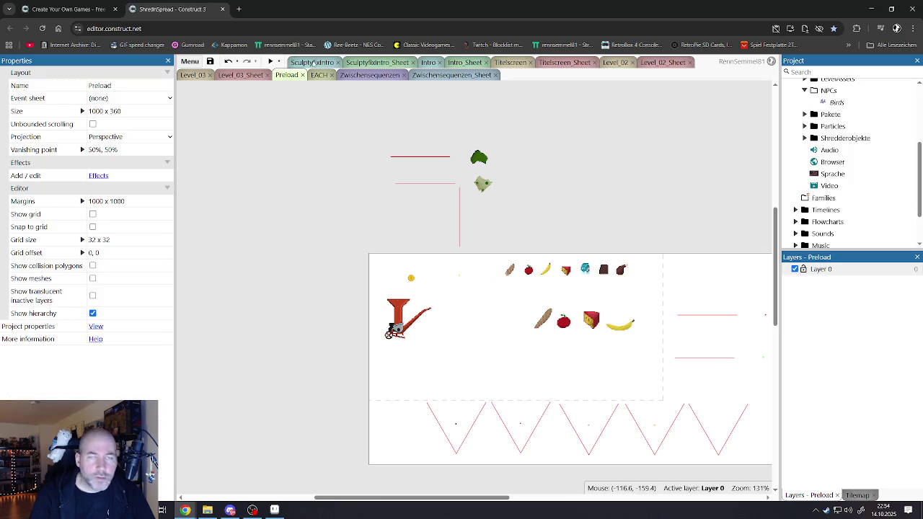
pyautogui.click(230, 78)
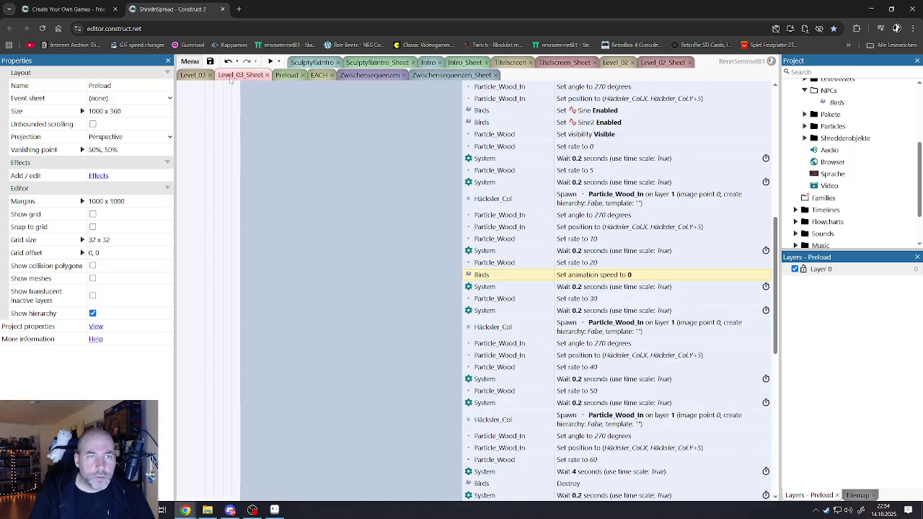
pyautogui.click(194, 75)
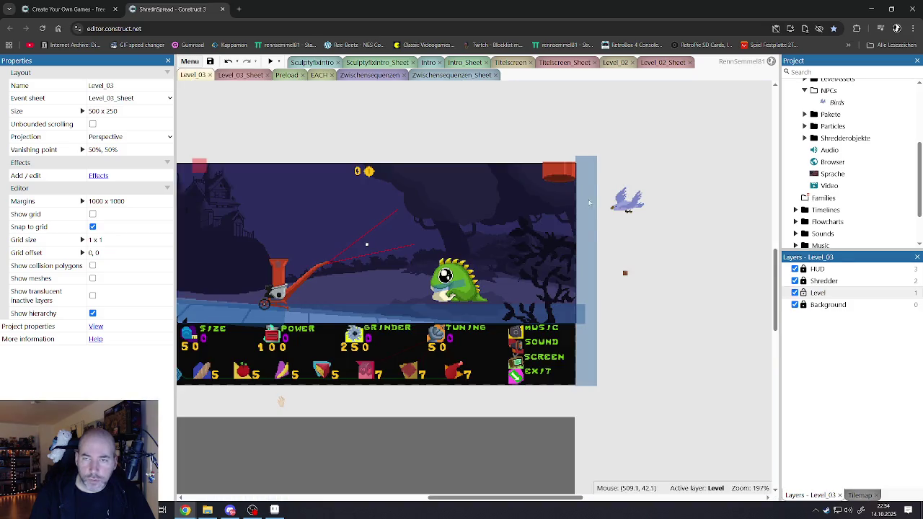
# Set the bird's Sine3 Period to 30 and Magnitude to -25.
pyautogui.click(628, 206)
pyautogui.scroll(-10, 68, 367)
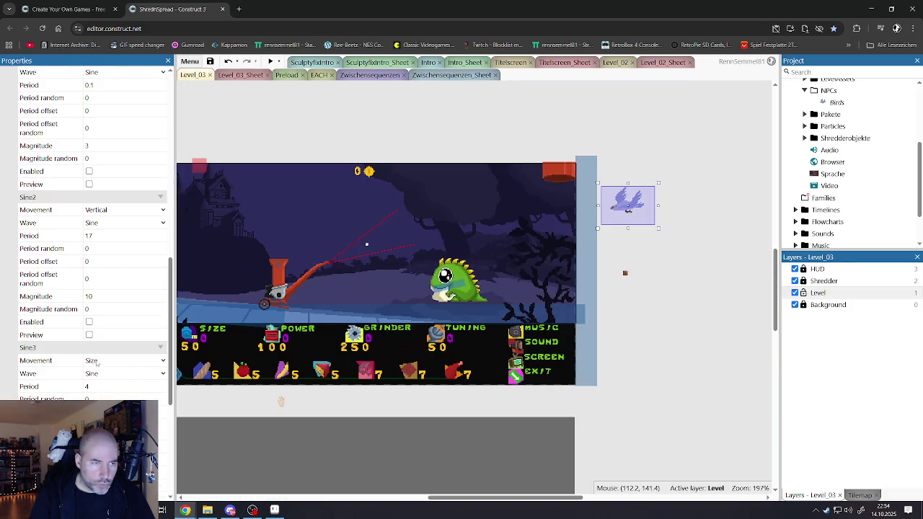
pyautogui.scroll(-4, 115, 281)
pyautogui.click(102, 252)
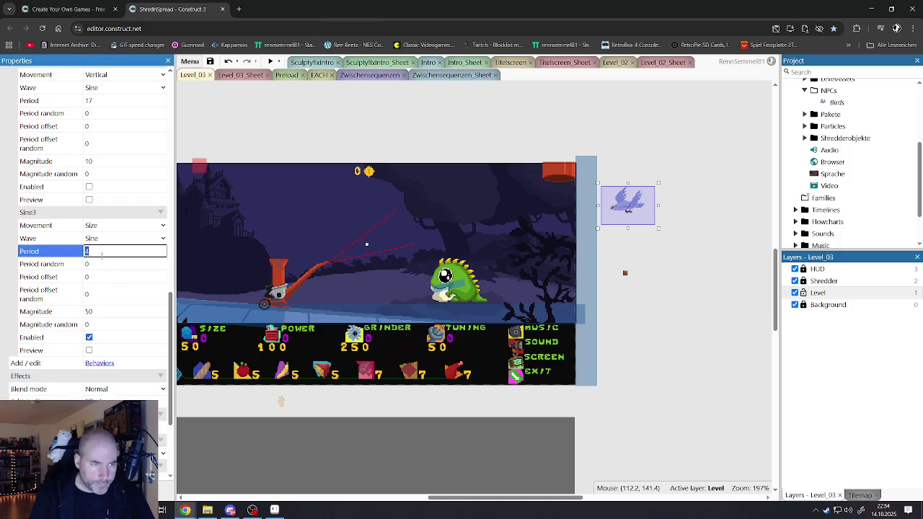
pyautogui.write('30')
pyautogui.click(95, 313)
pyautogui.press('BackSpace')
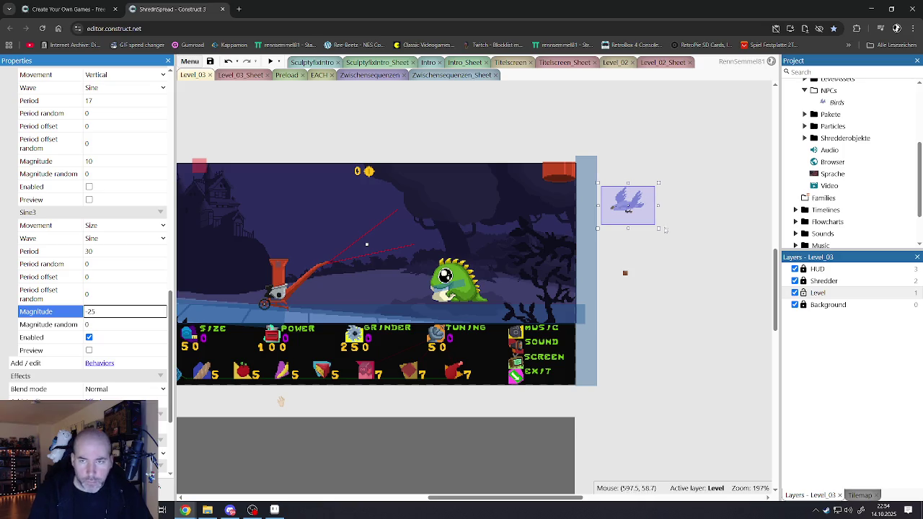
pyautogui.click(634, 245)
# Uncheck Sine3's Enabled option so the size wave starts switched off.
pyautogui.click(610, 213)
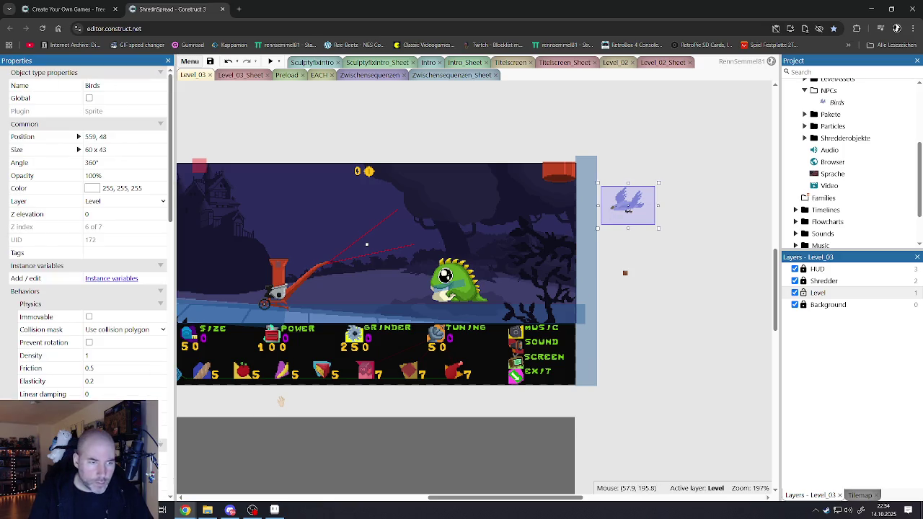
pyautogui.scroll(-10, 98, 338)
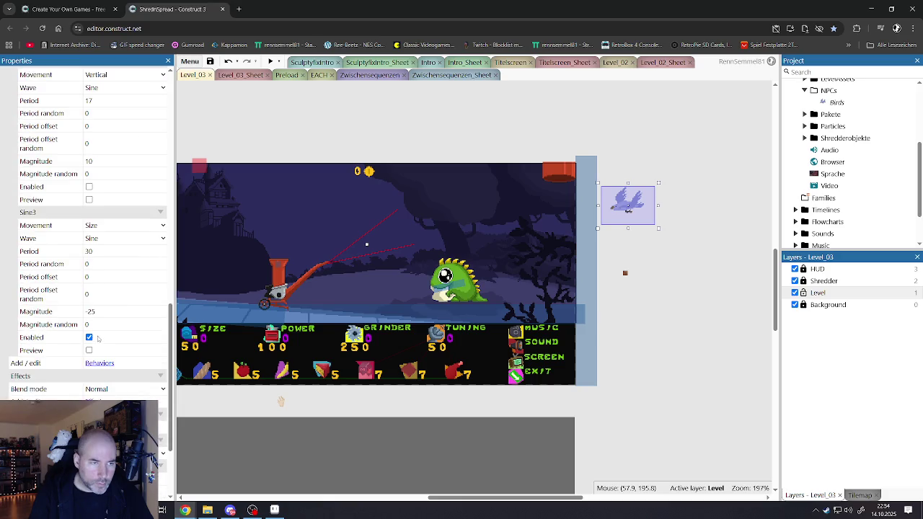
pyautogui.click(89, 337)
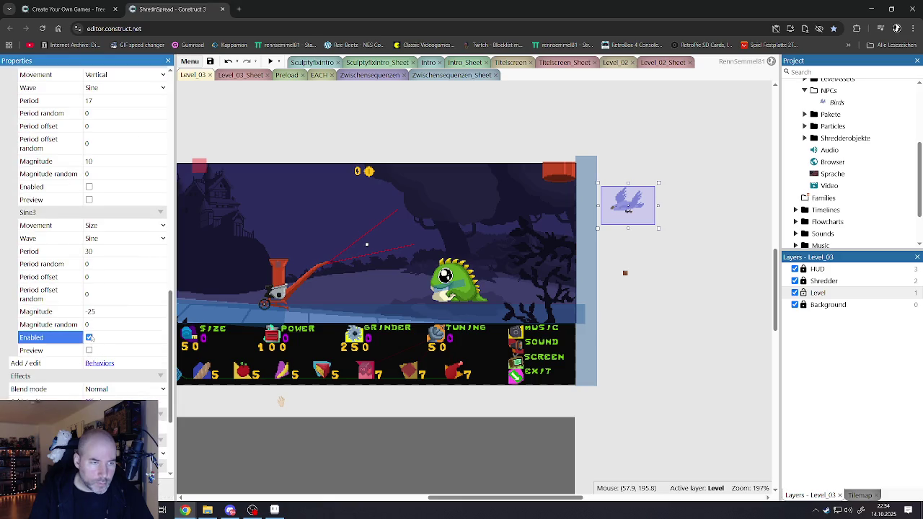
pyautogui.click(89, 351)
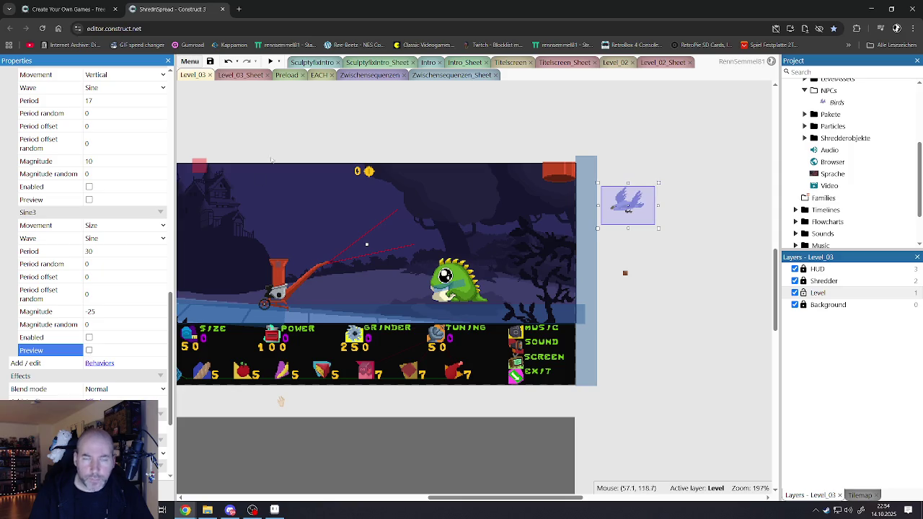
pyautogui.click(291, 130)
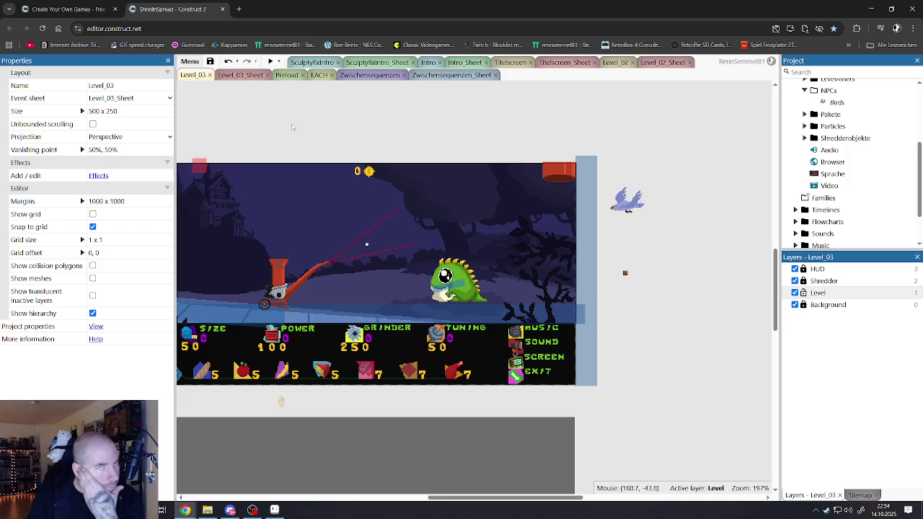
pyautogui.click(320, 75)
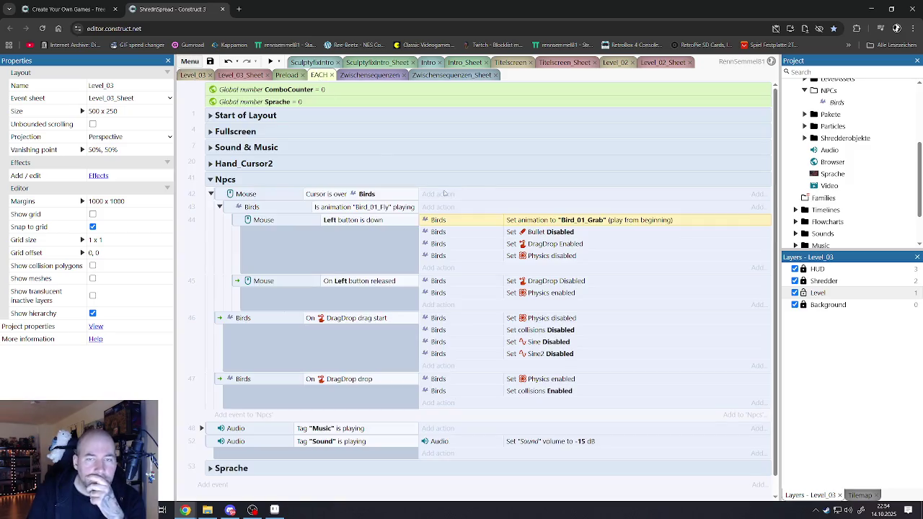
# Review the Preload sausage sprite's Sine behaviors, then go back to the Level_03 layout.
pyautogui.click(354, 78)
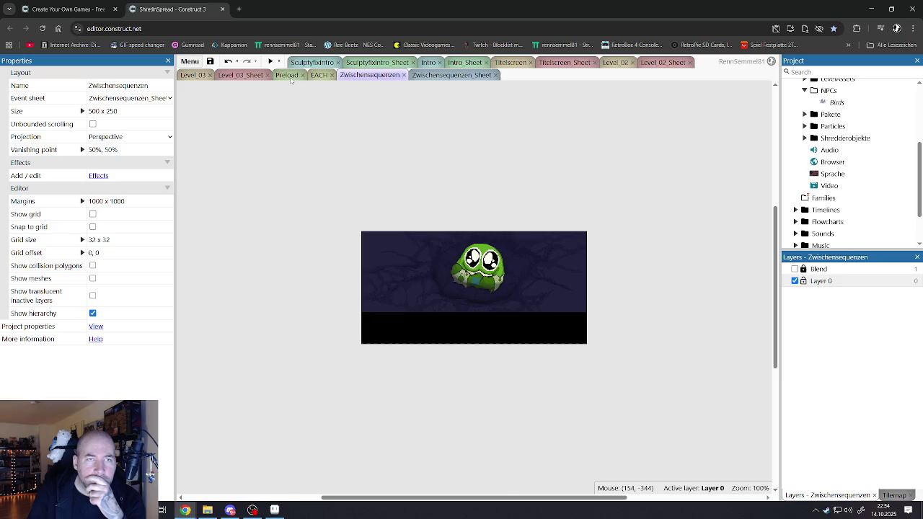
pyautogui.click(290, 78)
pyautogui.click(509, 269)
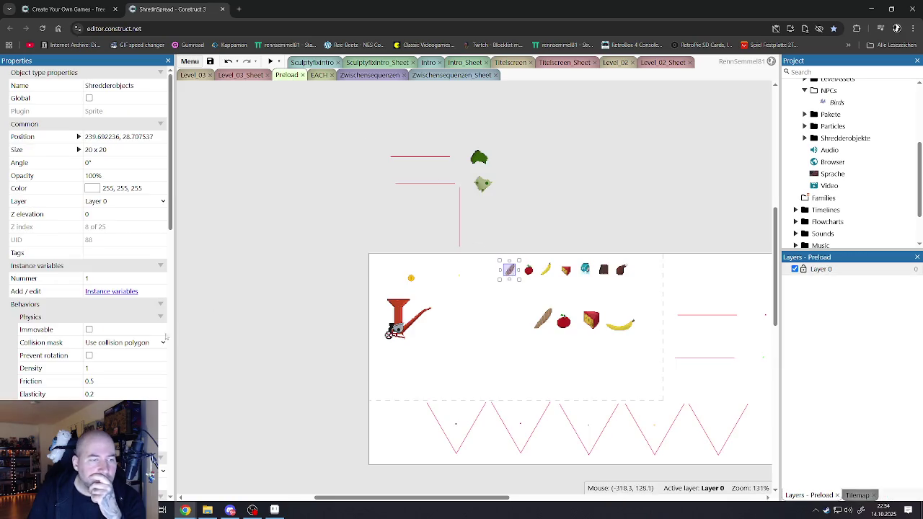
pyautogui.scroll(-3, 117, 345)
pyautogui.scroll(-3, 117, 346)
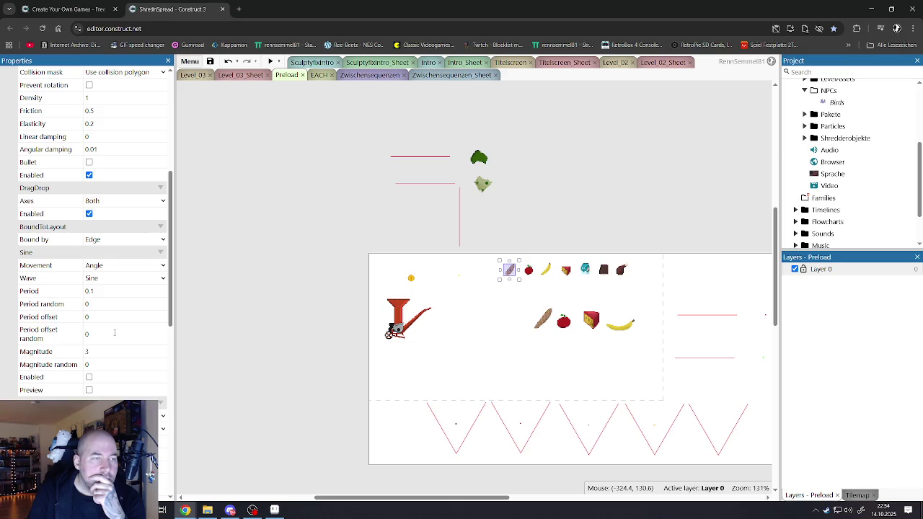
pyautogui.scroll(-8, 114, 332)
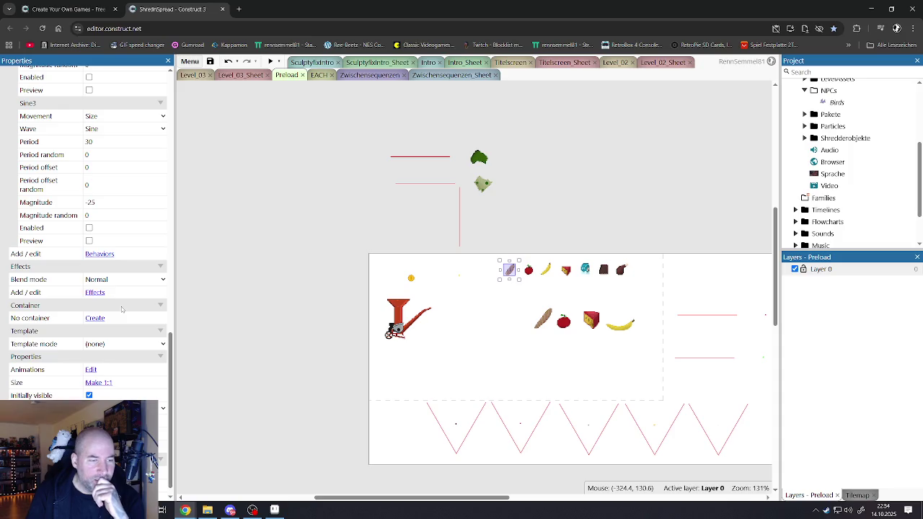
pyautogui.scroll(-1, 122, 309)
pyautogui.scroll(4, 121, 309)
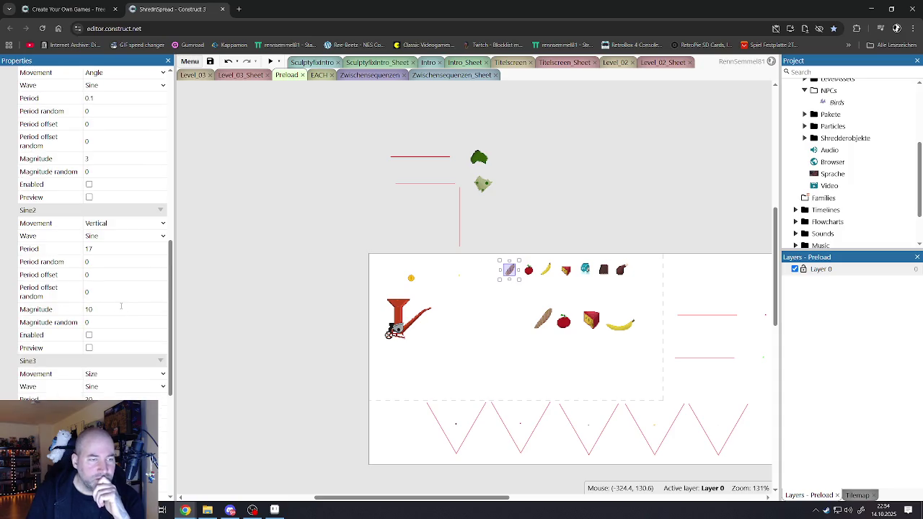
pyautogui.scroll(10, 121, 306)
pyautogui.click(389, 171)
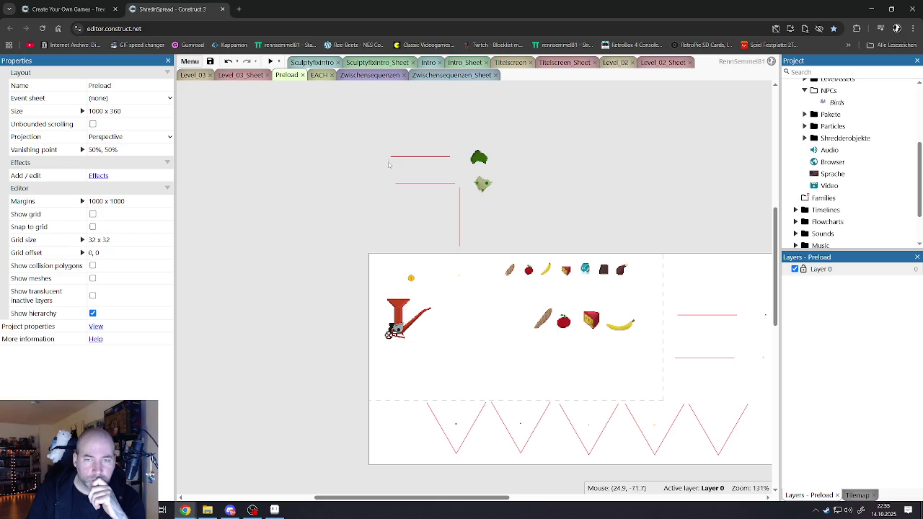
pyautogui.click(194, 76)
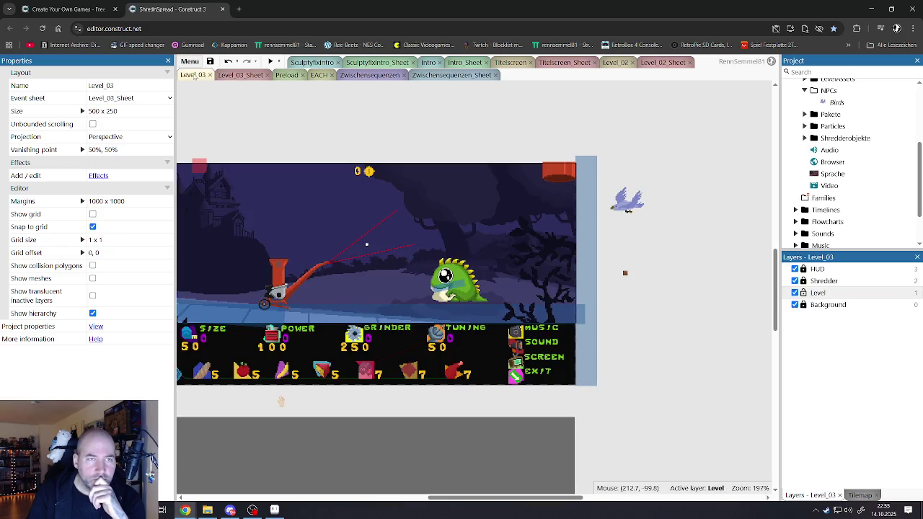
# Paste a copy of 'Set Sine2 Enabled' and change it to a Birds 'Set Sine3 Enabled' action.
pyautogui.click(242, 75)
pyautogui.scroll(3, 512, 252)
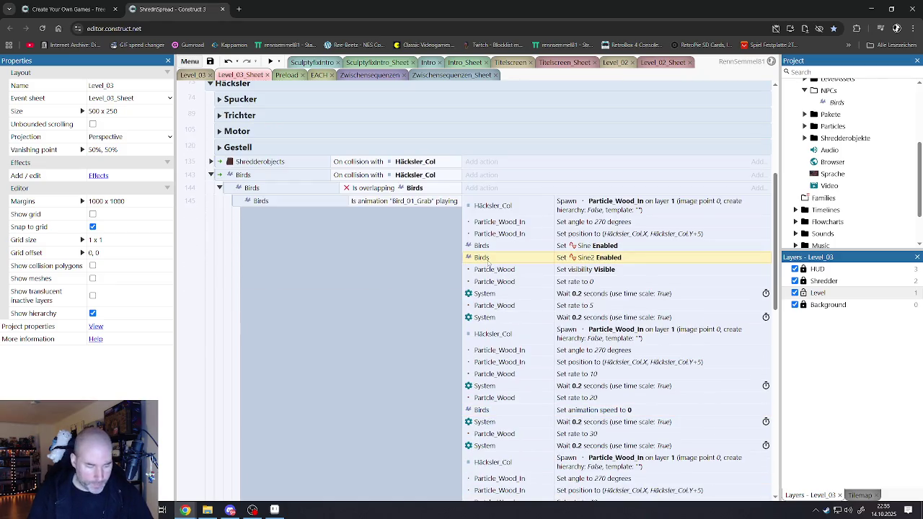
pyautogui.hotkey('ctrl', 'v')
pyautogui.doubleClick(494, 271)
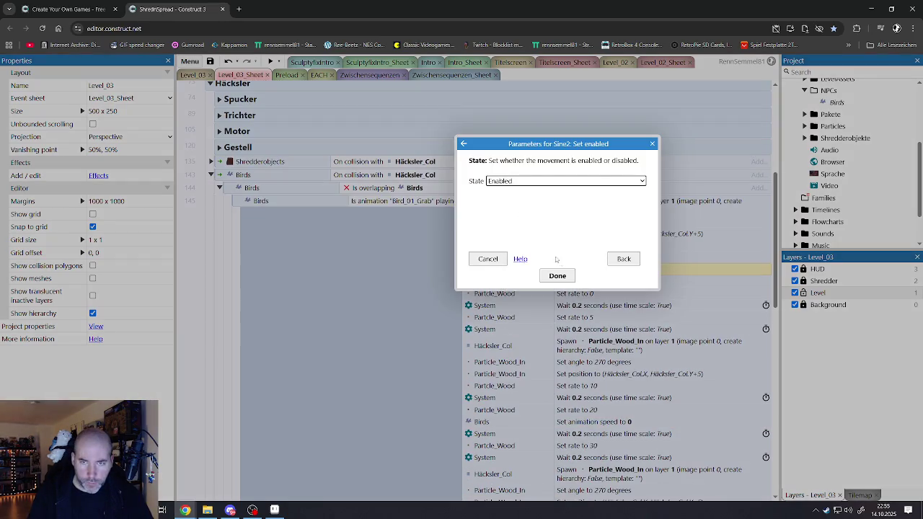
pyautogui.click(618, 258)
pyautogui.scroll(-3, 470, 279)
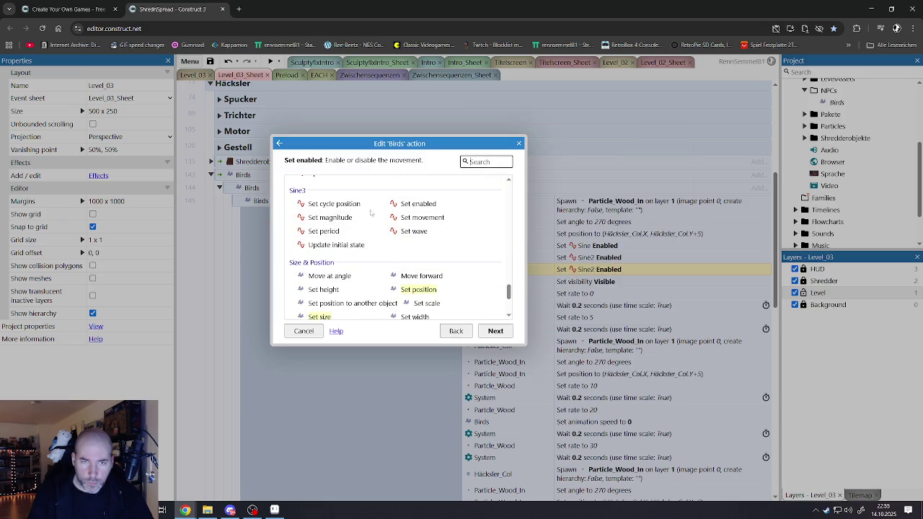
pyautogui.doubleClick(420, 205)
pyautogui.click(557, 276)
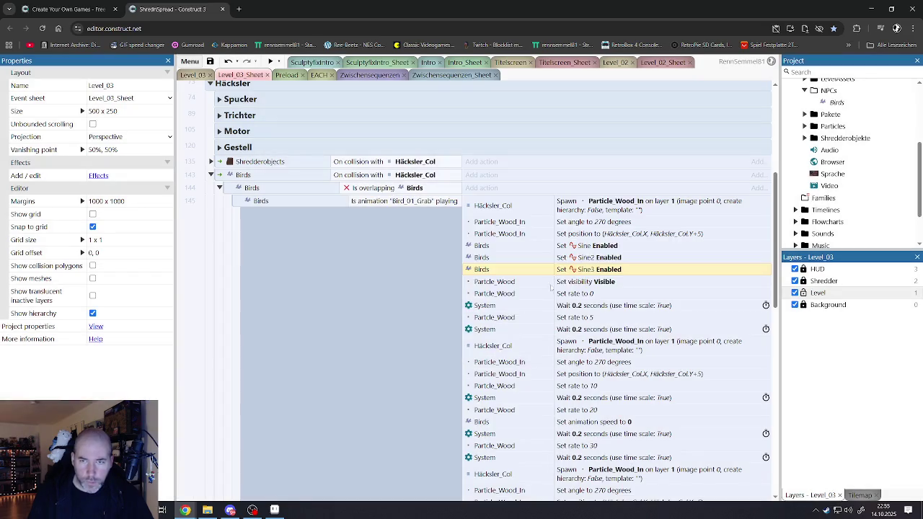
pyautogui.scroll(-1, 549, 287)
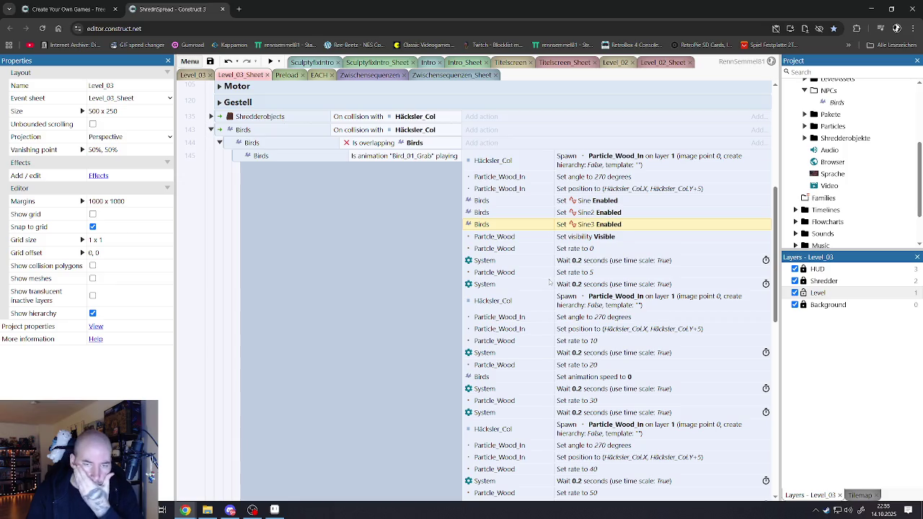
pyautogui.scroll(-3, 569, 209)
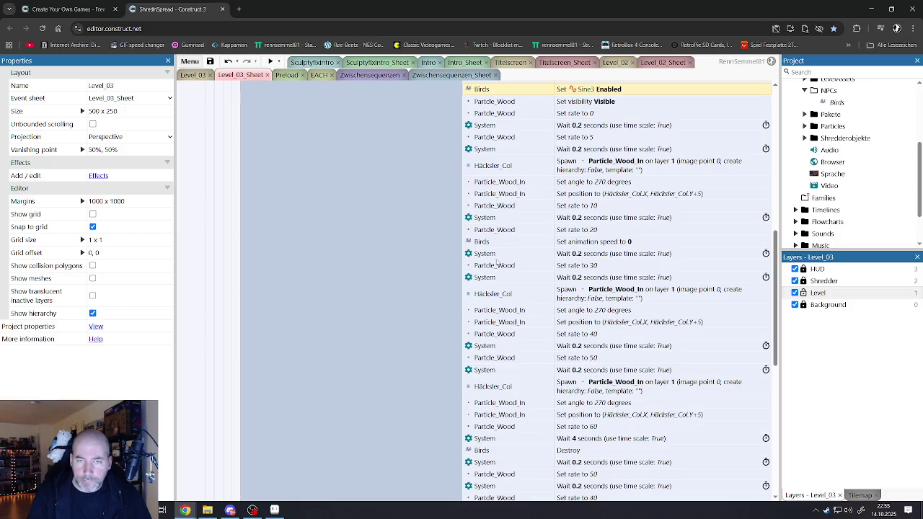
pyautogui.click(487, 245)
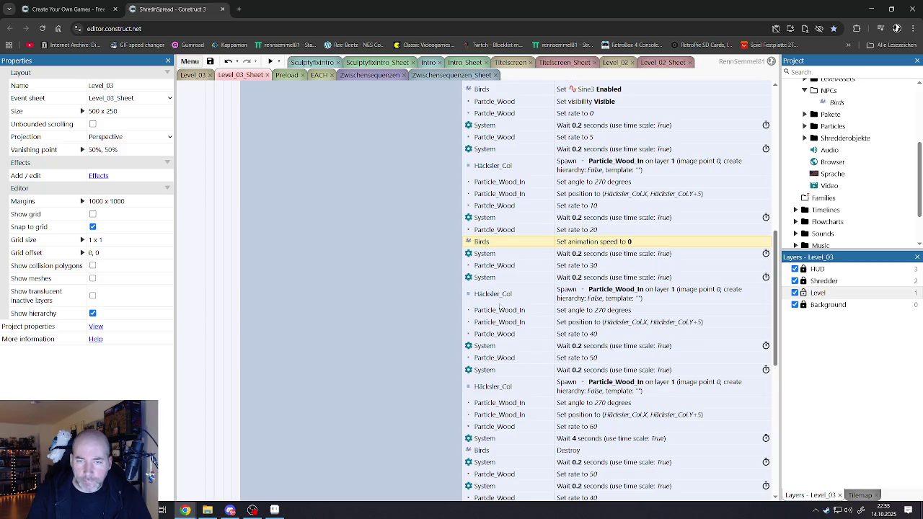
pyautogui.scroll(-5, 500, 306)
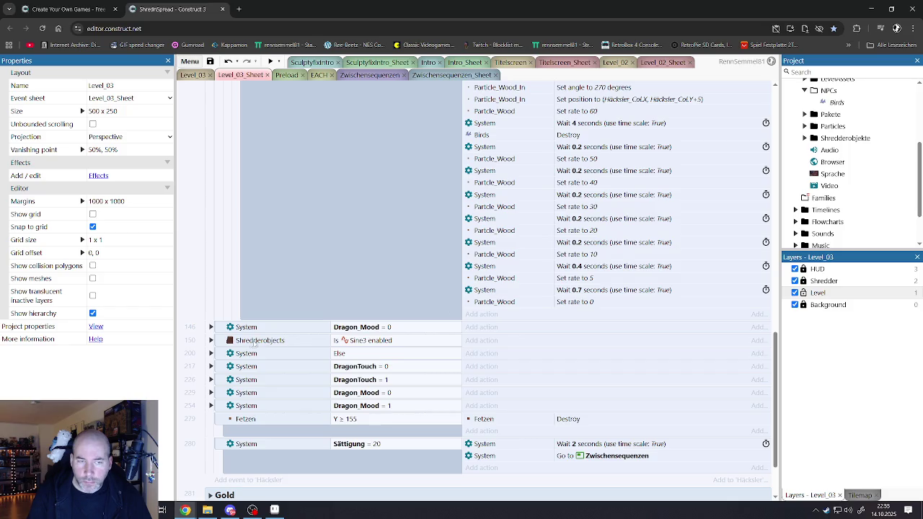
pyautogui.click(211, 340)
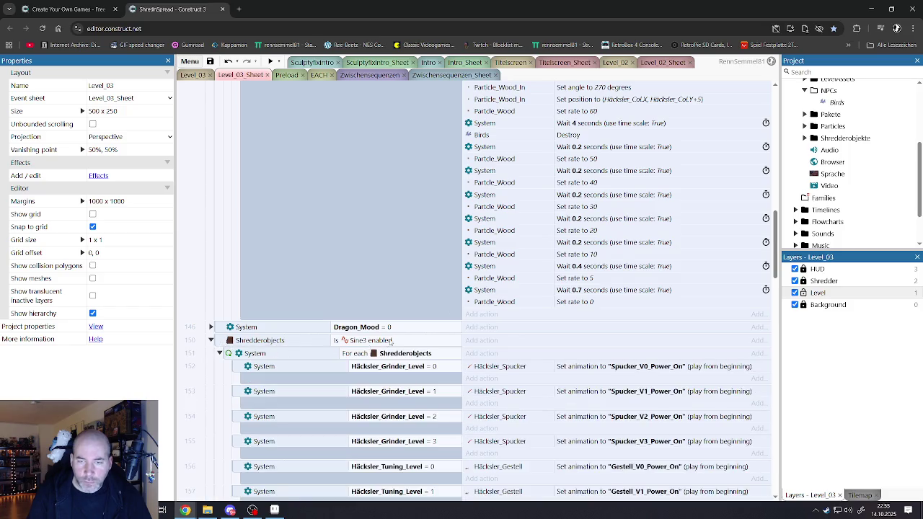
pyautogui.click(210, 341)
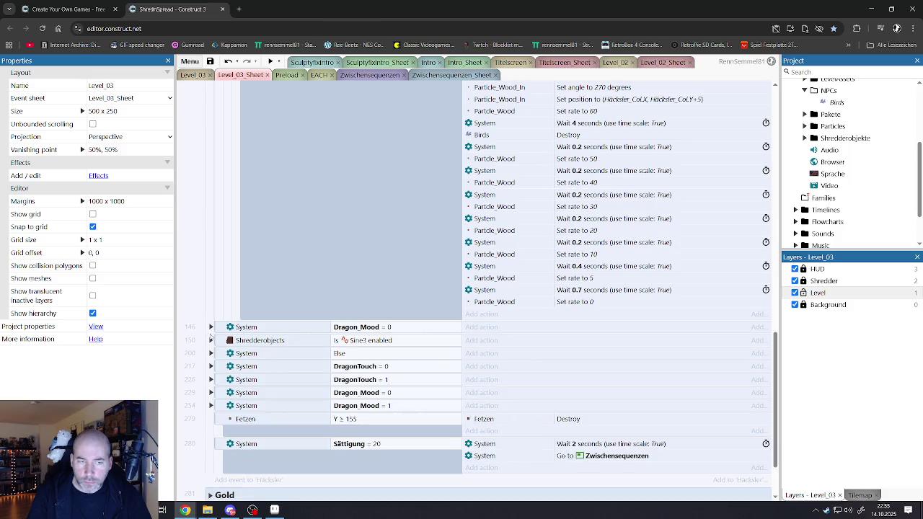
pyautogui.click(211, 327)
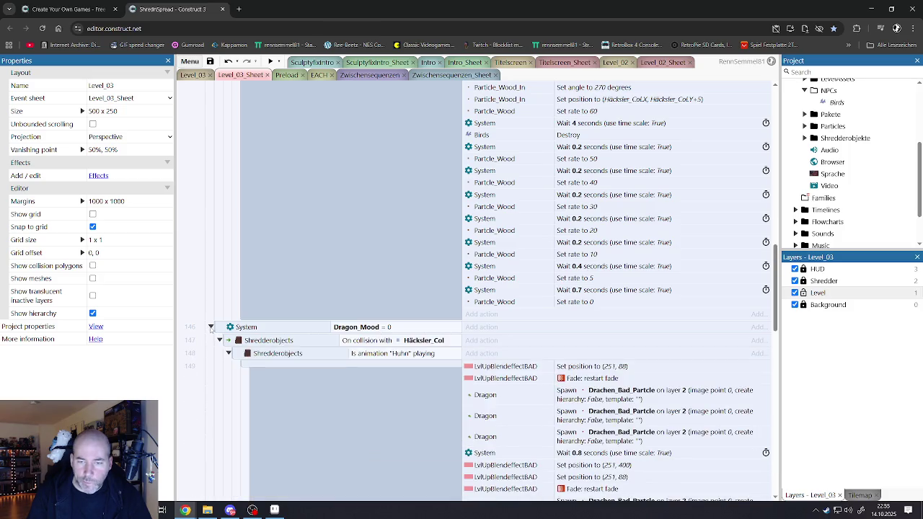
pyautogui.click(211, 328)
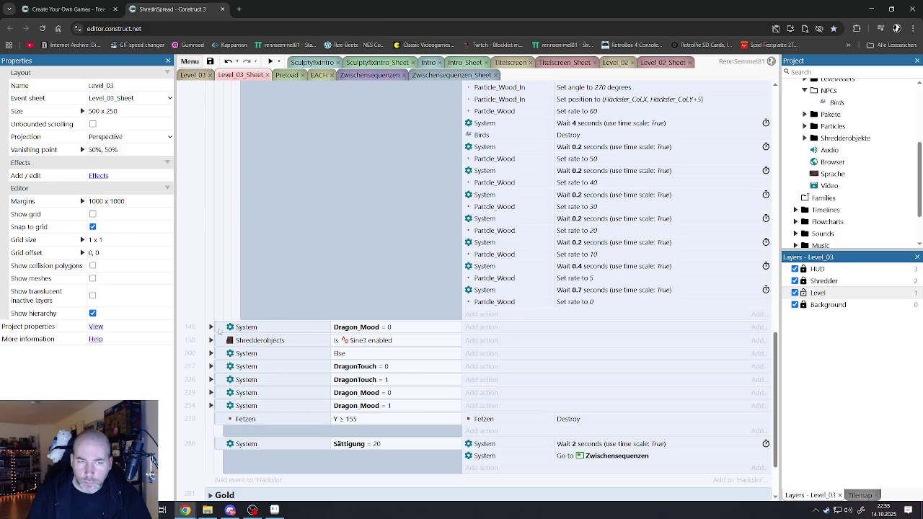
pyautogui.click(210, 327)
pyautogui.scroll(-3, 449, 348)
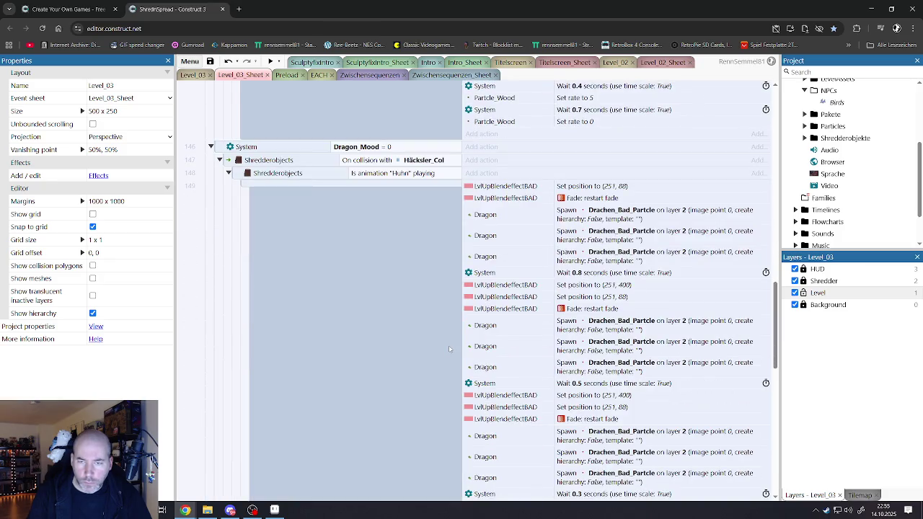
pyautogui.scroll(2, 448, 348)
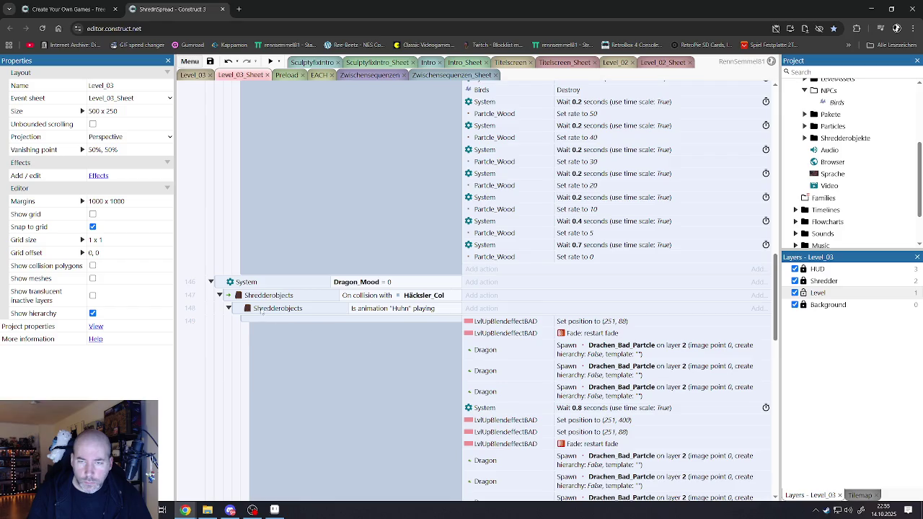
pyautogui.click(210, 282)
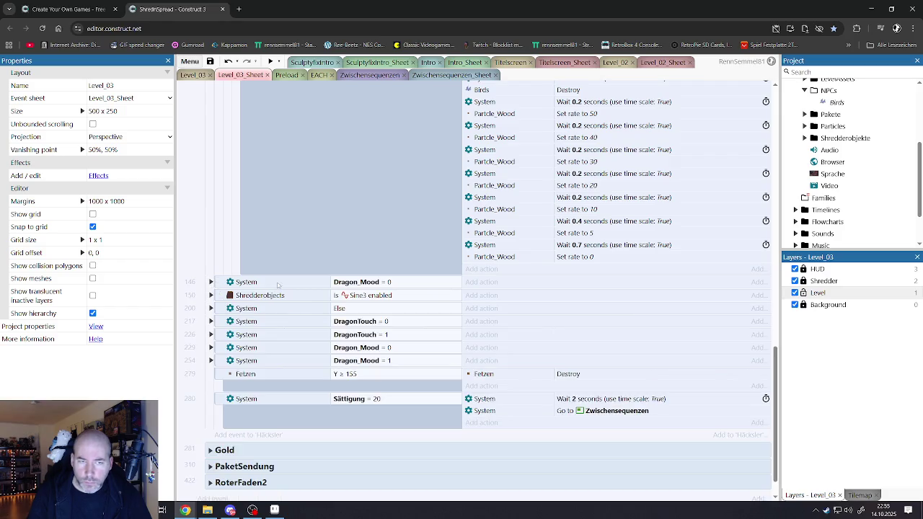
pyautogui.scroll(6, 475, 268)
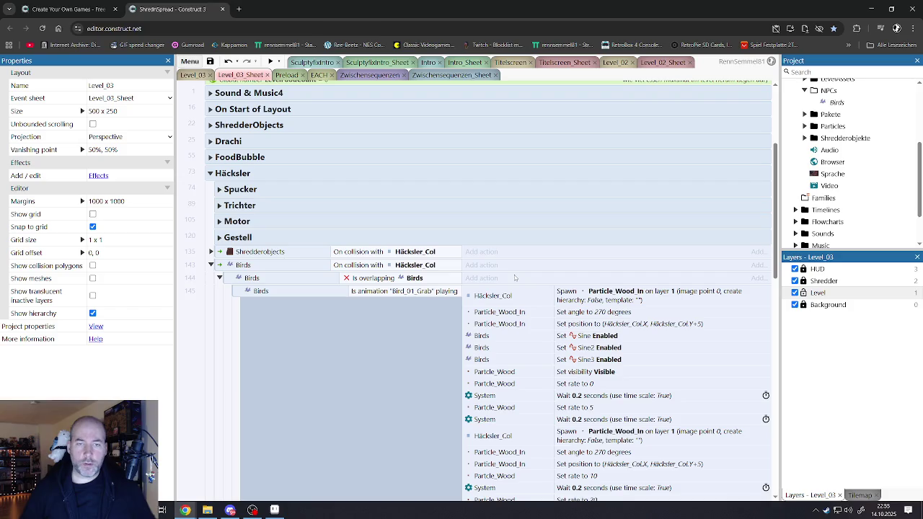
pyautogui.click(211, 251)
pyautogui.click(220, 265)
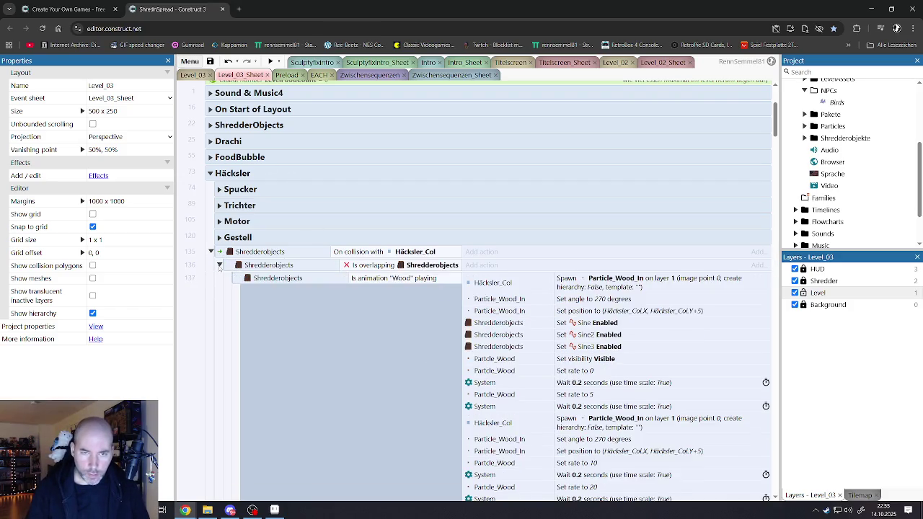
pyautogui.scroll(-5, 551, 356)
pyautogui.scroll(-3, 552, 356)
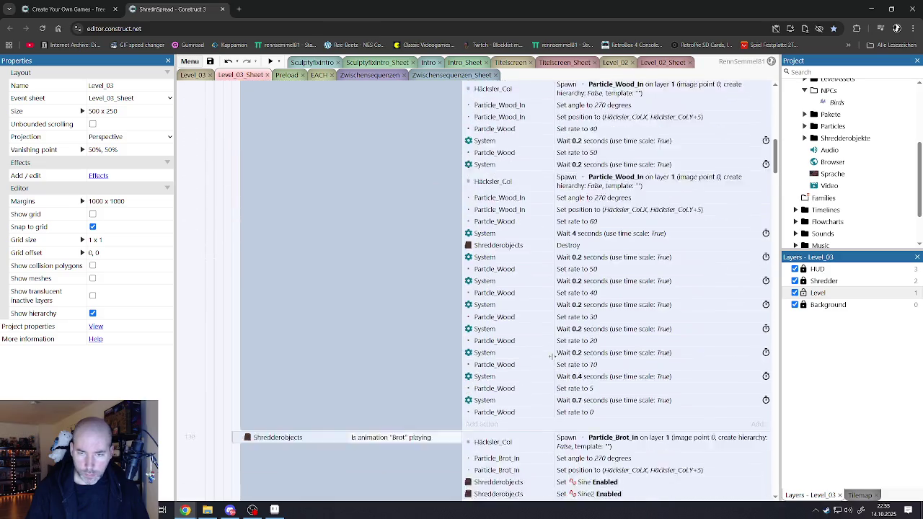
pyautogui.scroll(5, 552, 356)
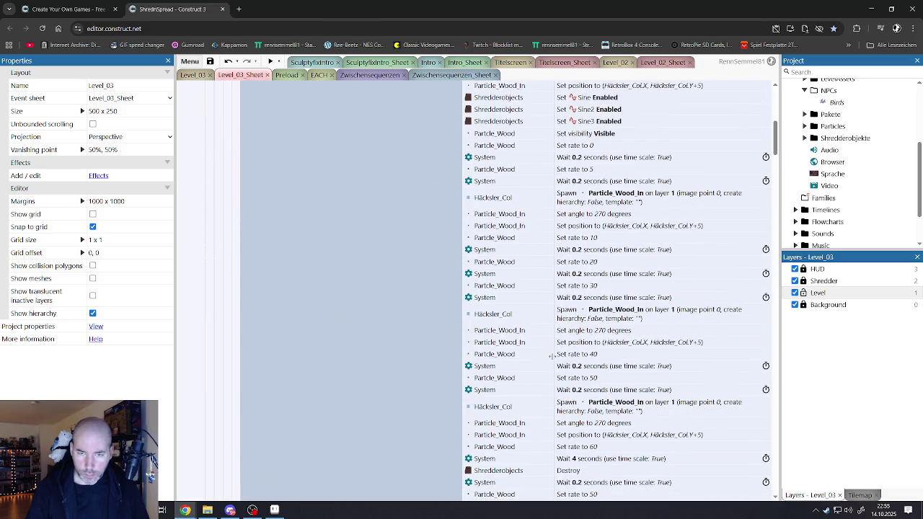
pyautogui.scroll(5, 552, 356)
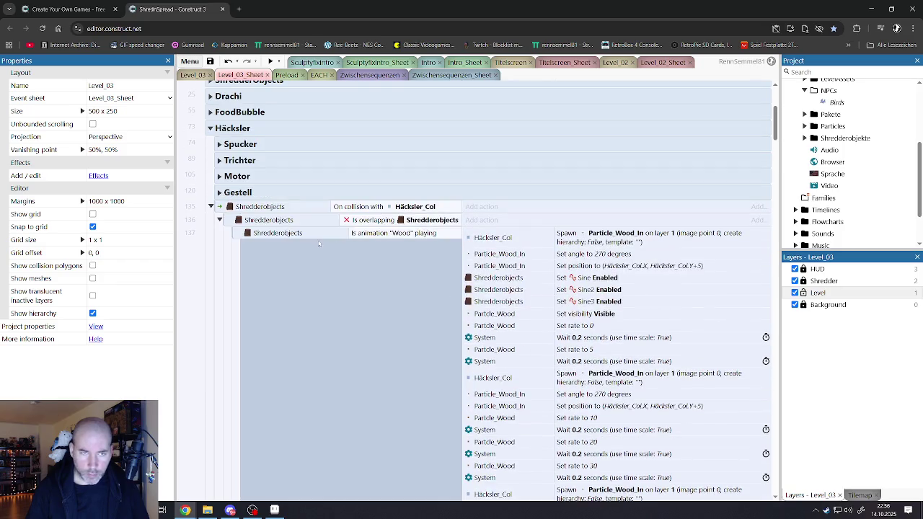
pyautogui.click(211, 207)
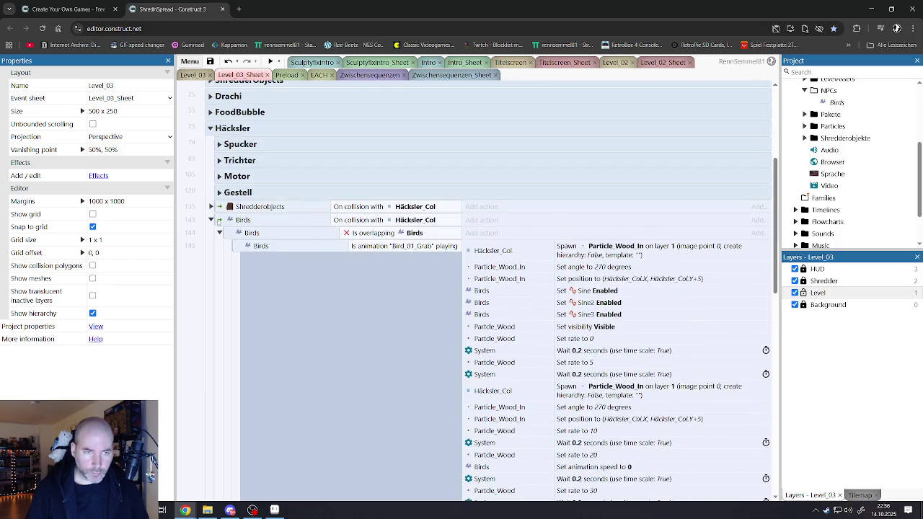
pyautogui.scroll(-5, 558, 294)
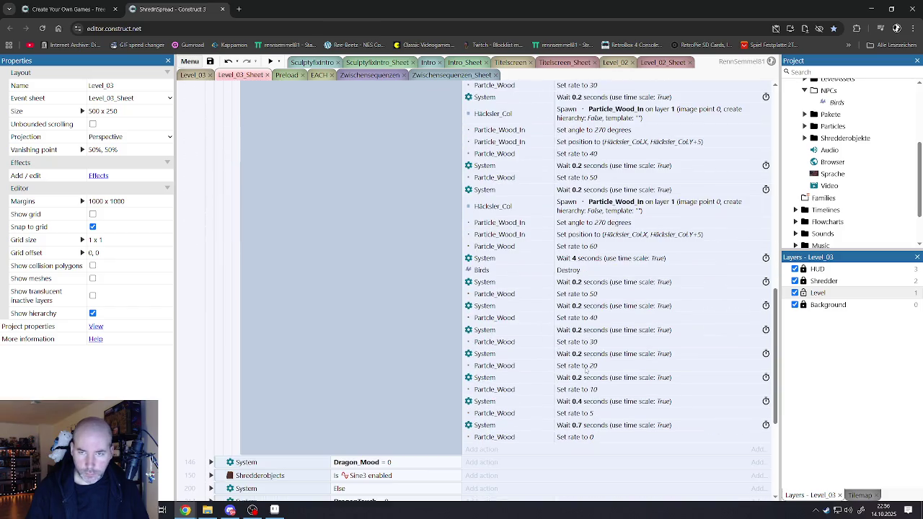
pyautogui.scroll(1, 559, 296)
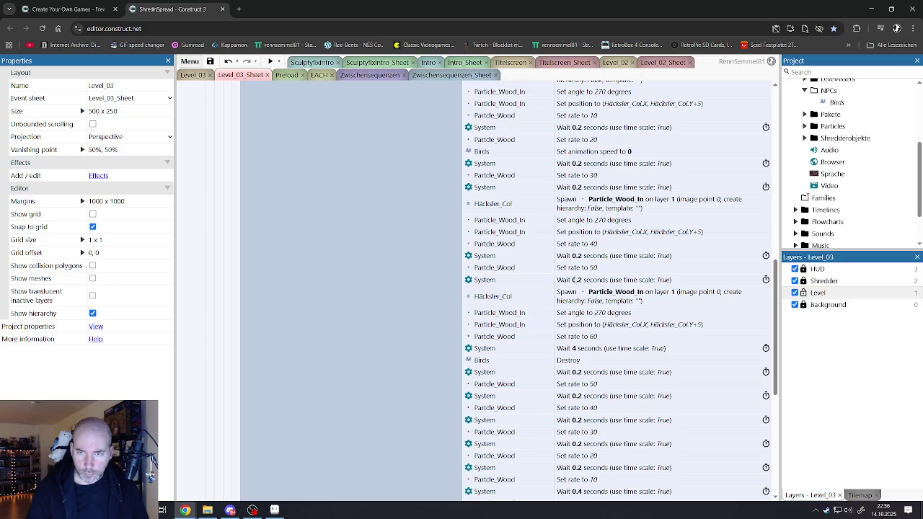
pyautogui.click(563, 361)
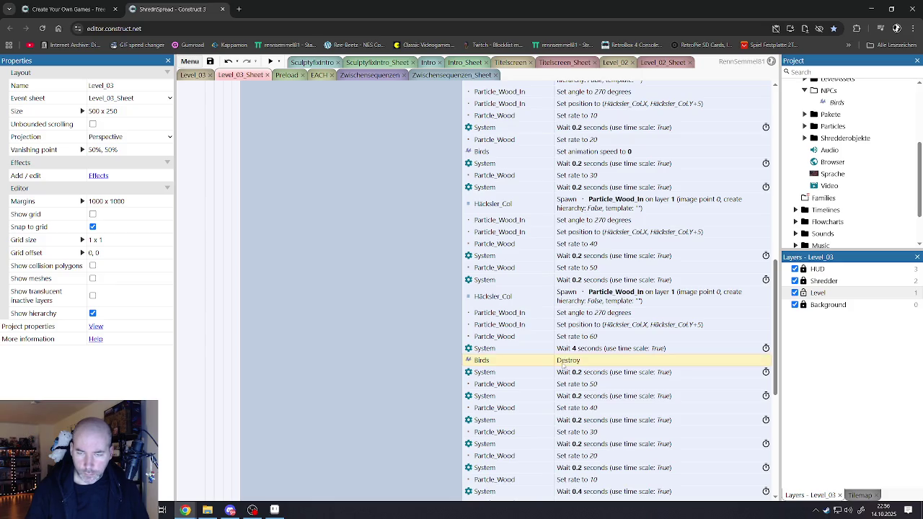
pyautogui.scroll(-1, 564, 365)
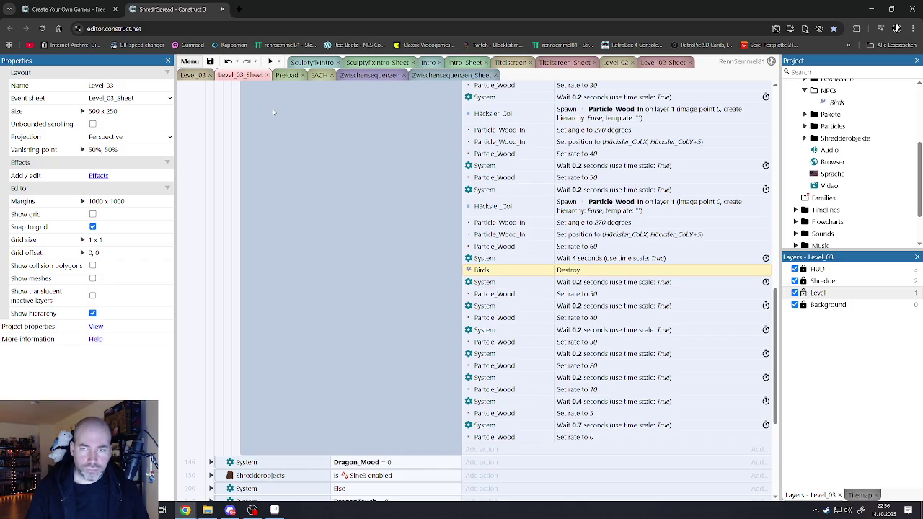
pyautogui.click(194, 75)
pyautogui.click(239, 75)
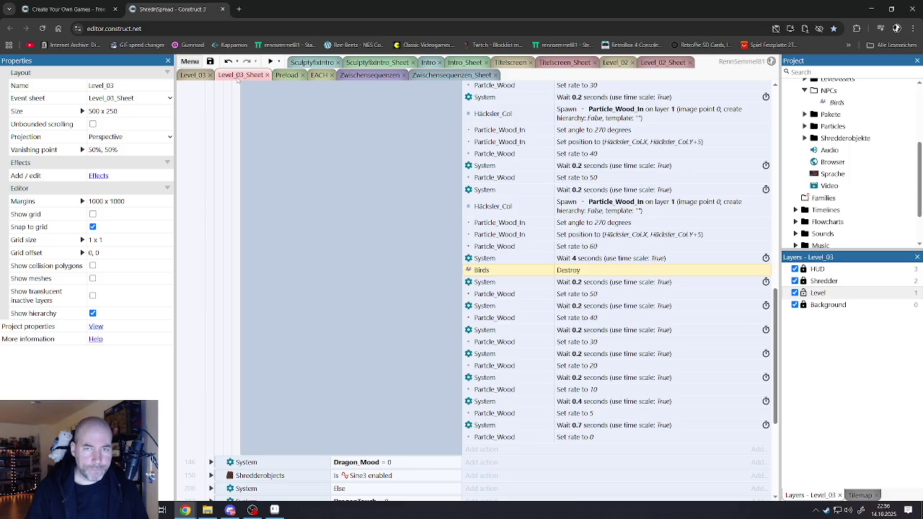
# Change the Wait before Birds Destroy from 4 to 3 seconds.
pyautogui.doubleClick(494, 259)
pyautogui.write('3')
pyautogui.click(548, 275)
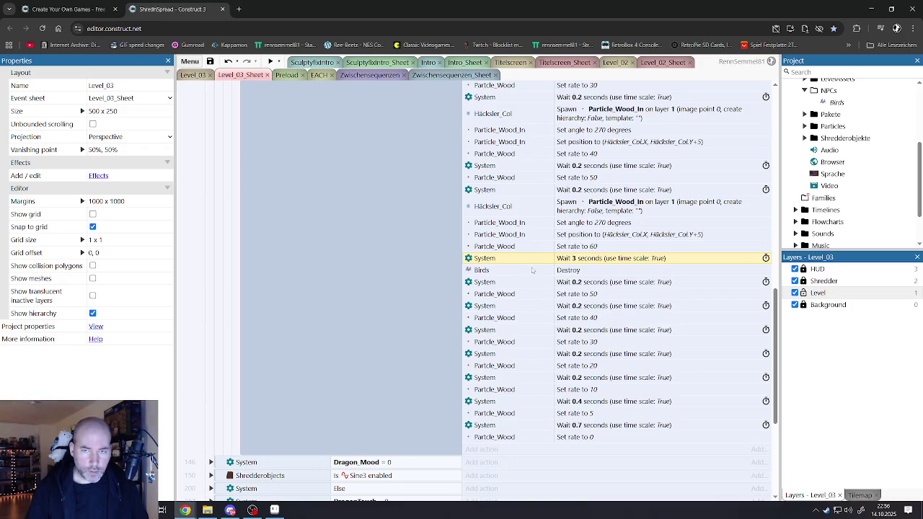
# Open the Birds Animations Editor showing the 4-frame Bird_01_Fly animation.
pyautogui.scroll(5, 522, 273)
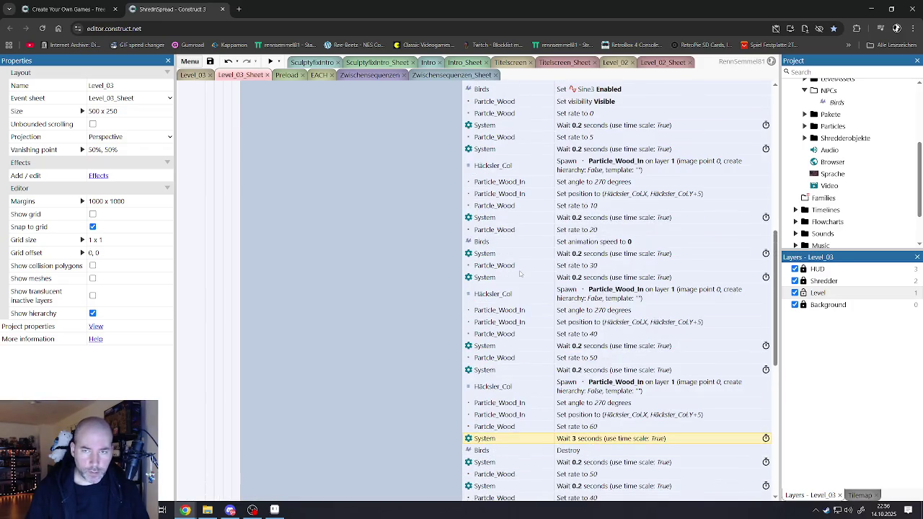
pyautogui.scroll(2, 520, 273)
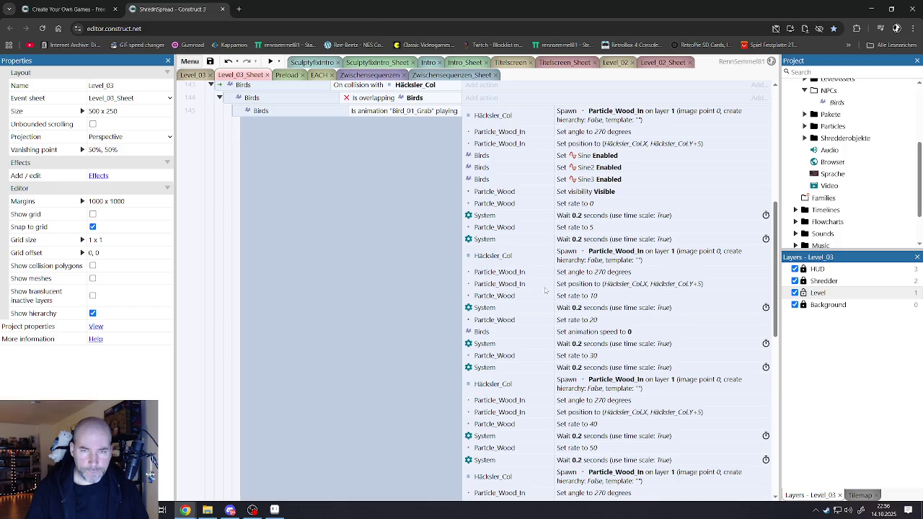
pyautogui.scroll(-5, 546, 290)
pyautogui.scroll(2, 545, 291)
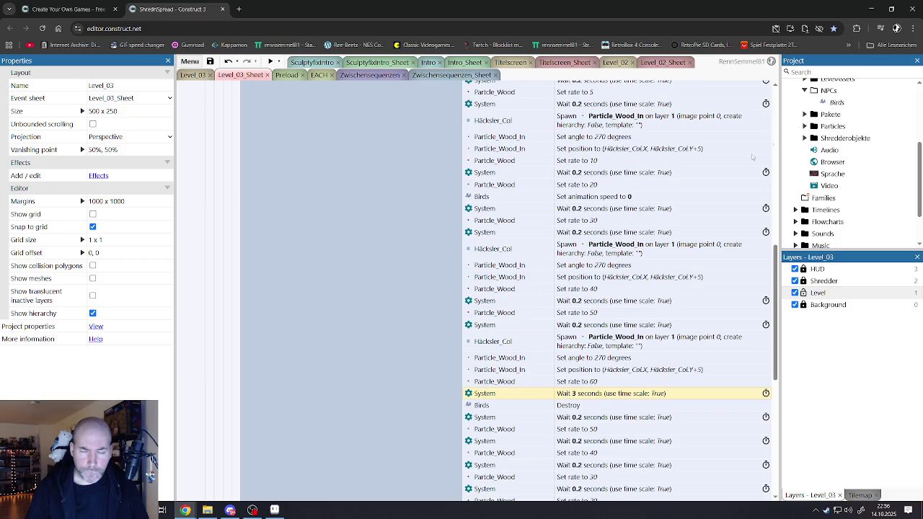
pyautogui.doubleClick(822, 103)
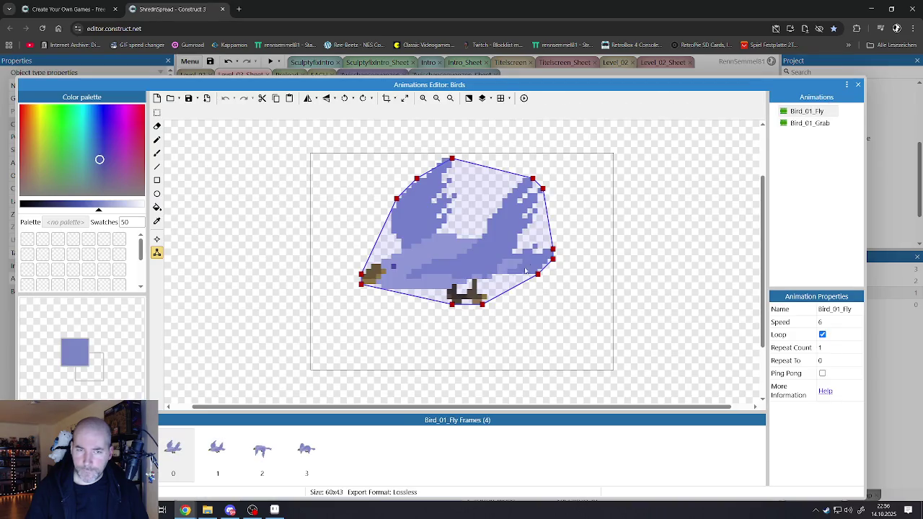
pyautogui.click(225, 448)
pyautogui.click(264, 453)
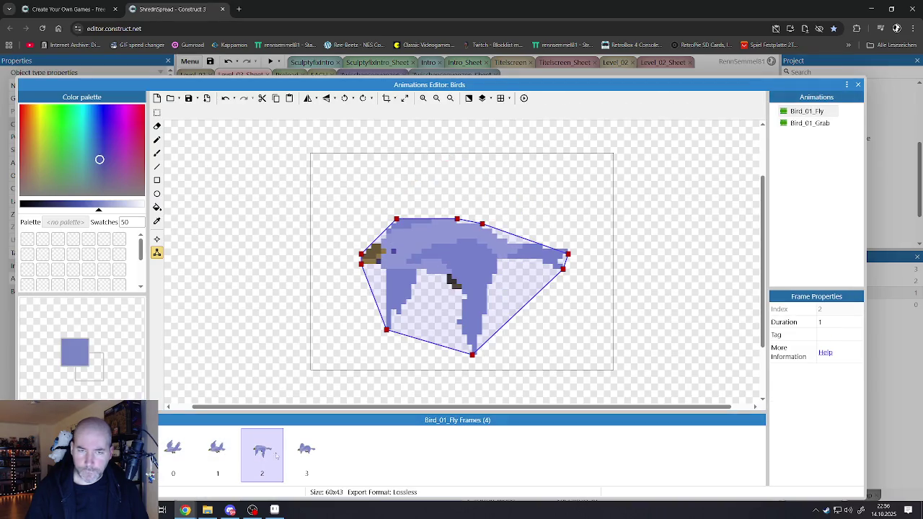
pyautogui.click(300, 454)
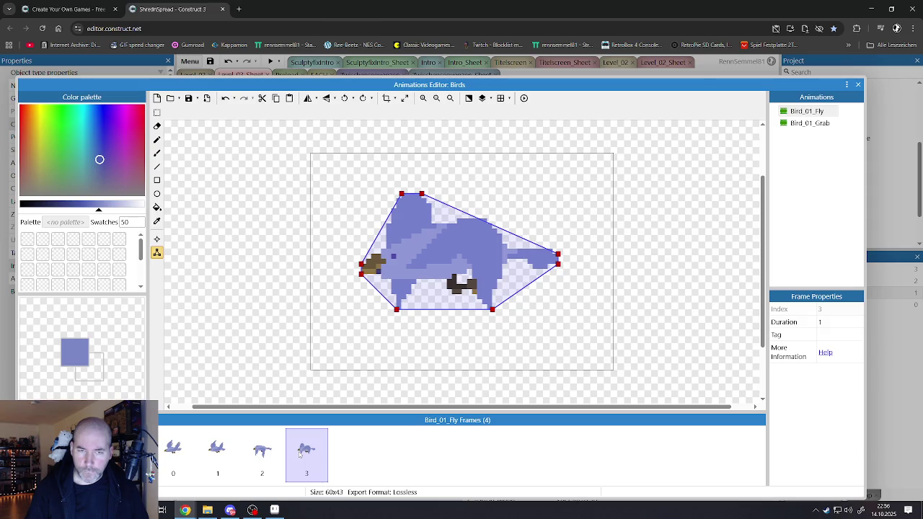
pyautogui.click(804, 124)
pyautogui.click(202, 462)
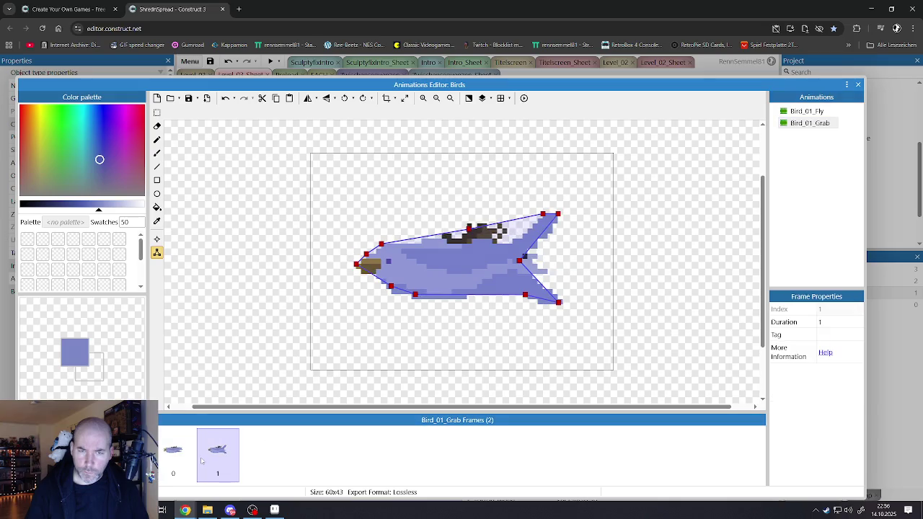
pyautogui.click(181, 455)
pyautogui.click(211, 458)
pyautogui.click(796, 126)
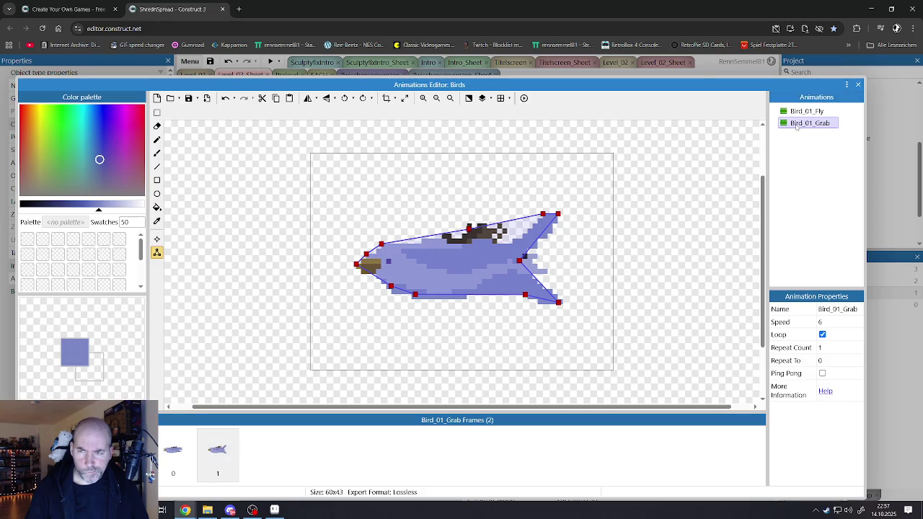
pyautogui.click(795, 125)
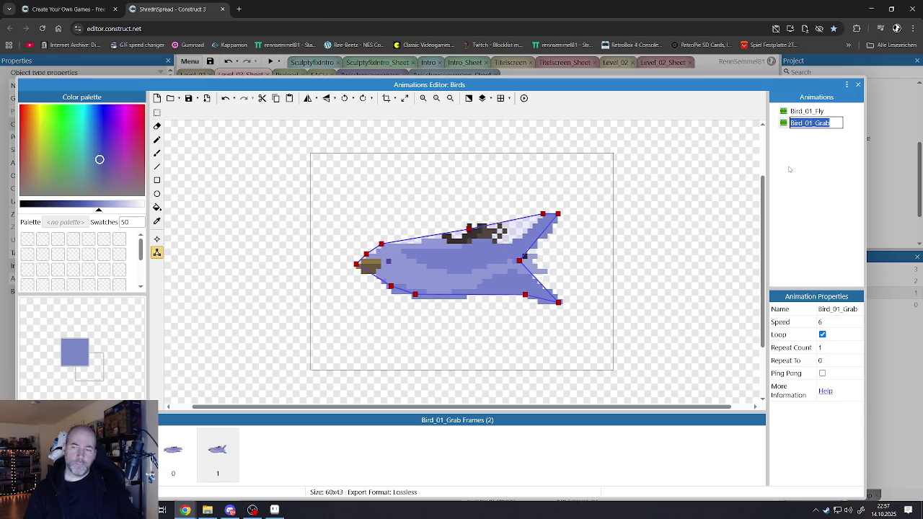
pyautogui.click(857, 86)
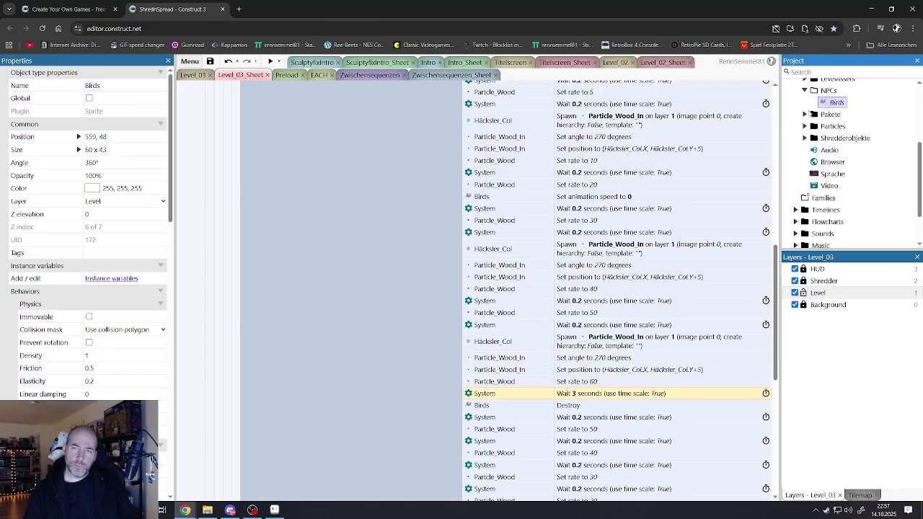
# Deselect the Wait 3 seconds action and go through Level_03 and Preload to the EACH event sheet.
pyautogui.click(235, 251)
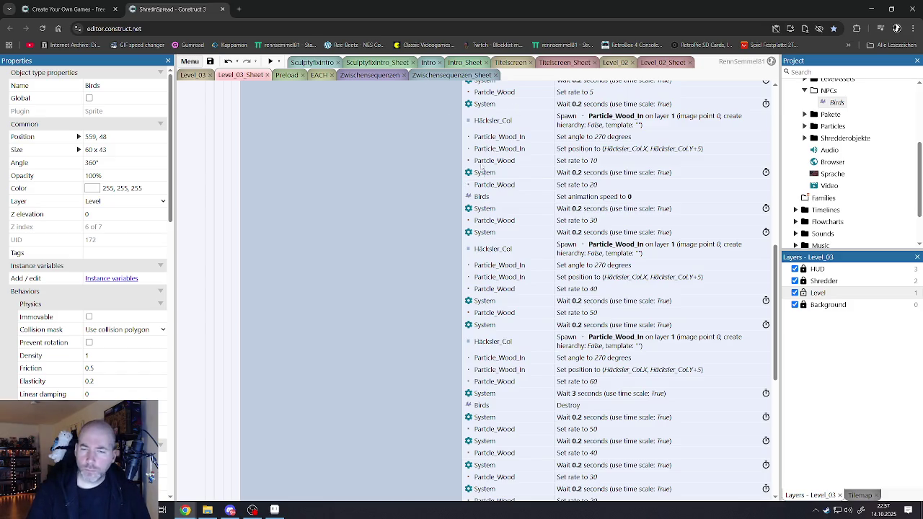
pyautogui.scroll(-5, 535, 345)
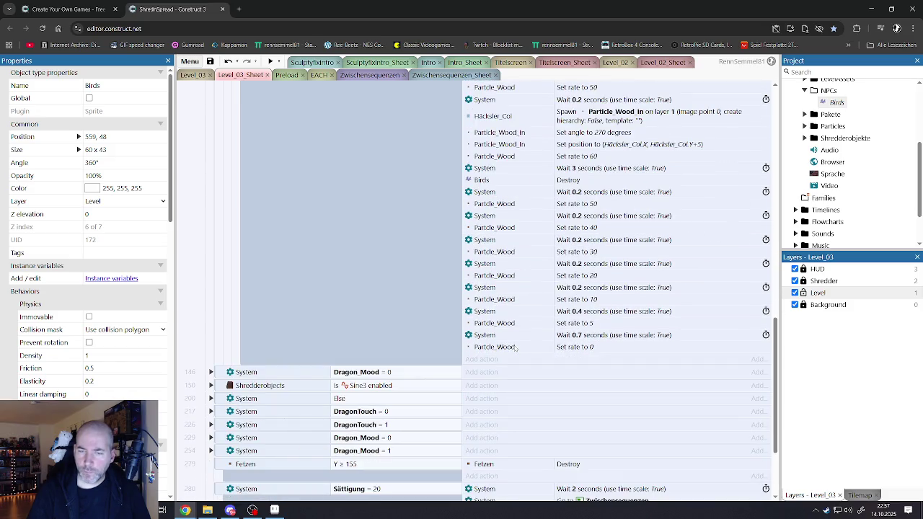
pyautogui.scroll(3, 535, 345)
pyautogui.click(196, 75)
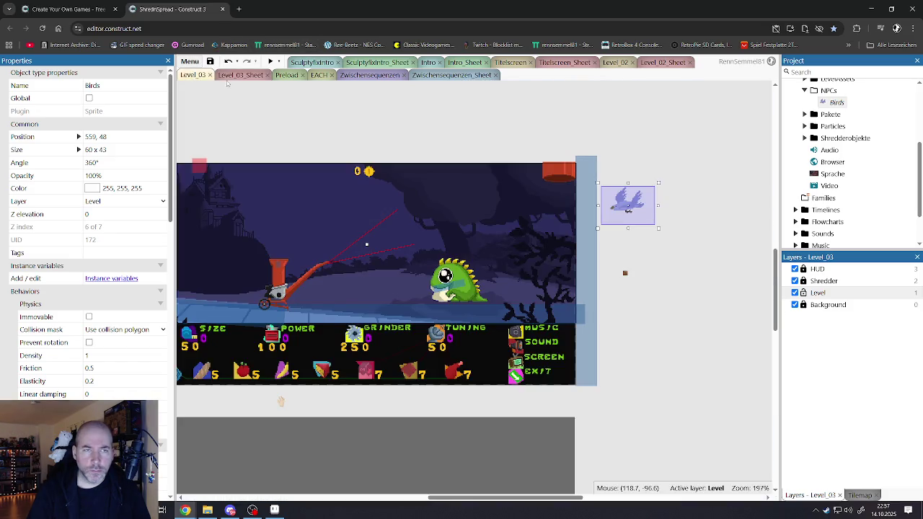
pyautogui.click(287, 75)
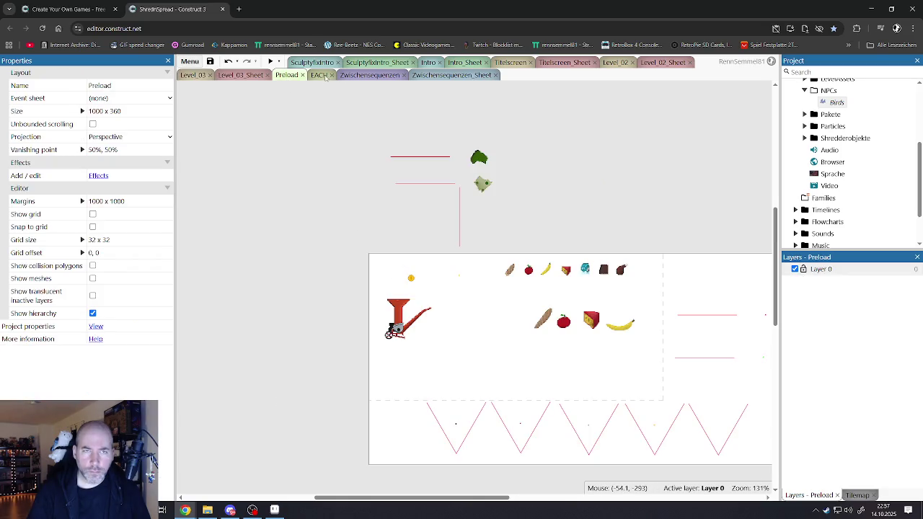
pyautogui.click(322, 75)
pyautogui.scroll(-1, 361, 270)
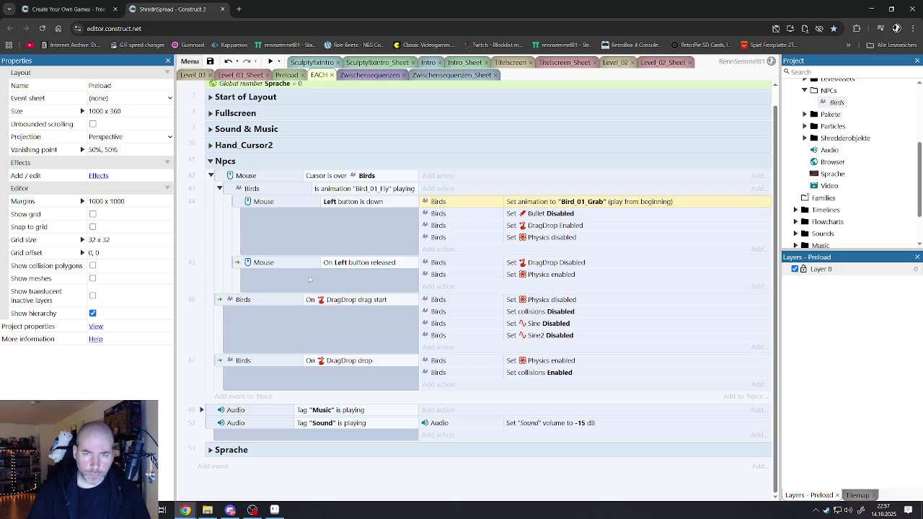
# Duplicate the drag-start Sine2 Disabled action and change the copy to Sine3 Set enabled.
pyautogui.click(537, 337)
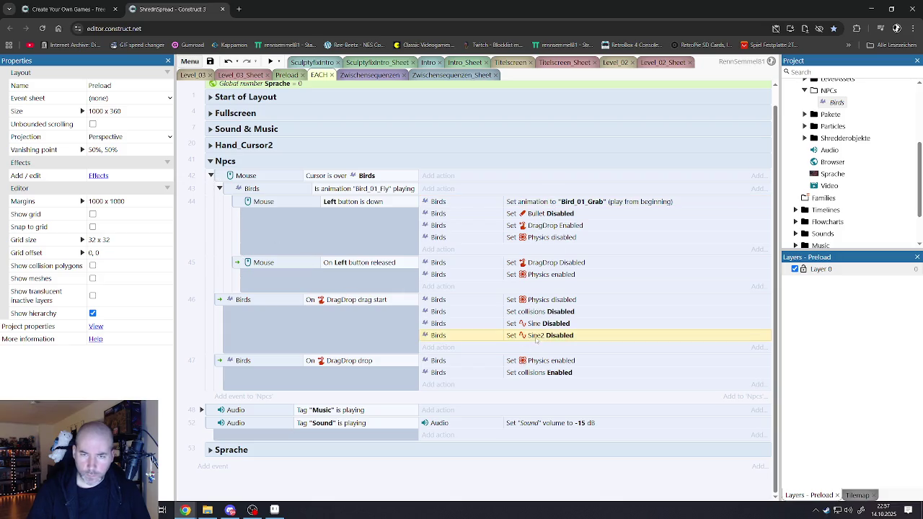
pyautogui.hotkey('ctrl', 'v')
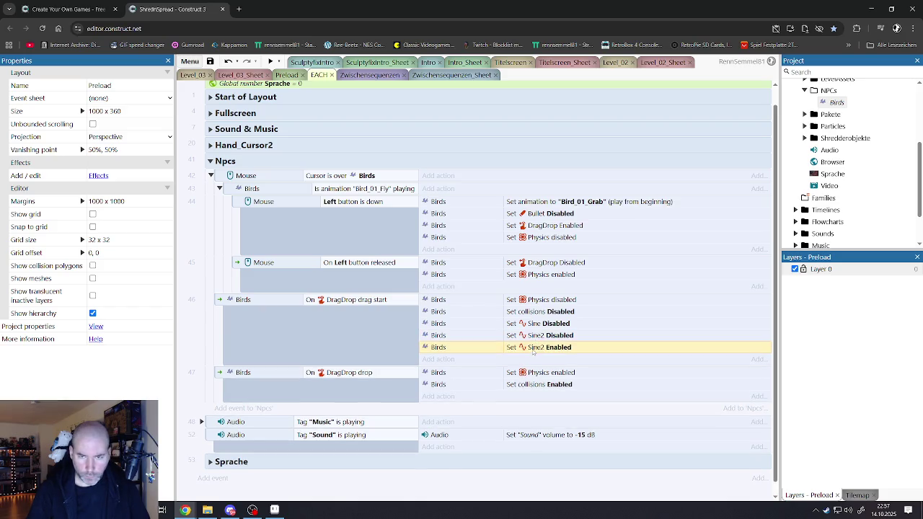
pyautogui.doubleClick(534, 351)
pyautogui.click(623, 260)
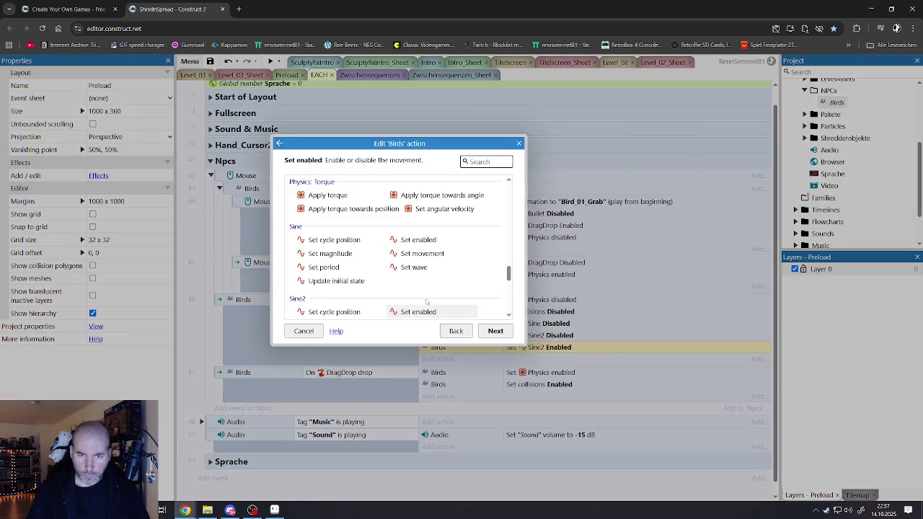
pyautogui.scroll(-2, 426, 302)
pyautogui.scroll(-2, 365, 279)
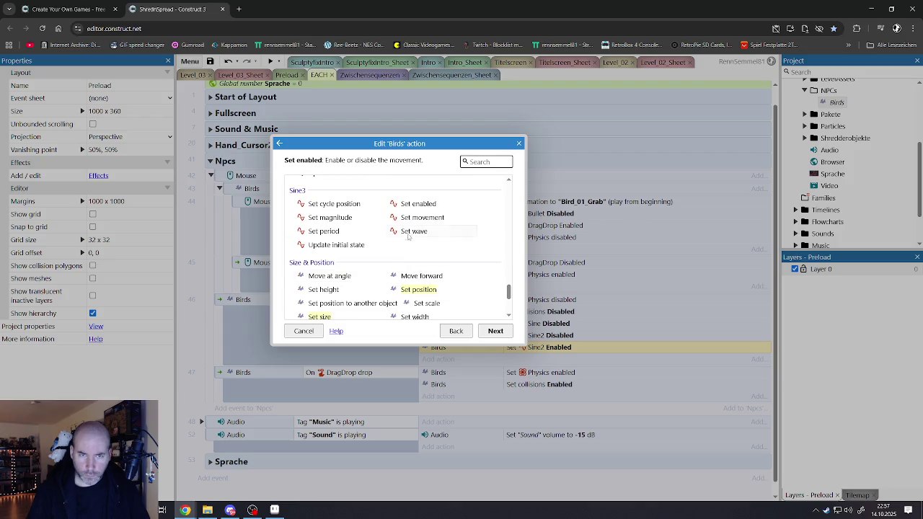
pyautogui.doubleClick(415, 205)
pyautogui.click(556, 275)
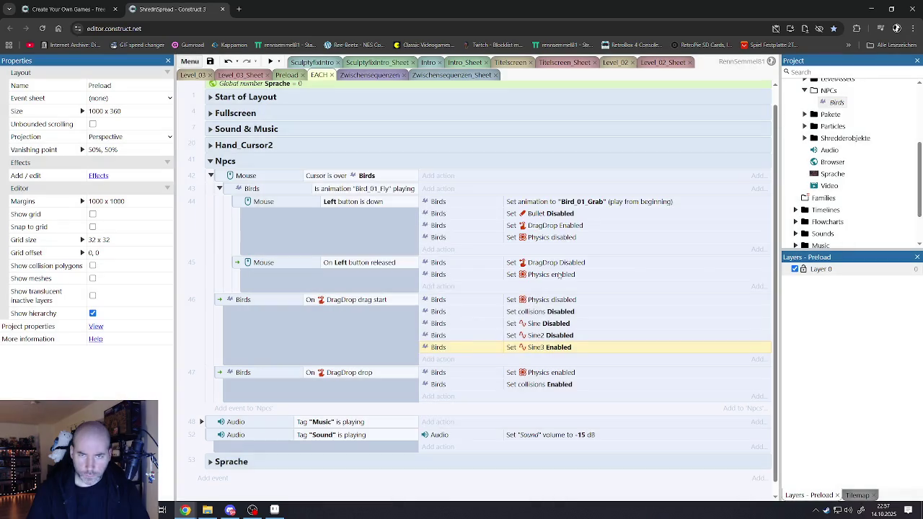
# Set the Sine3 action's state to Disabled, then return to Level_03_Sheet.
pyautogui.doubleClick(529, 347)
pyautogui.click(524, 181)
pyautogui.click(510, 206)
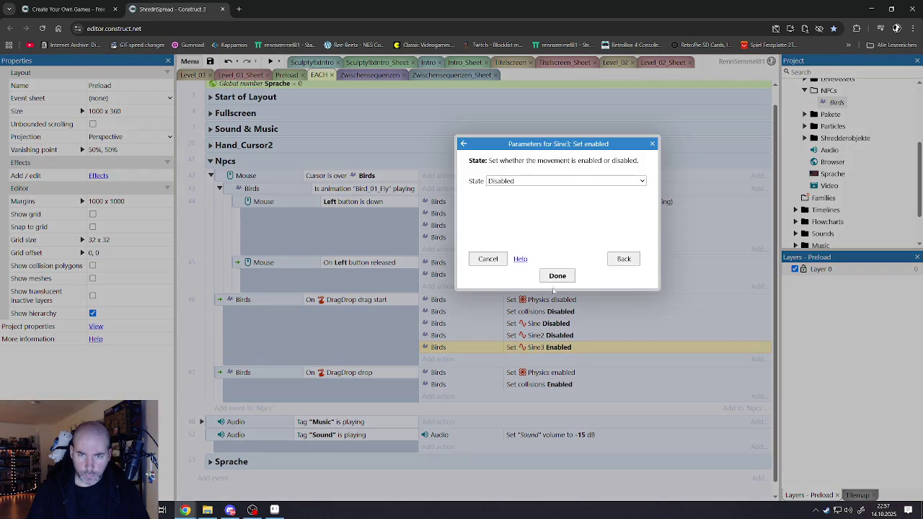
pyautogui.click(557, 276)
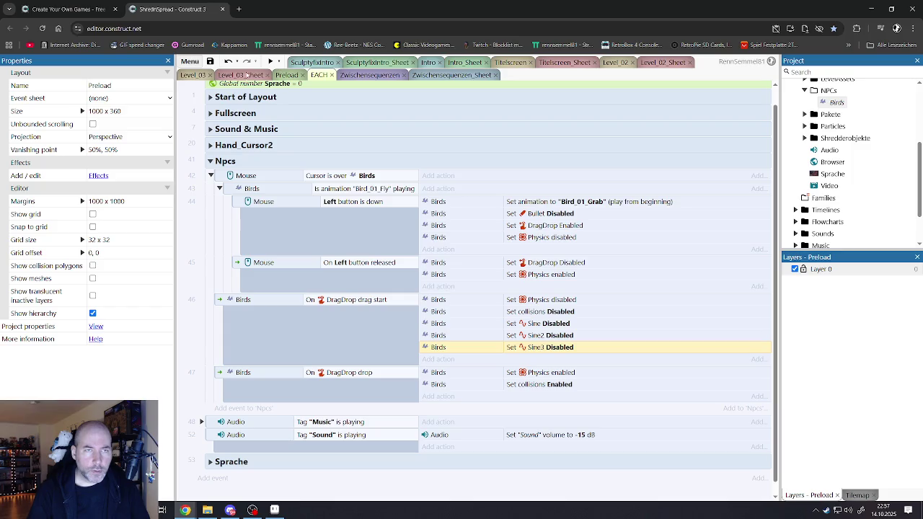
pyautogui.click(241, 75)
pyautogui.scroll(10, 369, 272)
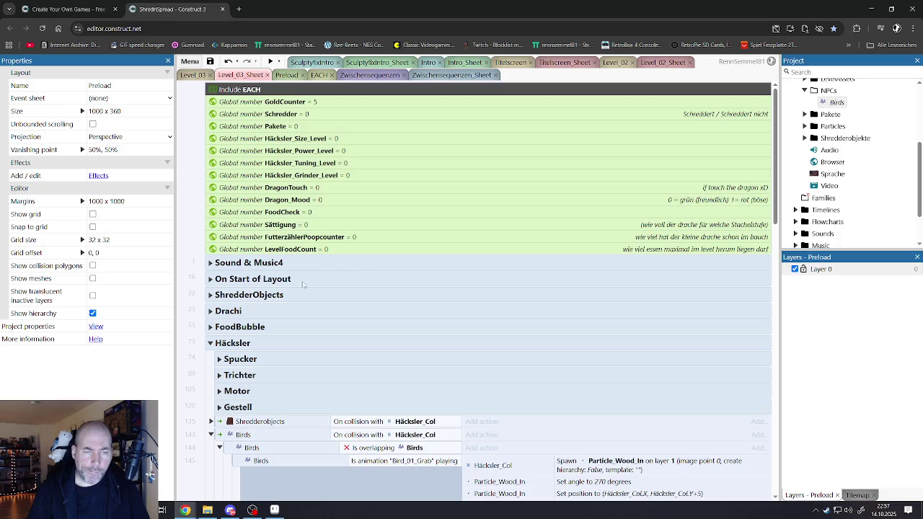
# Review the ShredderObjects, Start of Layout, Fullscreen and Hand_Cursor2 event groups.
pyautogui.click(210, 295)
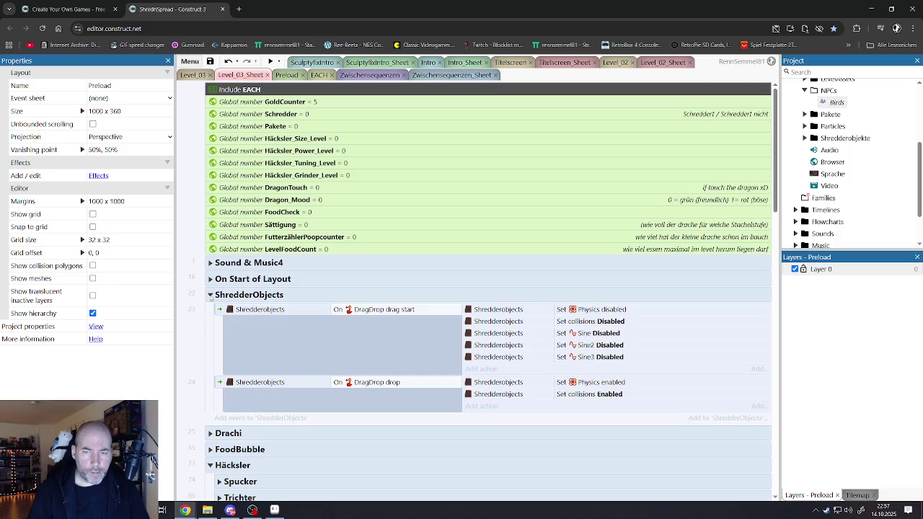
pyautogui.click(210, 295)
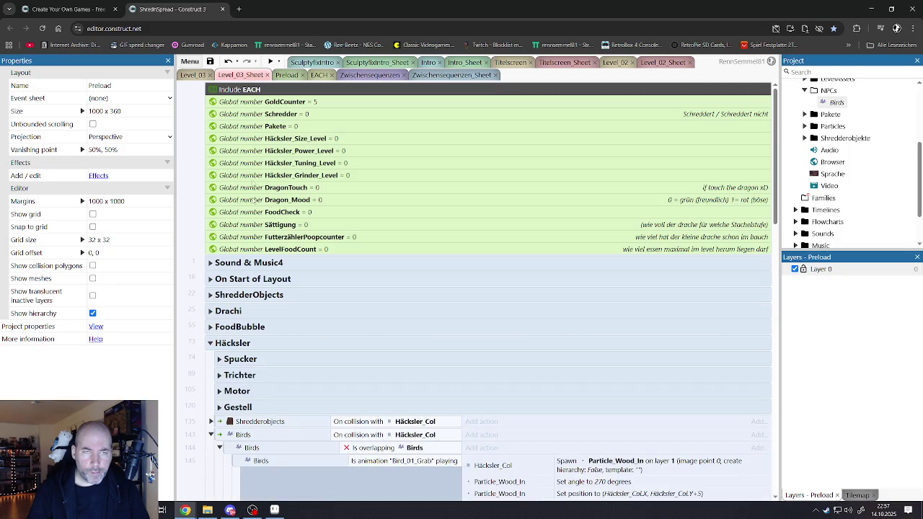
pyautogui.click(288, 75)
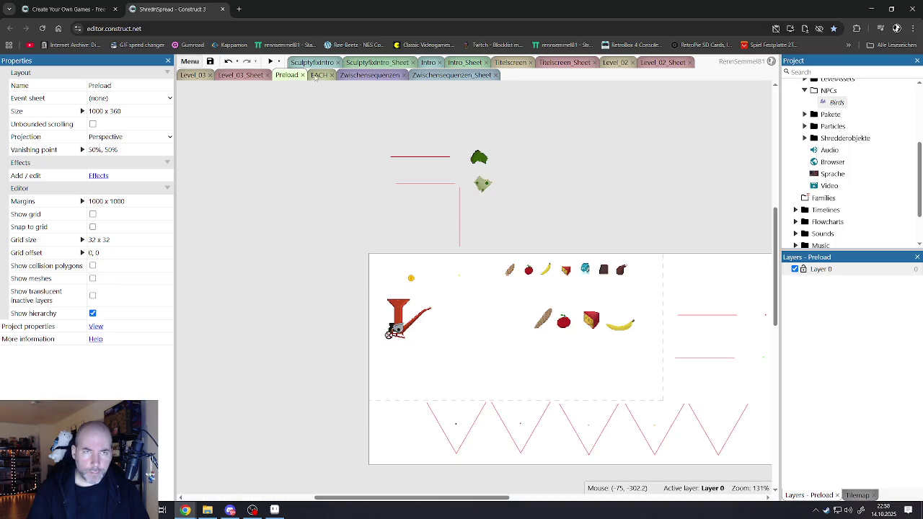
pyautogui.click(320, 75)
pyautogui.scroll(1, 289, 217)
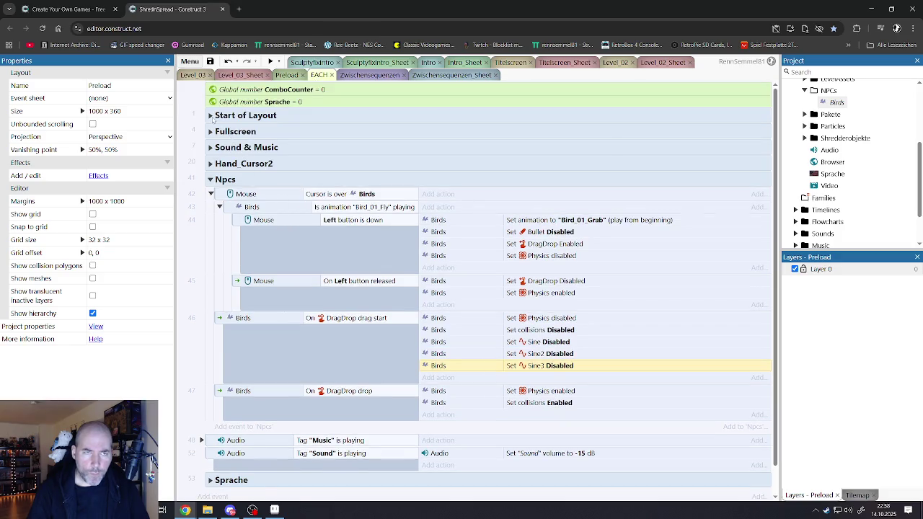
pyautogui.click(212, 117)
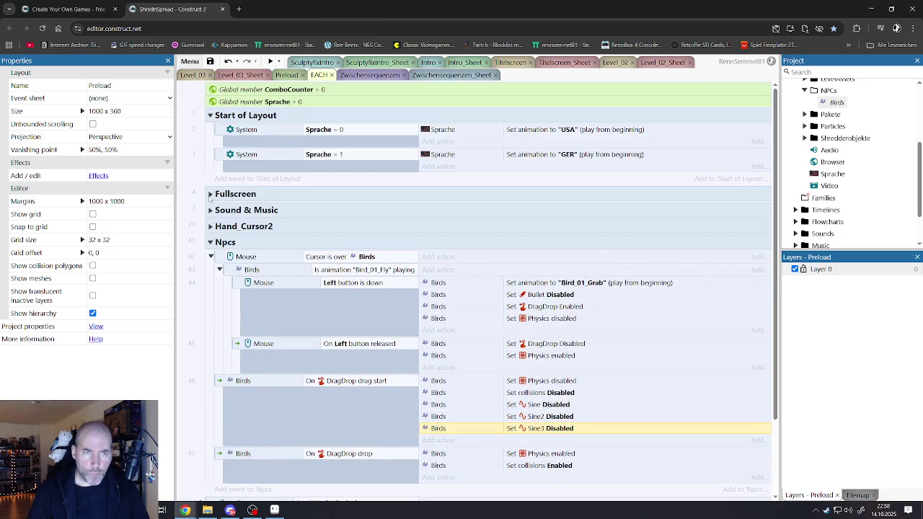
pyautogui.click(210, 195)
pyautogui.click(209, 195)
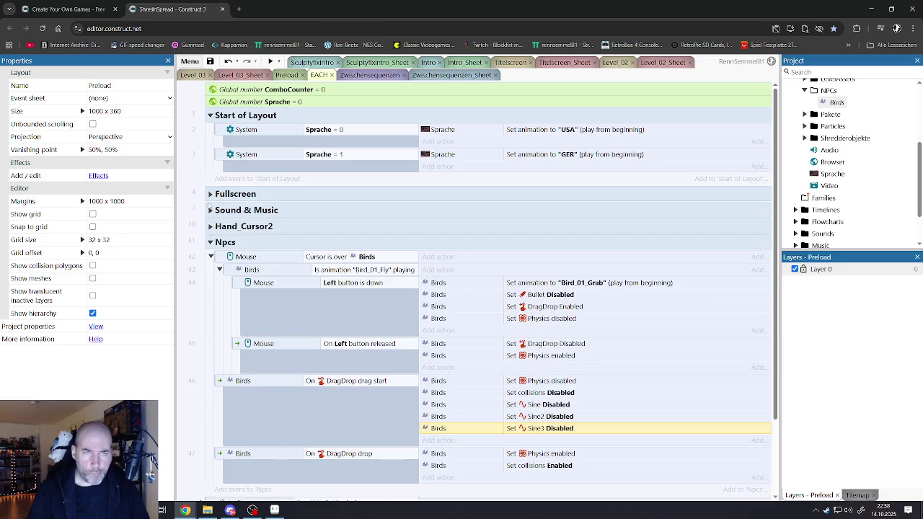
pyautogui.click(211, 227)
pyautogui.scroll(-5, 286, 260)
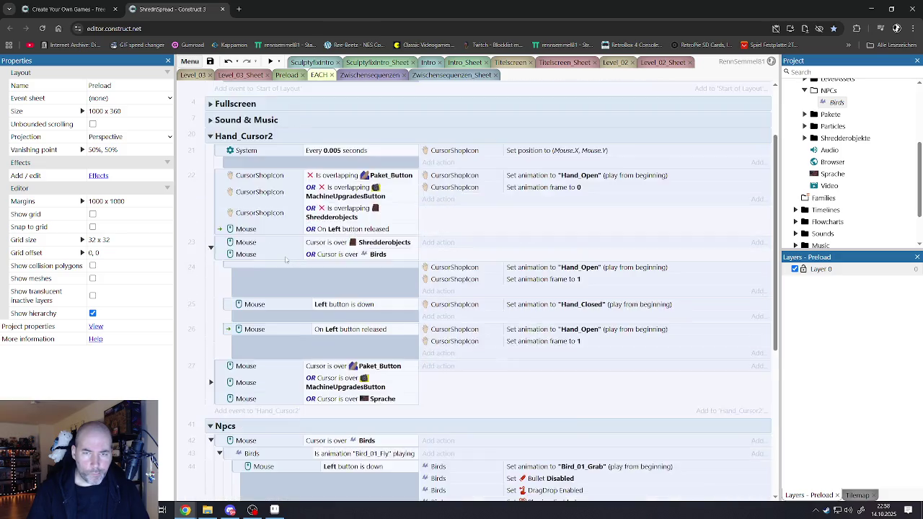
pyautogui.scroll(-3, 286, 260)
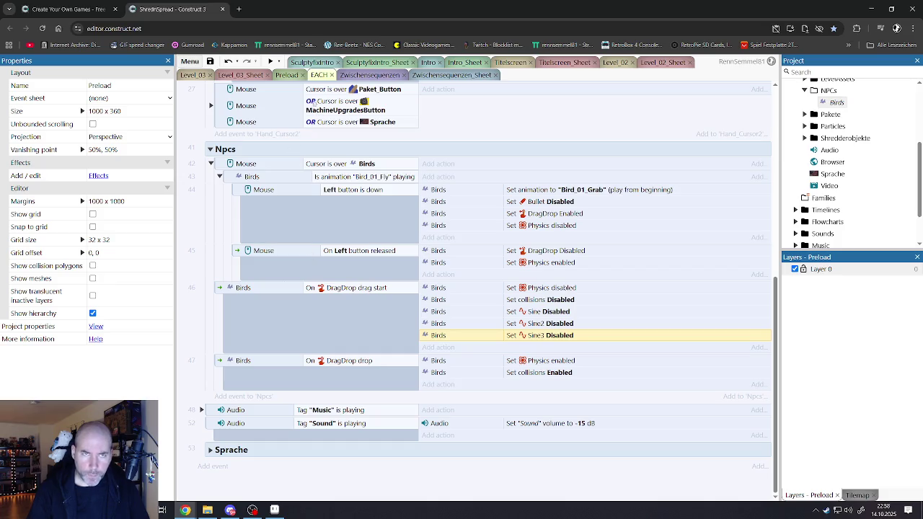
# Save the project from the Level_03 layout and start a preview.
pyautogui.click(204, 76)
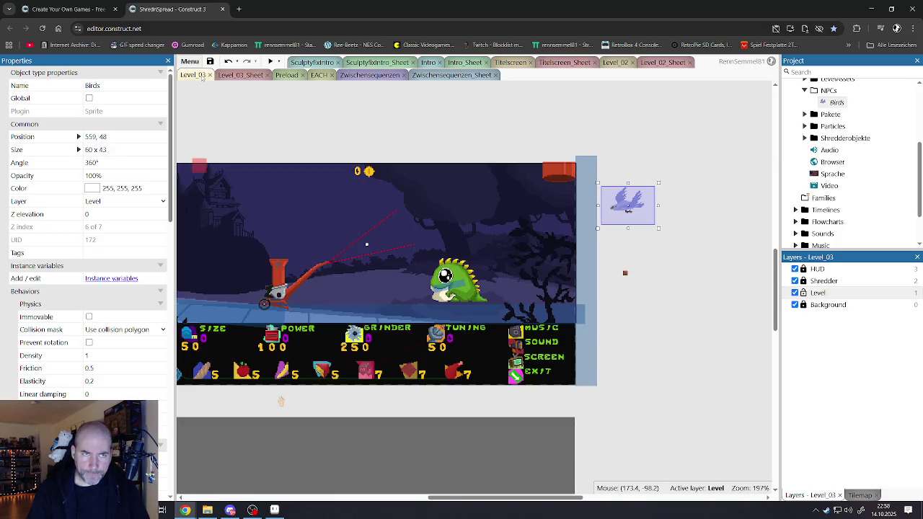
pyautogui.click(210, 61)
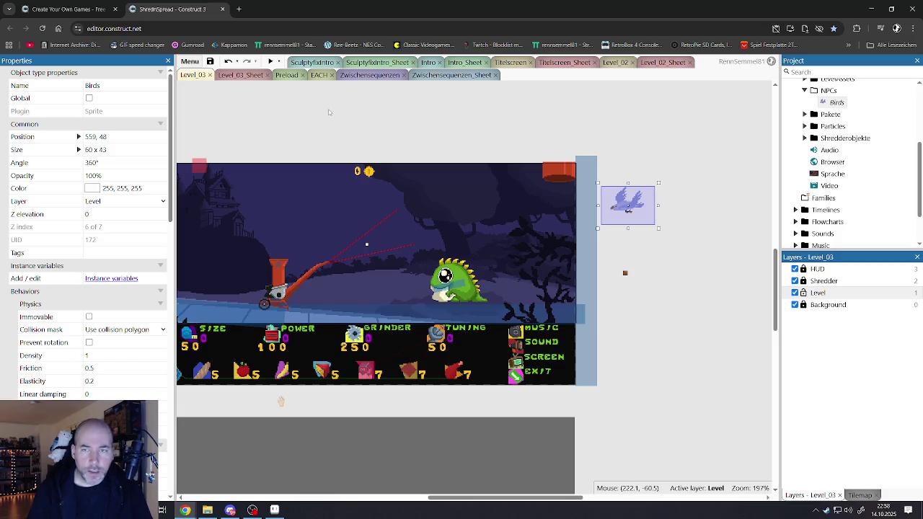
pyautogui.click(325, 101)
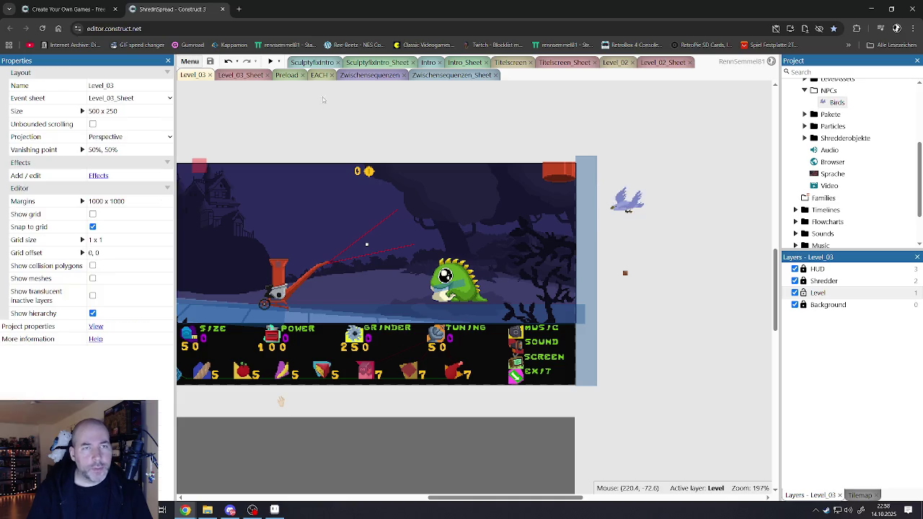
pyautogui.click(272, 62)
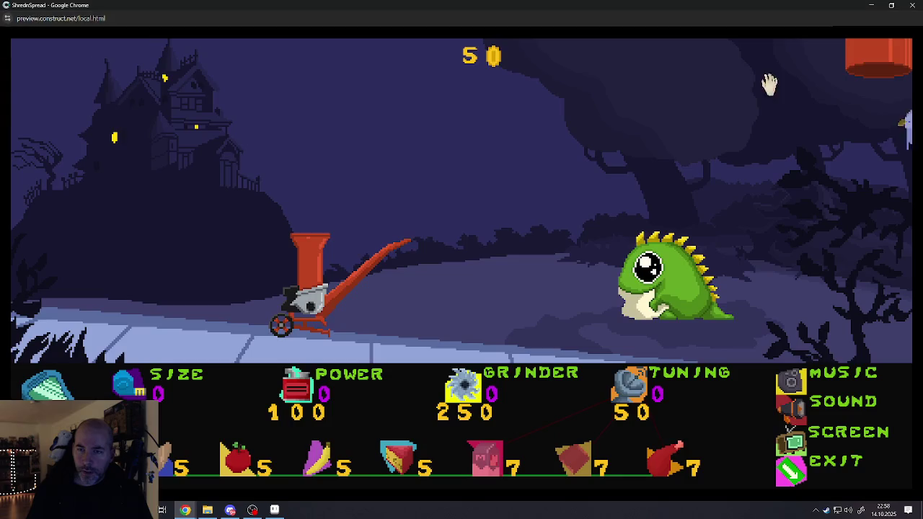
pyautogui.click(769, 84)
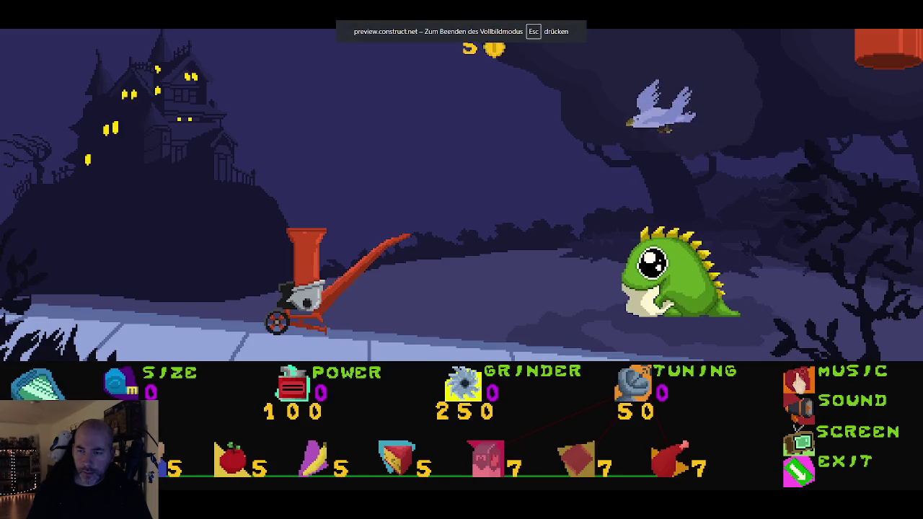
pyautogui.click(798, 380)
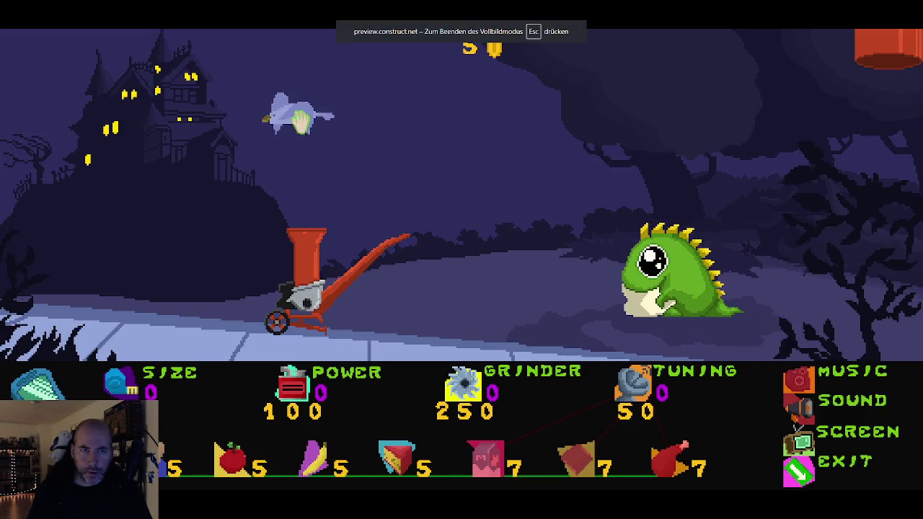
pyautogui.moveTo(263, 120); pyautogui.dragTo(570, 242)
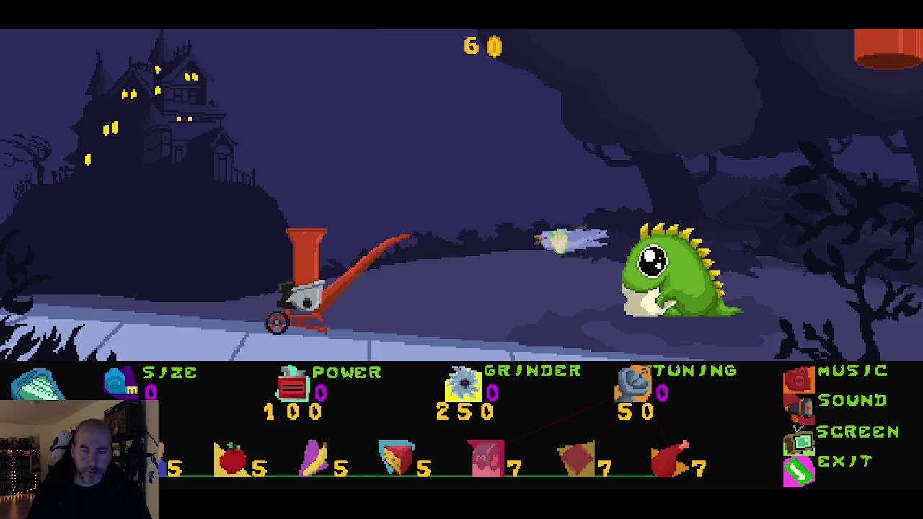
pyautogui.moveTo(563, 282)
pyautogui.mouseDown()
pyautogui.moveTo(545, 284)
pyautogui.moveTo(473, 239)
pyautogui.moveTo(369, 209)
pyautogui.moveTo(364, 224)
pyautogui.moveTo(381, 150)
pyautogui.moveTo(356, 254)
pyautogui.moveTo(529, 87)
pyautogui.mouseUp()
pyautogui.moveTo(533, 303)
pyautogui.mouseDown()
pyautogui.moveTo(470, 249)
pyautogui.moveTo(324, 158)
pyautogui.moveTo(272, 230)
pyautogui.moveTo(243, 315)
pyautogui.moveTo(284, 206)
pyautogui.moveTo(303, 227)
pyautogui.moveTo(241, 284)
pyautogui.moveTo(207, 297)
pyautogui.moveTo(309, 144)
pyautogui.moveTo(307, 169)
pyautogui.mouseUp()
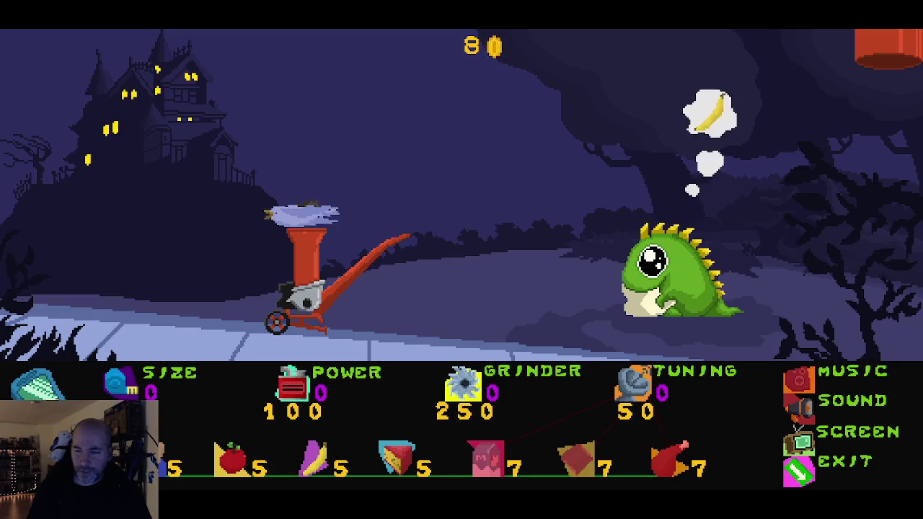
pyautogui.click(811, 483)
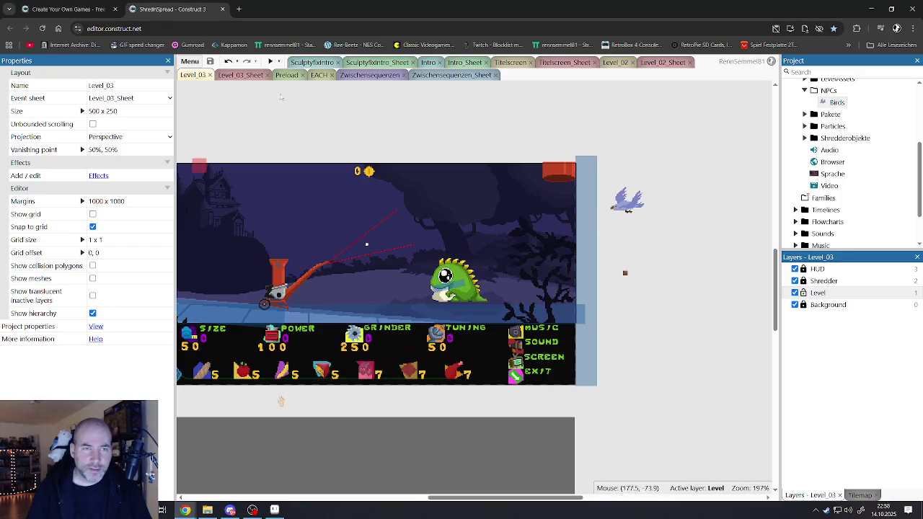
pyautogui.click(245, 76)
pyautogui.scroll(-3, 404, 231)
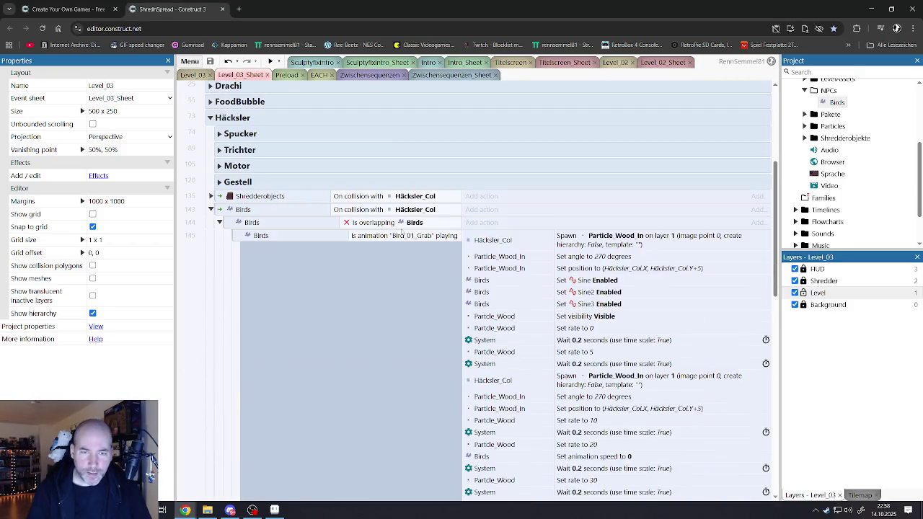
pyautogui.scroll(-1, 401, 230)
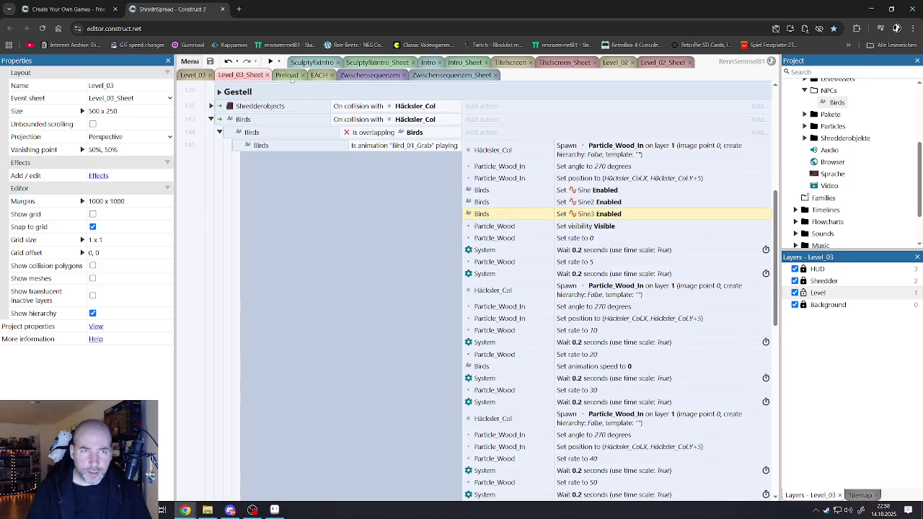
pyautogui.click(193, 75)
pyautogui.click(627, 205)
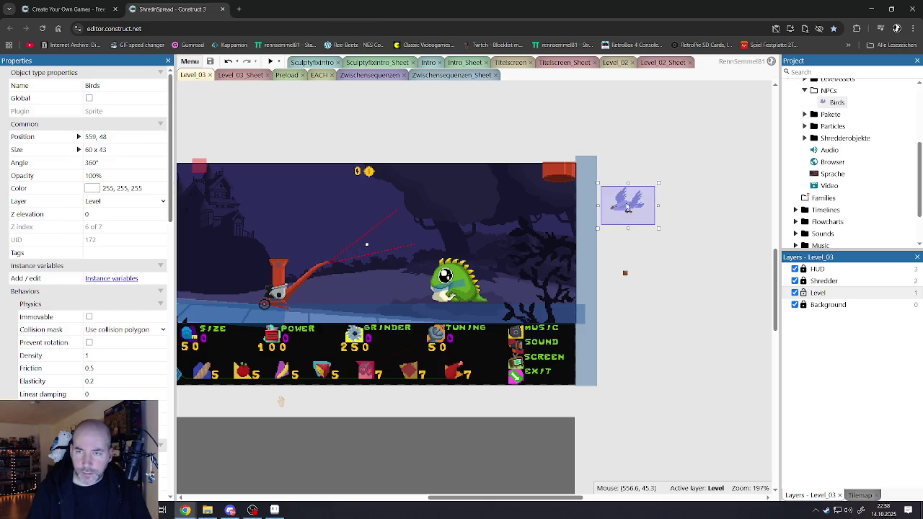
pyautogui.scroll(-5, 123, 374)
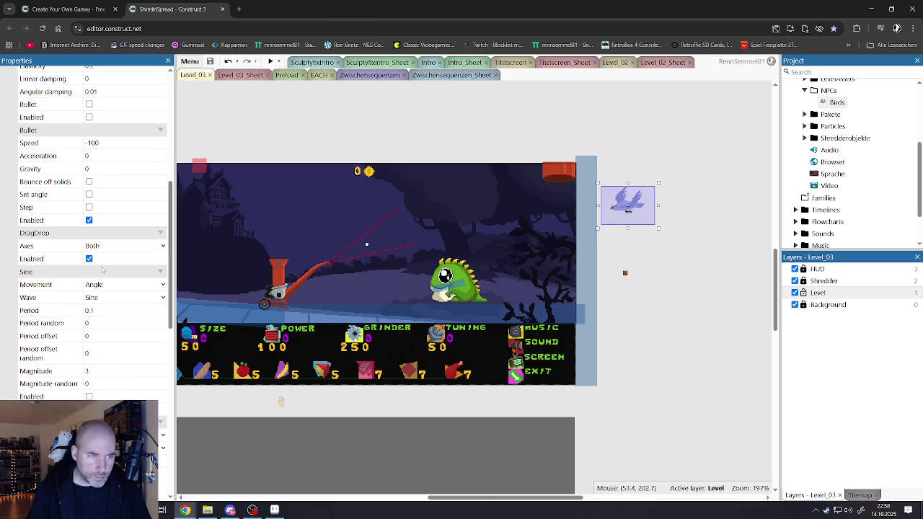
pyautogui.scroll(1, 105, 269)
pyautogui.scroll(1, 105, 268)
pyautogui.scroll(-9, 108, 272)
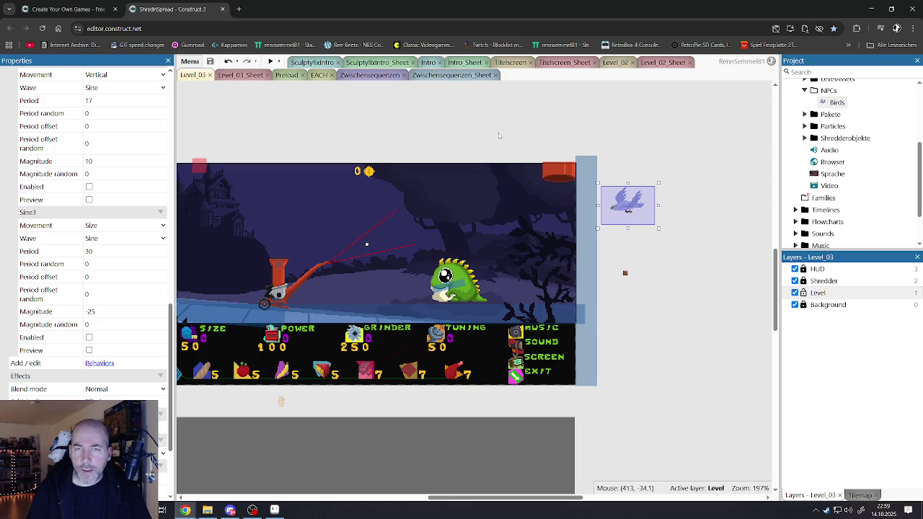
pyautogui.click(499, 134)
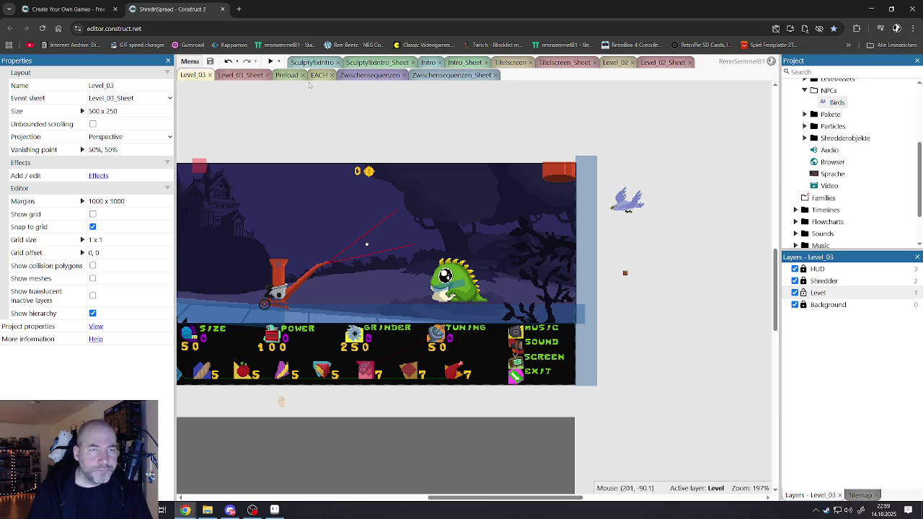
# Glance at Level_03_Sheet, then preview Level_03 fullscreen and swing the grabbed bird around.
pyautogui.click(242, 75)
pyautogui.scroll(5, 401, 173)
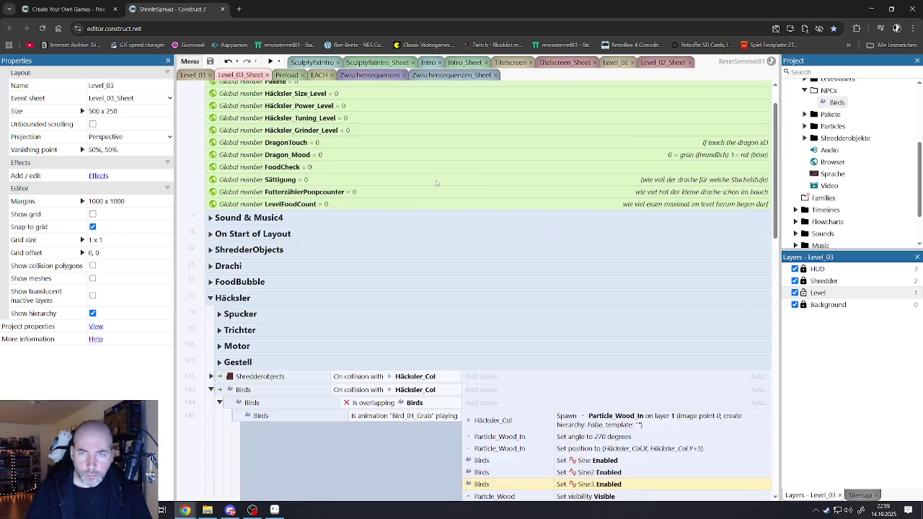
pyautogui.scroll(-2, 412, 180)
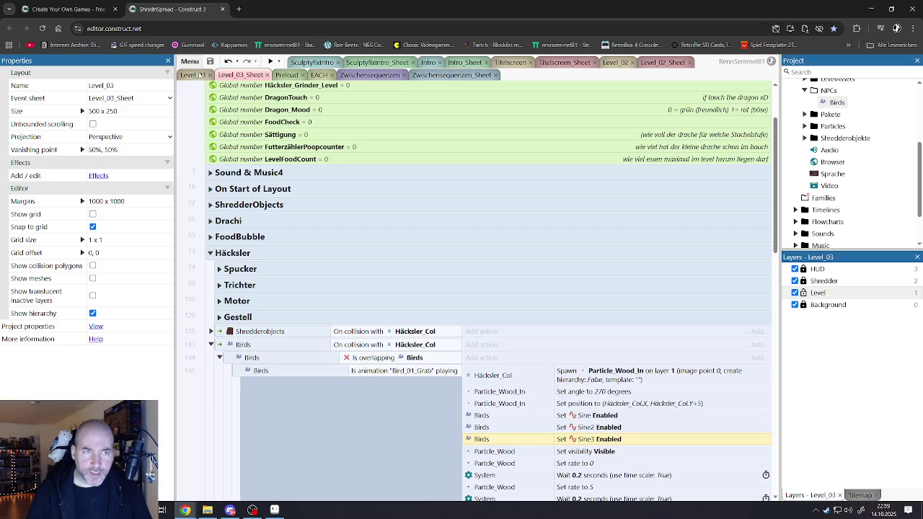
pyautogui.click(202, 75)
pyautogui.click(269, 62)
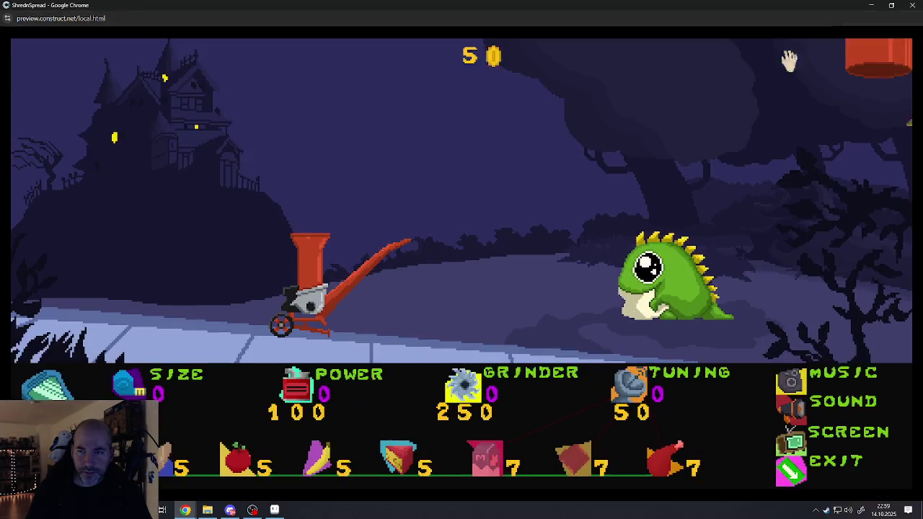
pyautogui.click(789, 62)
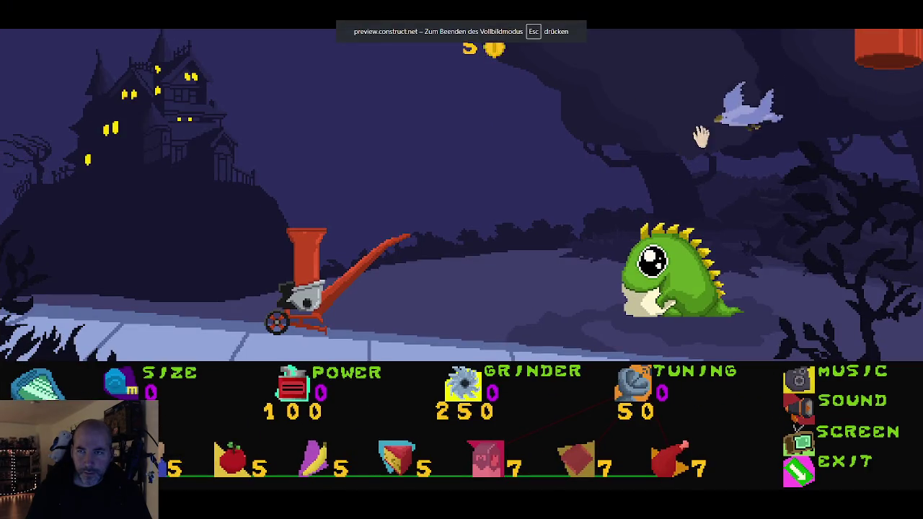
pyautogui.moveTo(411, 174)
pyautogui.mouseDown()
pyautogui.moveTo(478, 200)
pyautogui.moveTo(472, 308)
pyautogui.moveTo(466, 221)
pyautogui.moveTo(462, 306)
pyautogui.moveTo(478, 330)
pyautogui.moveTo(415, 225)
pyautogui.moveTo(401, 248)
pyautogui.moveTo(362, 257)
pyautogui.moveTo(325, 161)
pyautogui.moveTo(324, 186)
pyautogui.mouseUp()
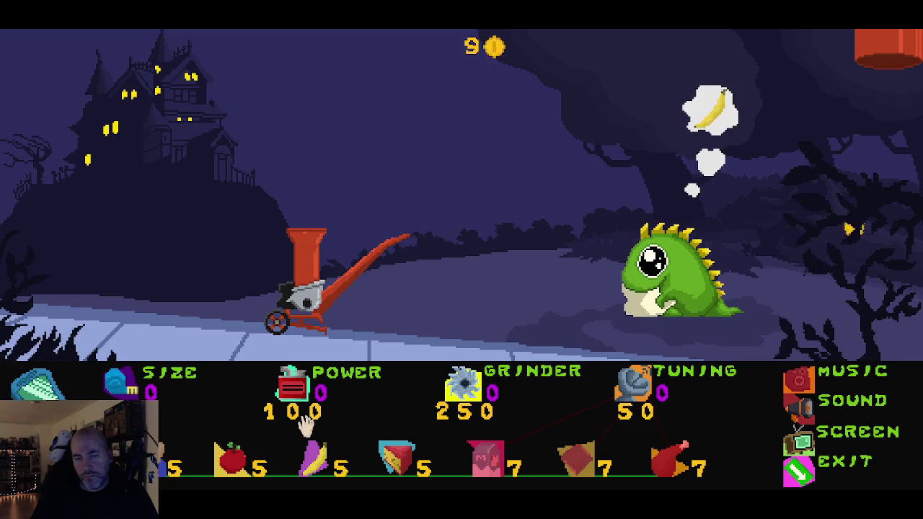
# Buy two food deliveries and feed hay, three tomatoes and a log into the shredder.
pyautogui.click(314, 462)
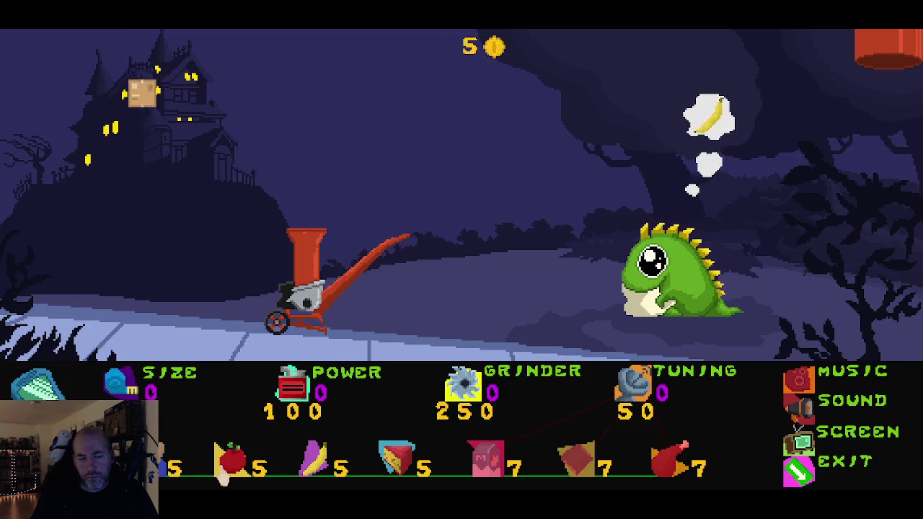
pyautogui.click(314, 462)
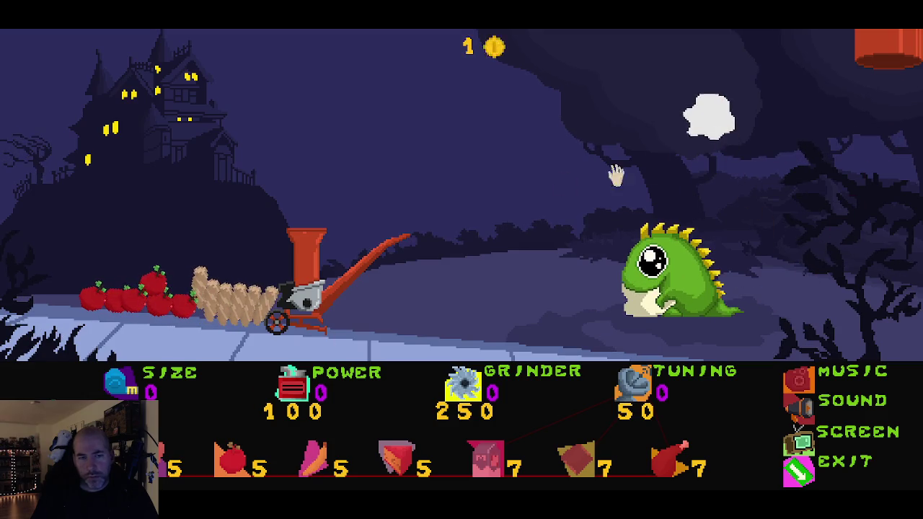
pyautogui.moveTo(255, 305)
pyautogui.mouseDown()
pyautogui.moveTo(270, 231)
pyautogui.moveTo(305, 212)
pyautogui.moveTo(294, 193)
pyautogui.mouseUp()
pyautogui.moveTo(157, 287)
pyautogui.mouseDown()
pyautogui.moveTo(272, 216)
pyautogui.moveTo(304, 210)
pyautogui.mouseUp()
pyautogui.moveTo(175, 306)
pyautogui.mouseDown()
pyautogui.moveTo(302, 202)
pyautogui.moveTo(302, 210)
pyautogui.mouseUp()
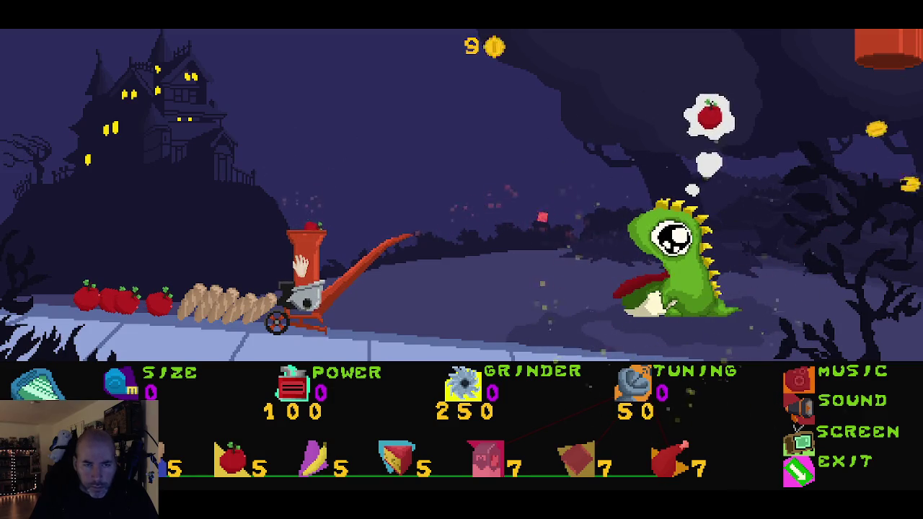
pyautogui.moveTo(159, 299)
pyautogui.mouseDown()
pyautogui.moveTo(295, 209)
pyautogui.moveTo(299, 250)
pyautogui.mouseUp()
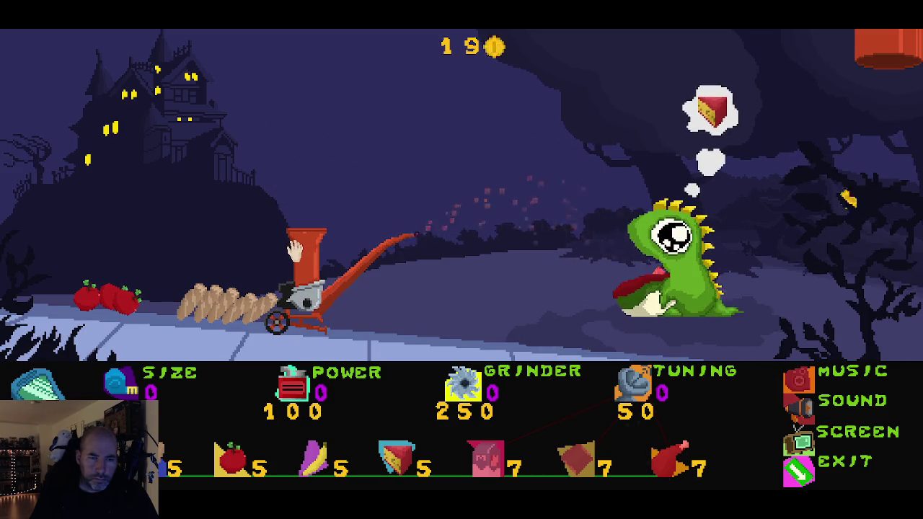
pyautogui.moveTo(238, 306); pyautogui.dragTo(308, 209)
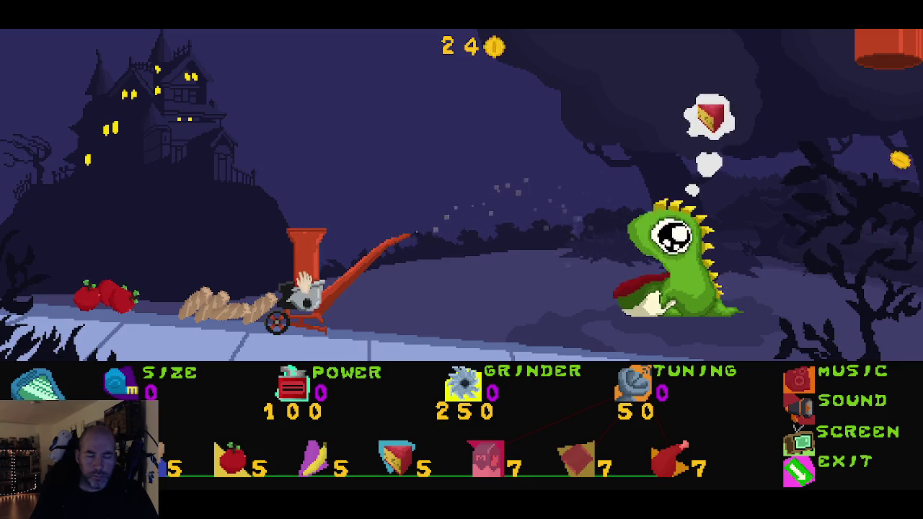
# Buy bananas and shred a banana and three cheese wedges, then select and deselect the bird.
pyautogui.click(314, 460)
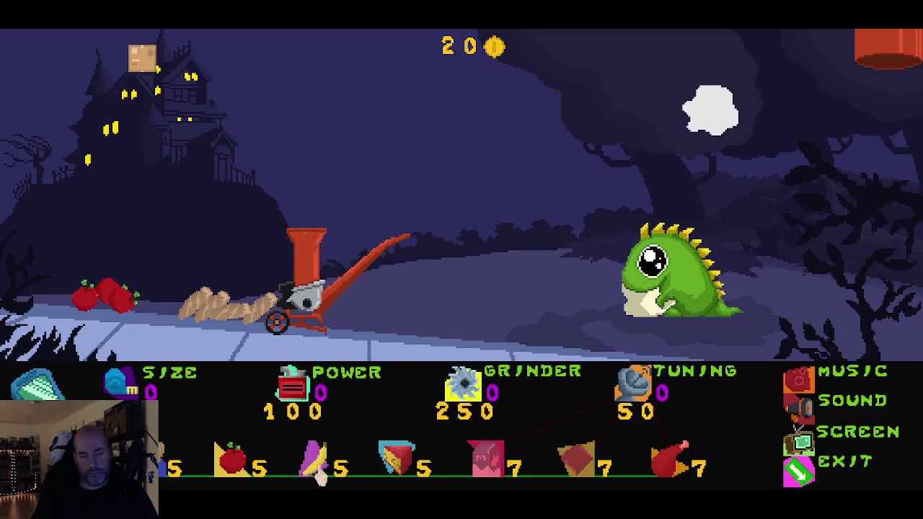
pyautogui.moveTo(173, 282)
pyautogui.mouseDown()
pyautogui.moveTo(266, 231)
pyautogui.moveTo(288, 231)
pyautogui.moveTo(292, 244)
pyautogui.mouseUp()
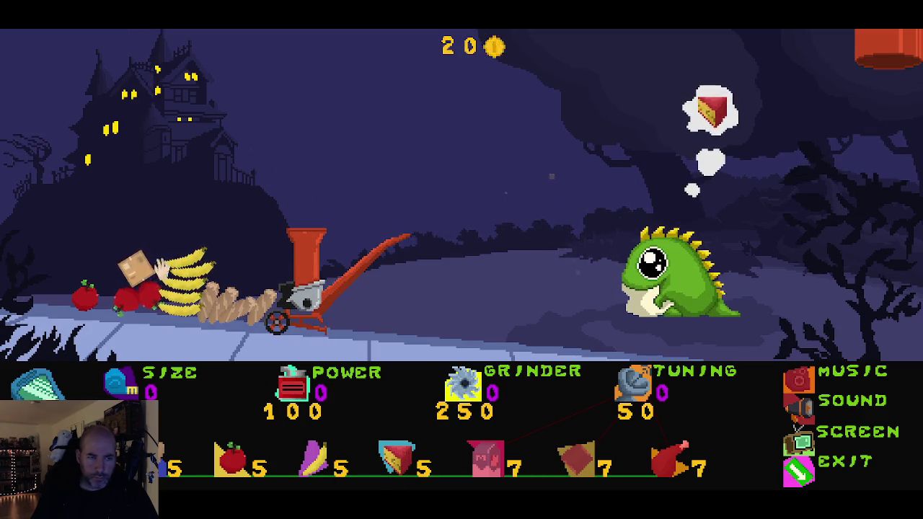
pyautogui.moveTo(144, 263)
pyautogui.mouseDown()
pyautogui.moveTo(254, 216)
pyautogui.moveTo(288, 224)
pyautogui.moveTo(283, 245)
pyautogui.mouseUp()
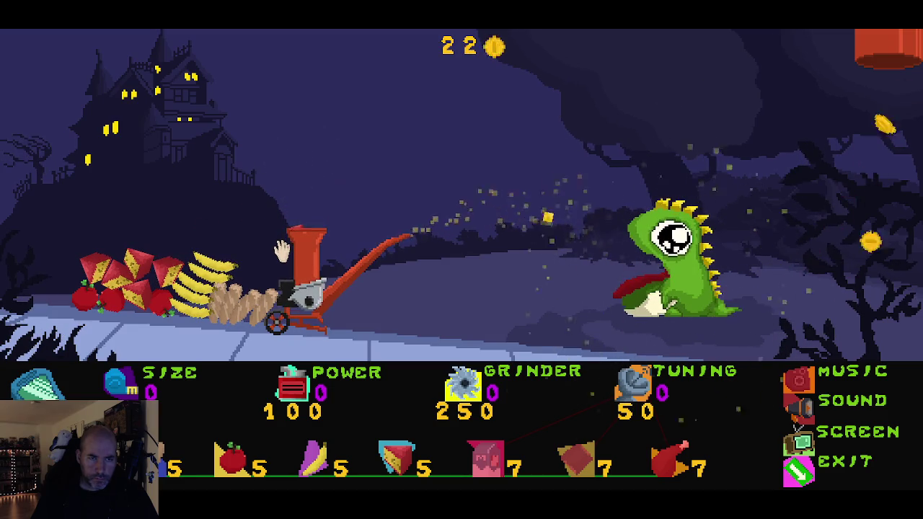
pyautogui.moveTo(152, 270)
pyautogui.mouseDown()
pyautogui.moveTo(278, 220)
pyautogui.moveTo(292, 227)
pyautogui.mouseUp()
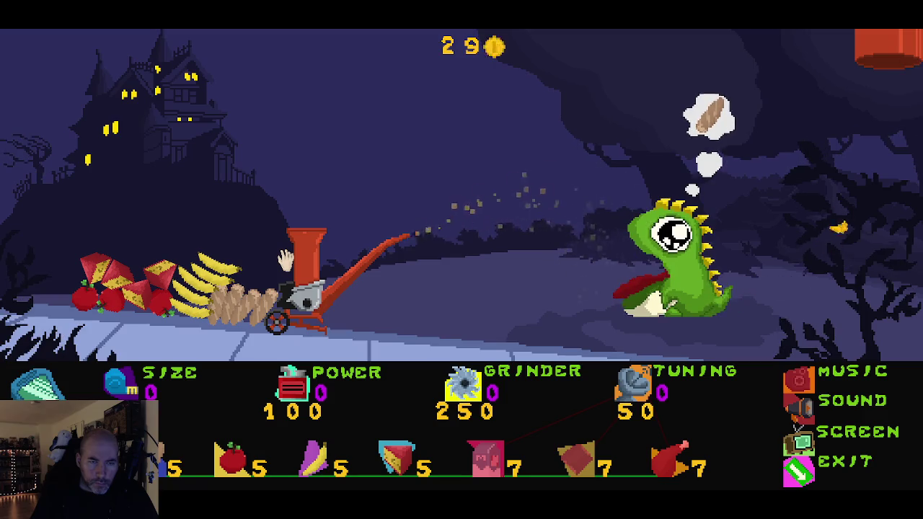
pyautogui.moveTo(157, 282)
pyautogui.mouseDown()
pyautogui.moveTo(281, 220)
pyautogui.moveTo(292, 223)
pyautogui.mouseUp()
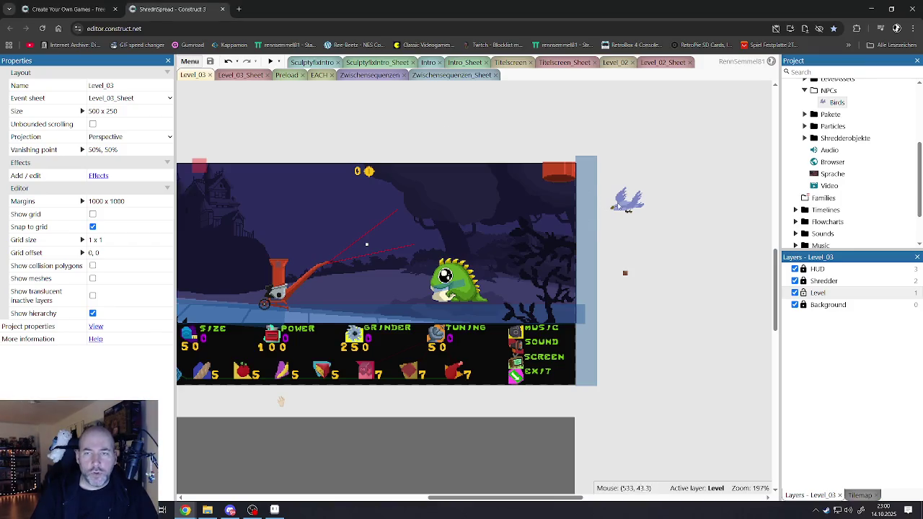
pyautogui.click(625, 204)
pyautogui.click(272, 87)
# Scroll the Birds-on-Häcksler_Col actions down to the 3-second Wait, Destroy and particle rate 0.
pyautogui.click(238, 75)
pyautogui.scroll(-4, 468, 289)
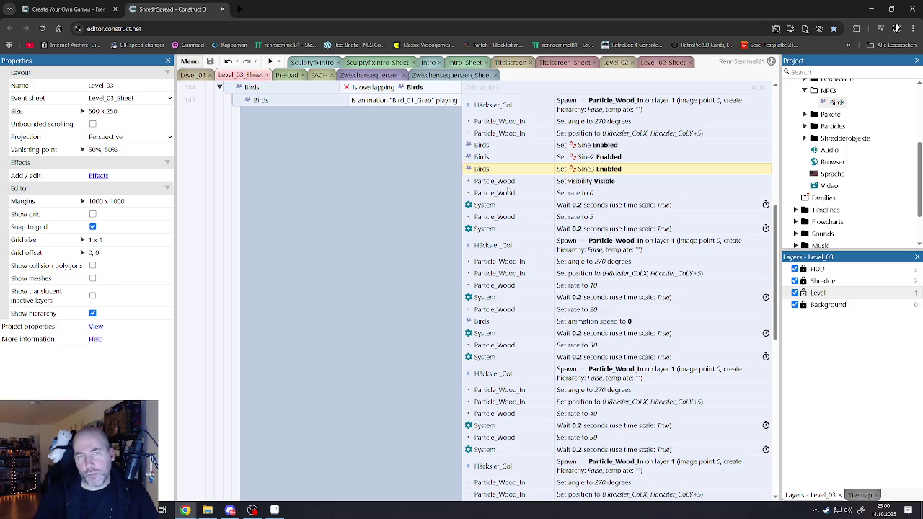
pyautogui.scroll(1, 509, 189)
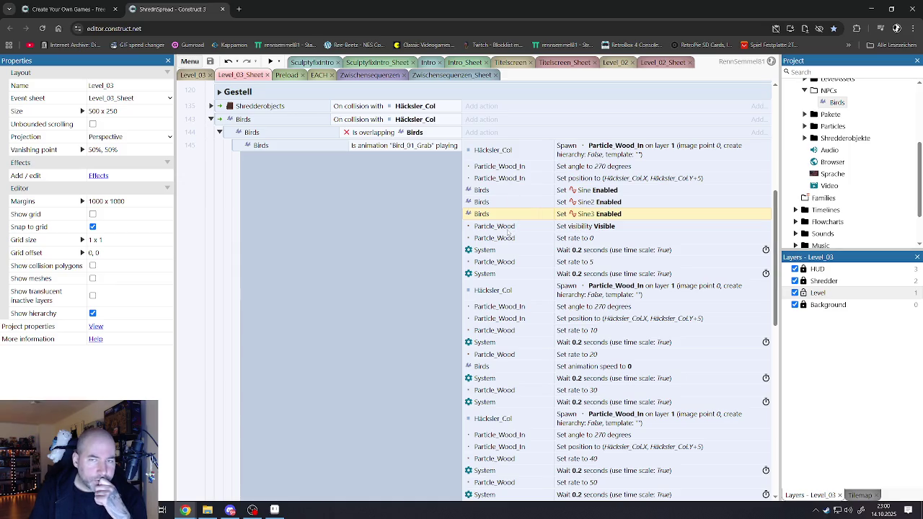
pyautogui.scroll(-2, 508, 232)
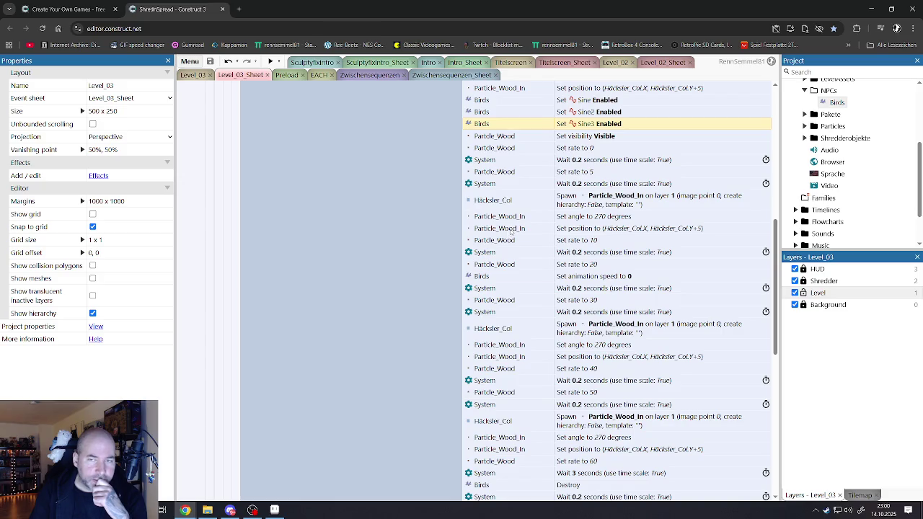
pyautogui.scroll(-1, 510, 231)
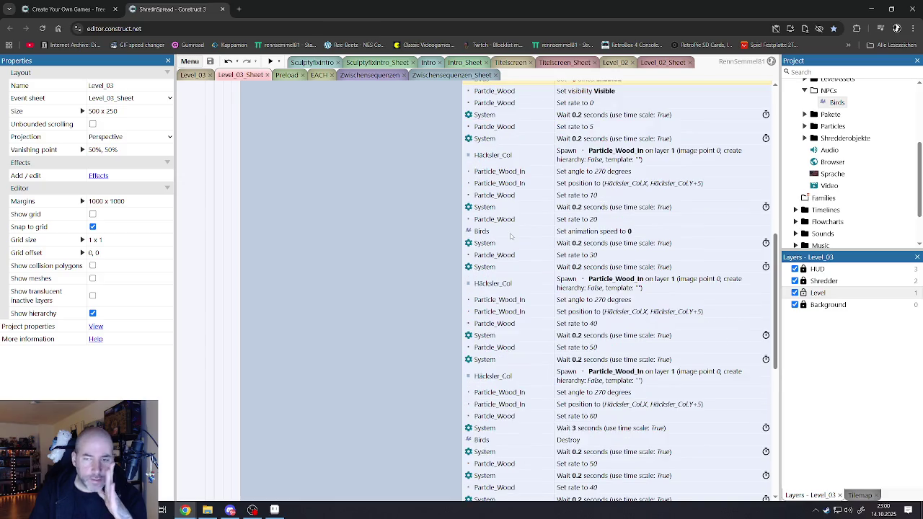
pyautogui.scroll(-3, 511, 236)
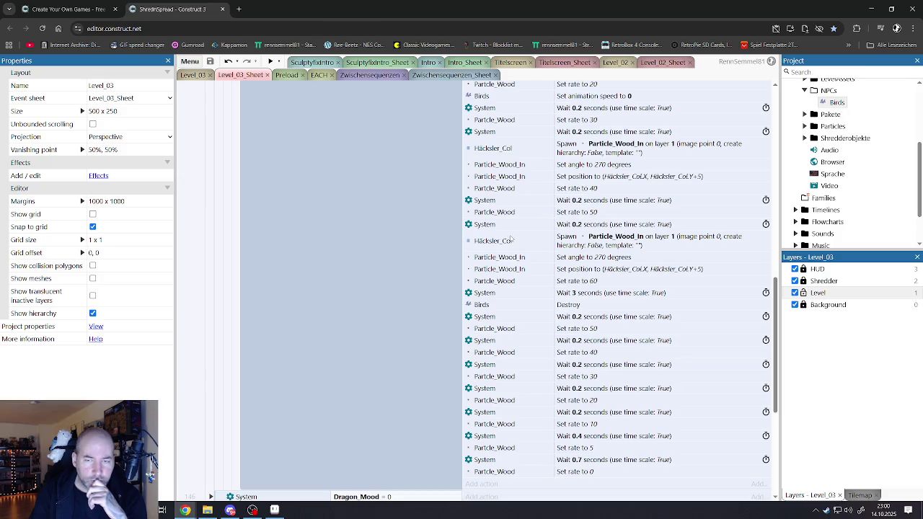
pyautogui.scroll(-2, 510, 238)
pyautogui.scroll(2, 512, 239)
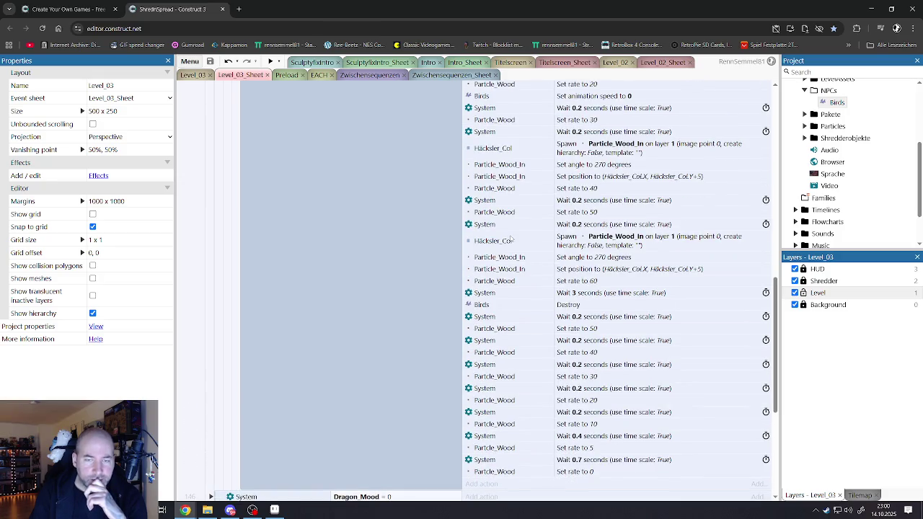
pyautogui.scroll(-5, 511, 239)
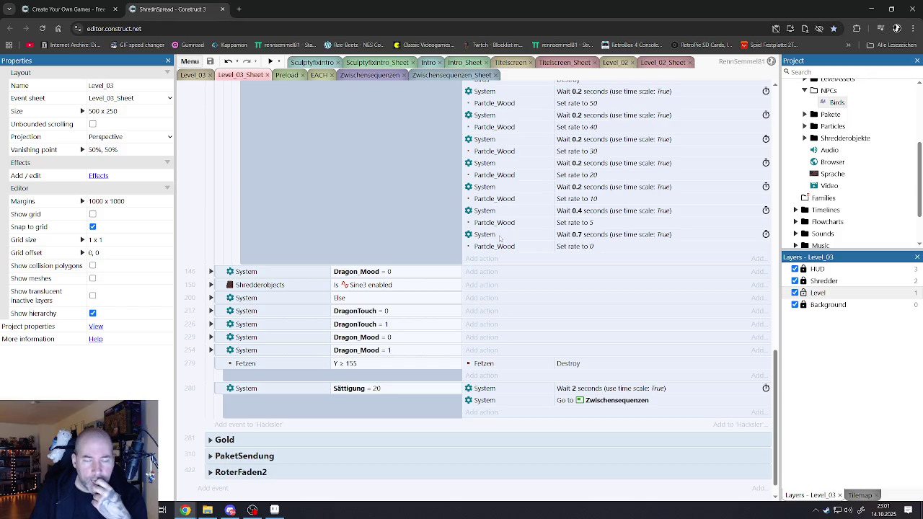
pyautogui.click(211, 285)
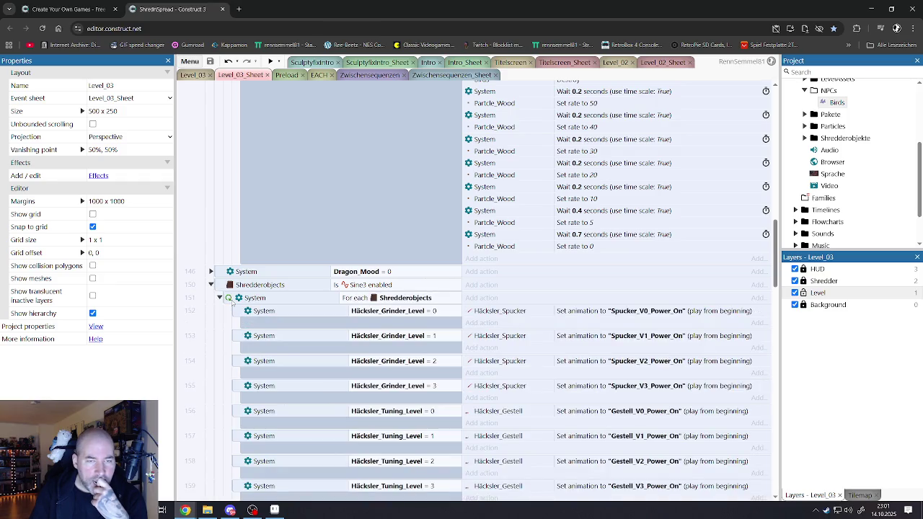
pyautogui.click(228, 298)
pyautogui.scroll(-8, 245, 318)
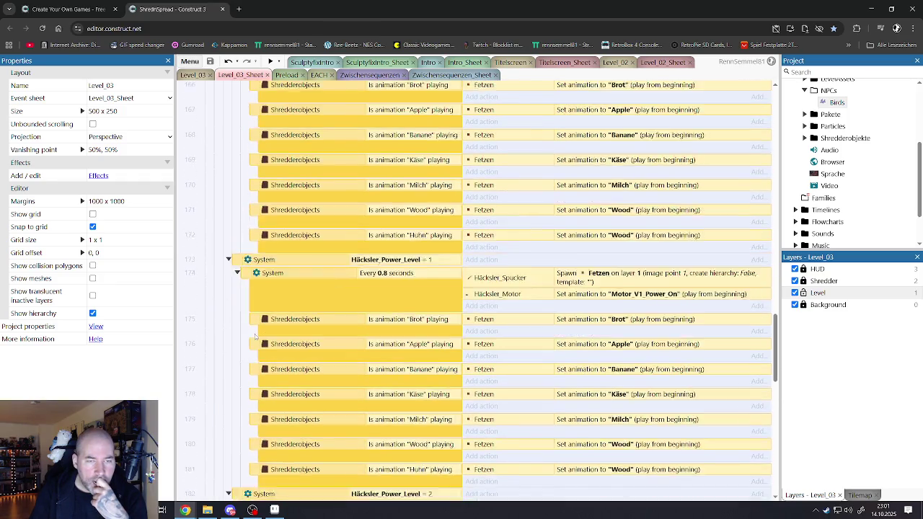
pyautogui.scroll(-10, 251, 330)
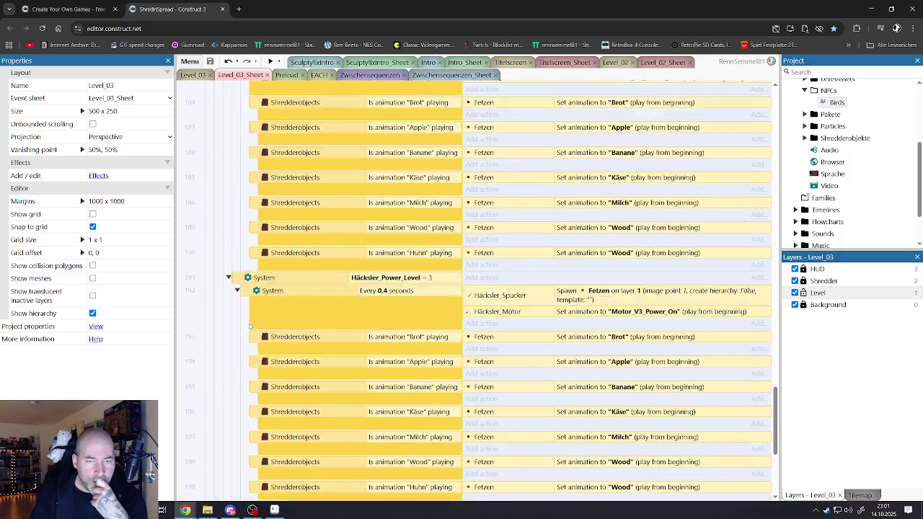
pyautogui.scroll(10, 246, 325)
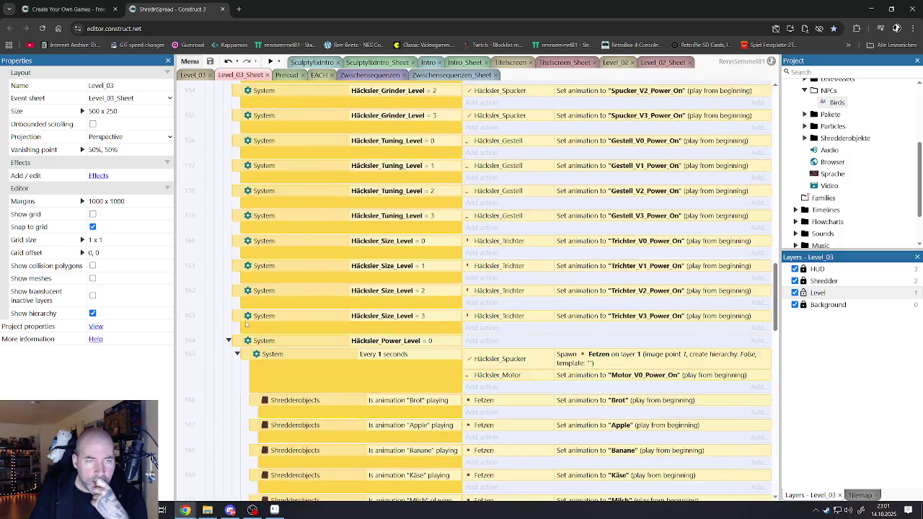
pyautogui.scroll(-3, 244, 323)
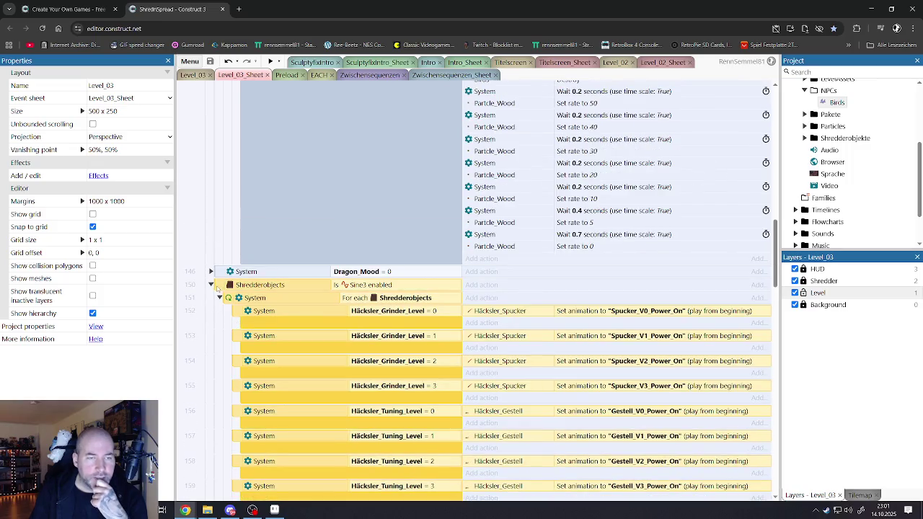
pyautogui.click(211, 285)
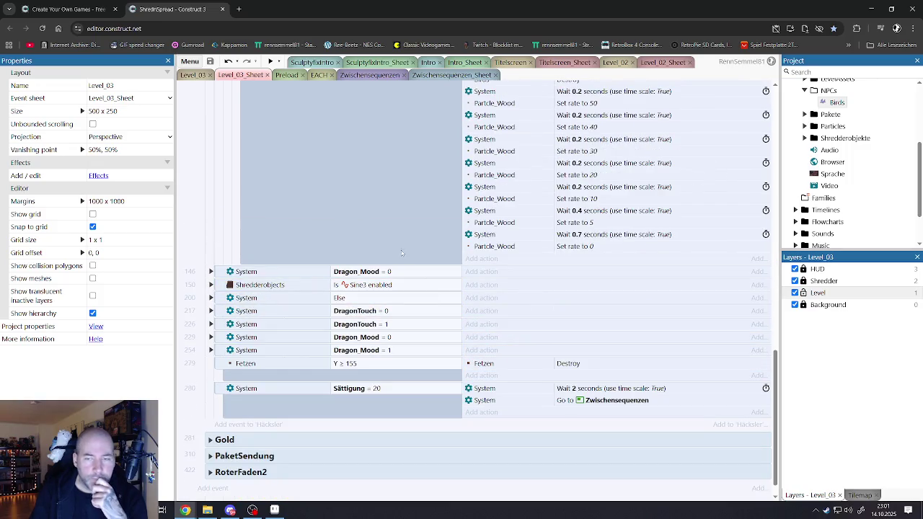
pyautogui.scroll(10, 467, 225)
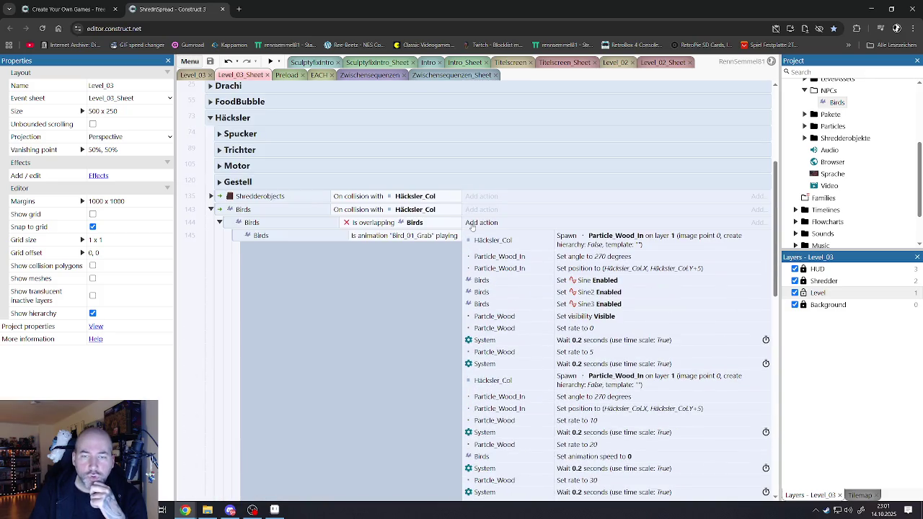
pyautogui.scroll(-4, 525, 332)
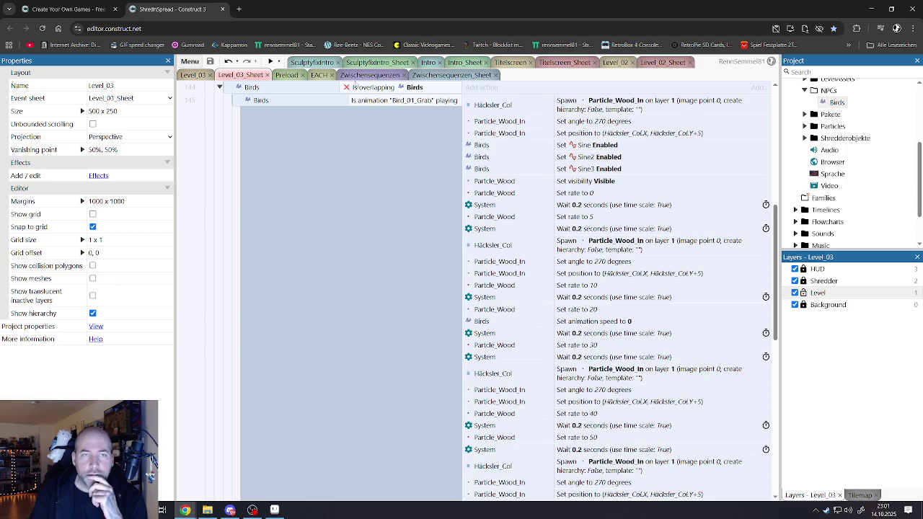
pyautogui.click(362, 63)
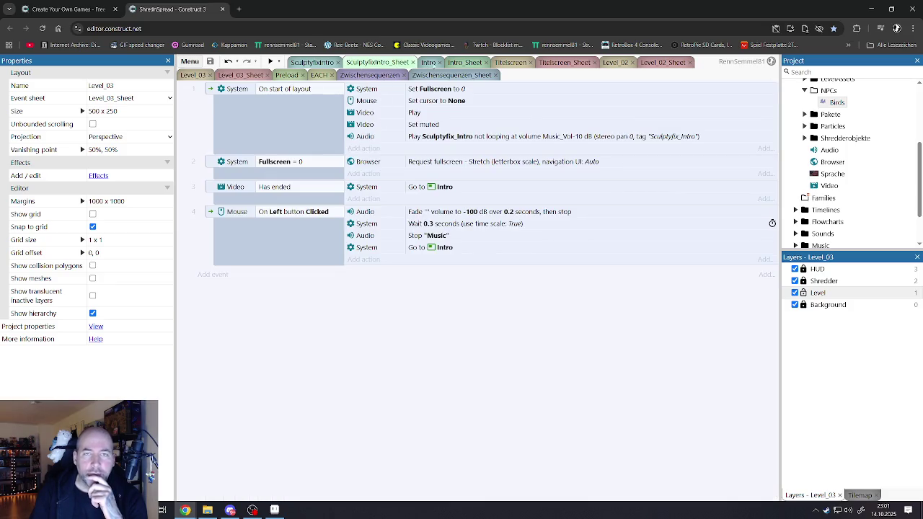
pyautogui.click(240, 75)
pyautogui.scroll(10, 364, 188)
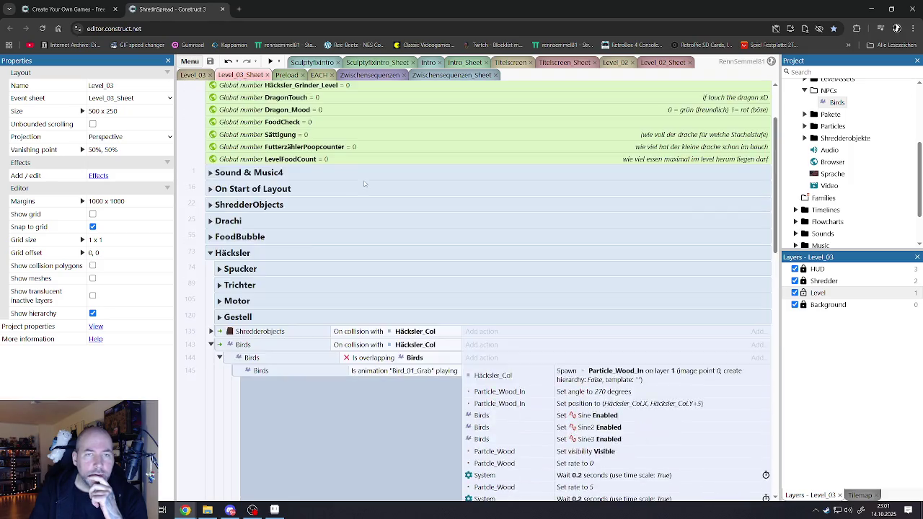
pyautogui.doubleClick(333, 104)
# Set GoldCounter's initial value to 50000 and preview Level_03 again.
pyautogui.click(456, 257)
pyautogui.write('000')
pyautogui.click(475, 334)
pyautogui.click(205, 75)
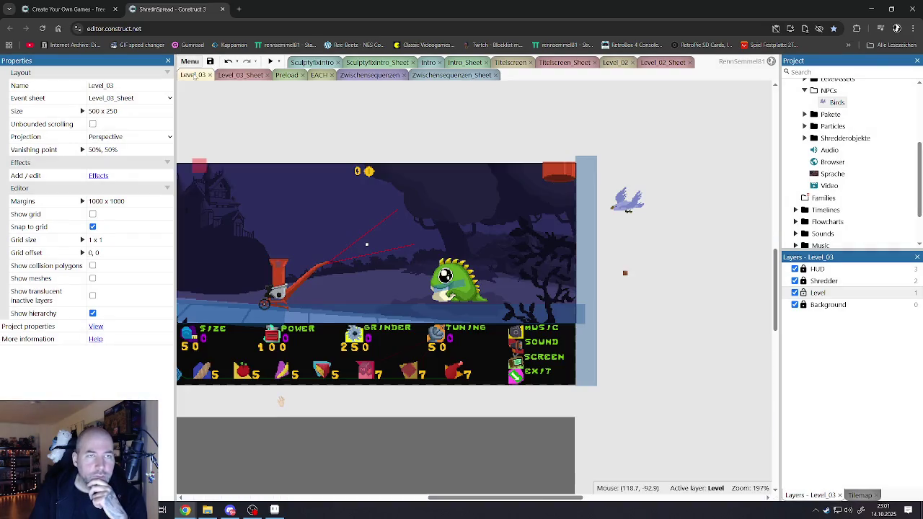
pyautogui.click(270, 62)
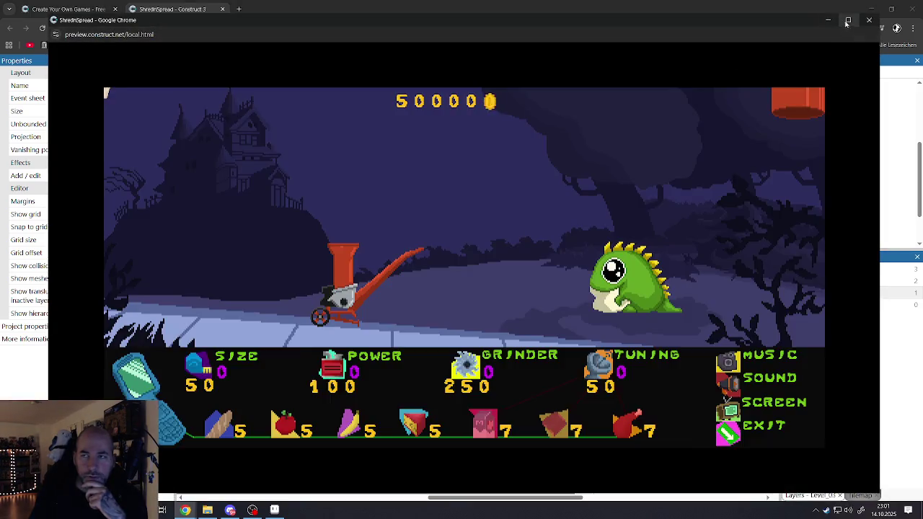
# In fullscreen, upgrade power once and size to 3, drop the bird into the hopper, then close.
pyautogui.click(442, 284)
pyautogui.click(292, 371)
pyautogui.click(291, 371)
pyautogui.click(292, 372)
pyautogui.moveTo(442, 123); pyautogui.dragTo(442, 144)
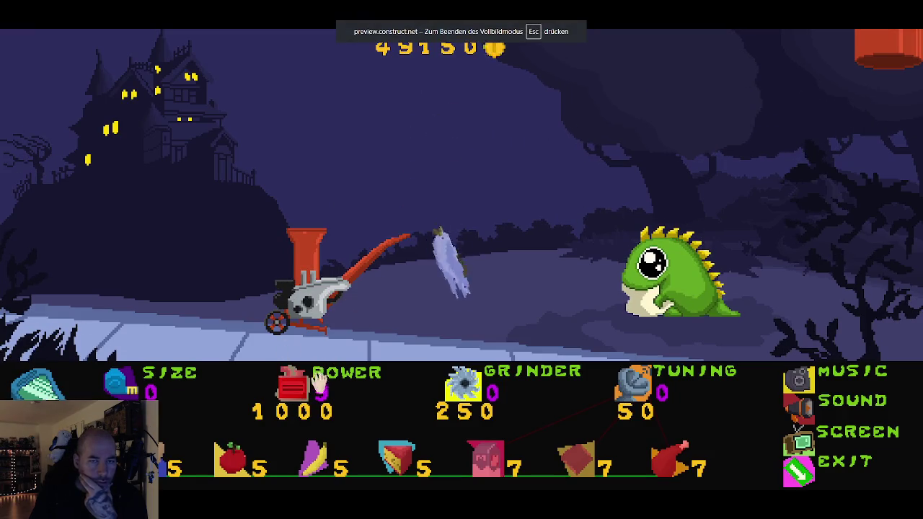
pyautogui.click(121, 386)
pyautogui.click(121, 385)
pyautogui.click(121, 385)
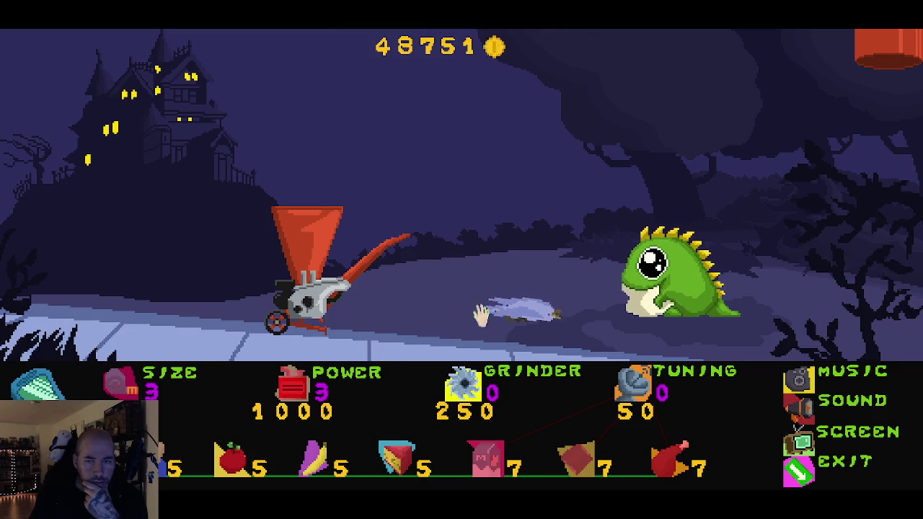
pyautogui.moveTo(522, 303)
pyautogui.mouseDown()
pyautogui.moveTo(289, 158)
pyautogui.moveTo(289, 173)
pyautogui.mouseUp()
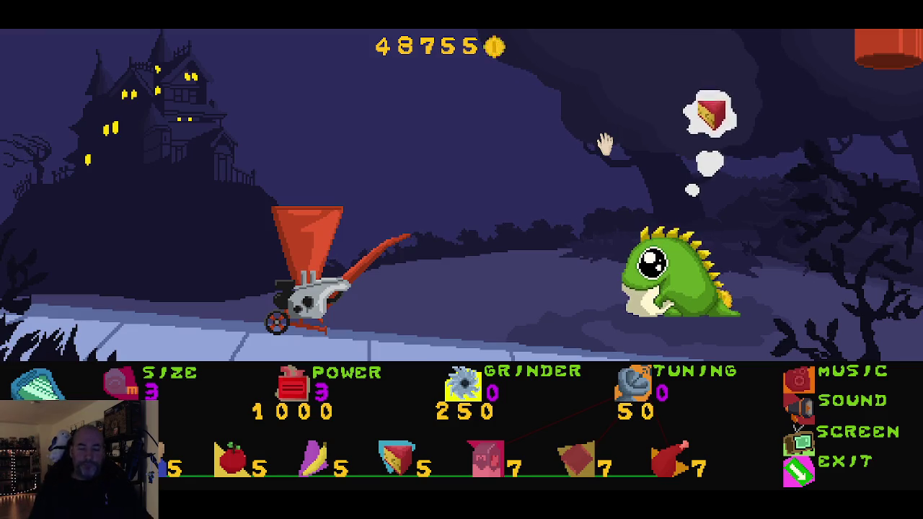
pyautogui.click(787, 477)
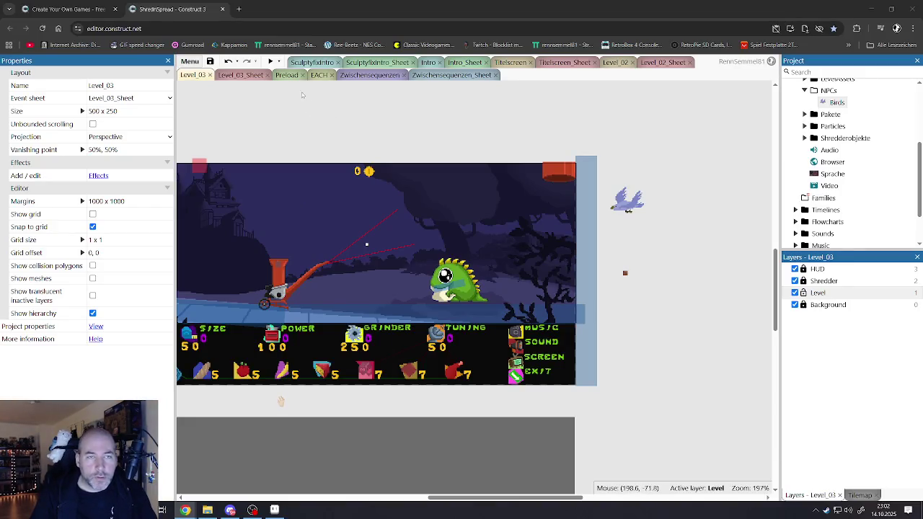
# Review the Birds shredder-collision events in Level_03_Sheet.
pyautogui.click(287, 76)
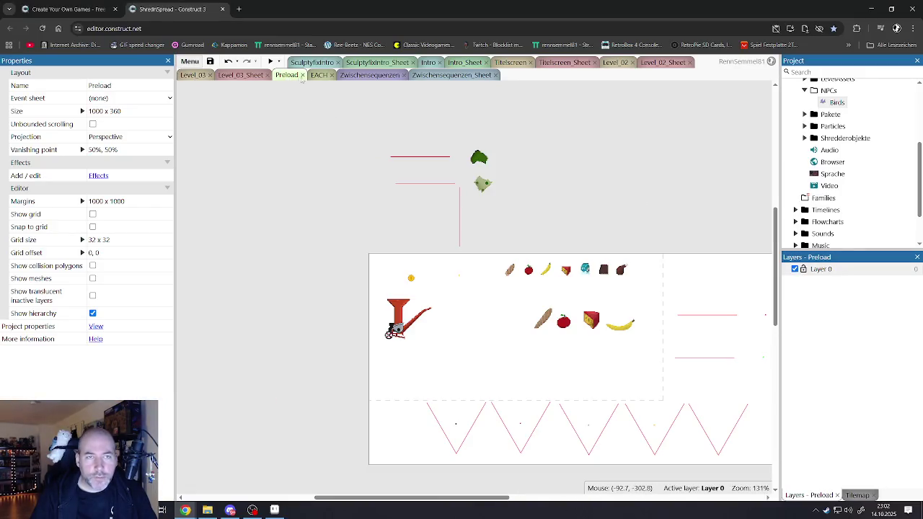
pyautogui.click(245, 77)
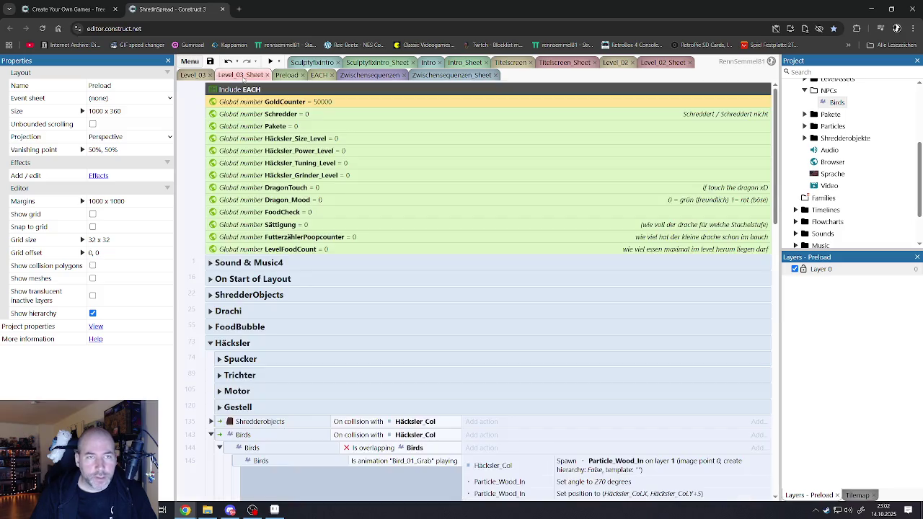
pyautogui.scroll(-3, 361, 308)
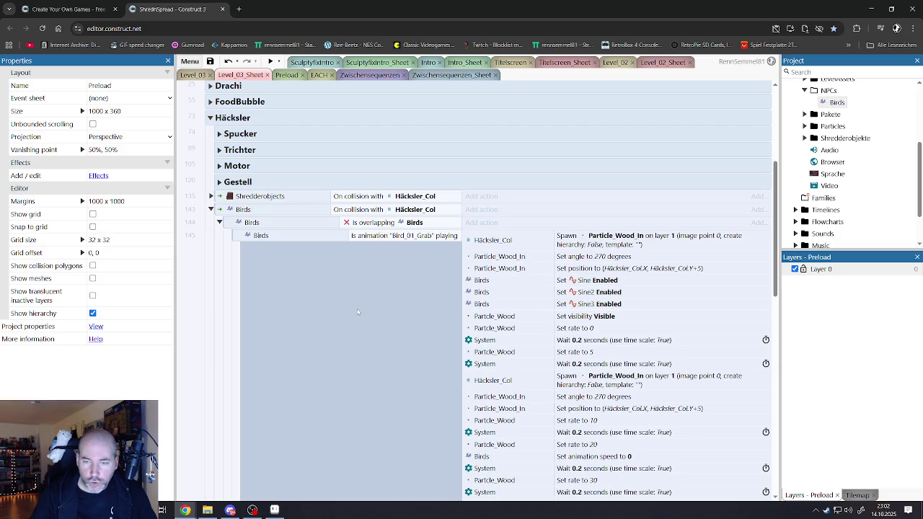
pyautogui.scroll(-2, 549, 314)
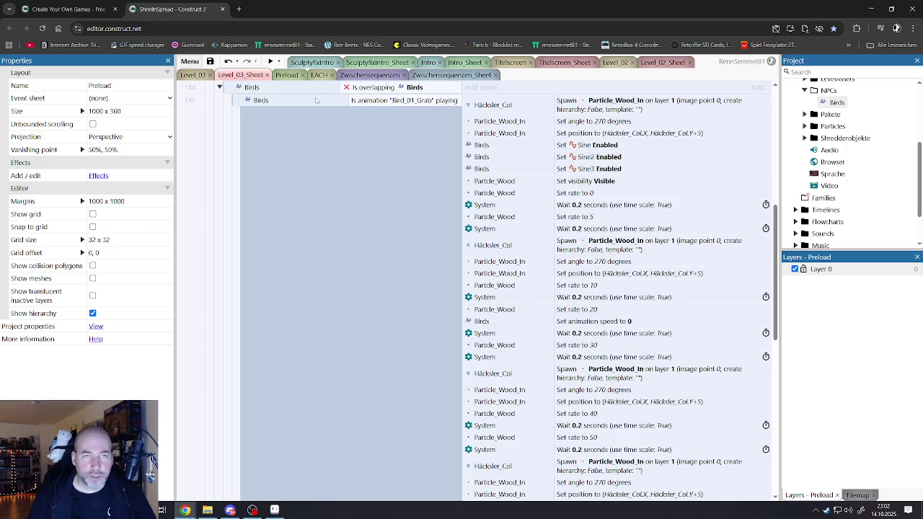
# Select Birds in the Level_03 layout and scroll its properties to the Sine2/Sine3 behaviours.
pyautogui.click(285, 76)
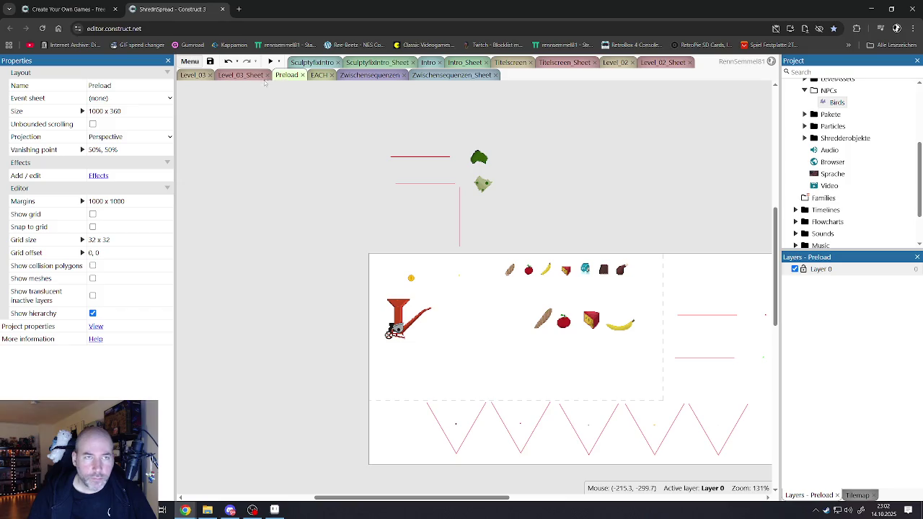
pyautogui.click(194, 75)
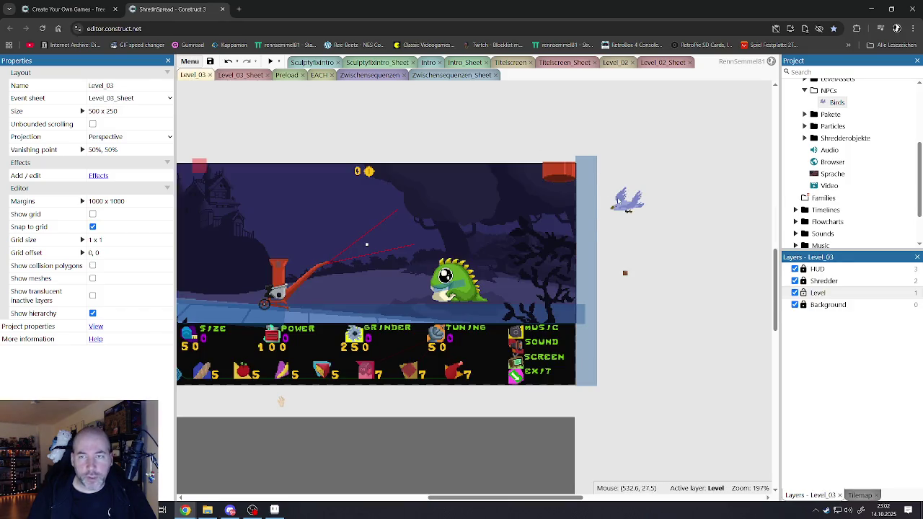
pyautogui.click(610, 200)
pyautogui.scroll(-5, 136, 376)
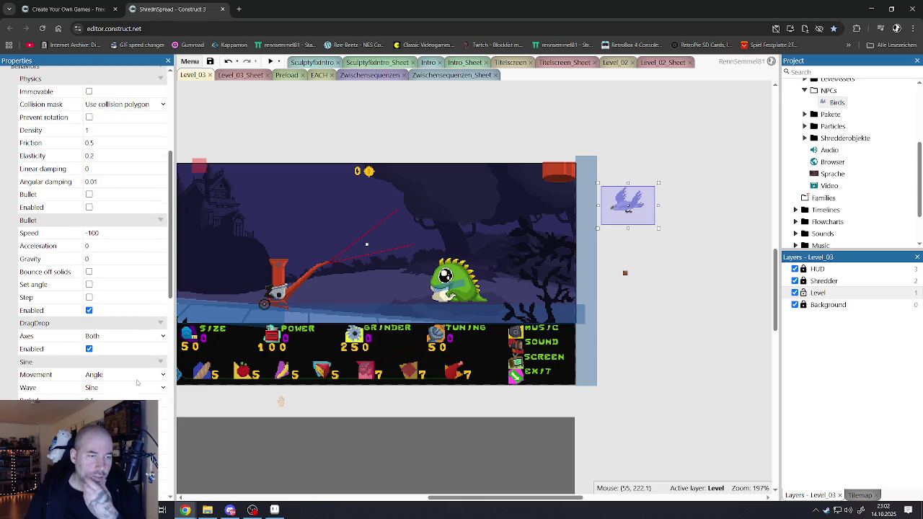
pyautogui.scroll(-5, 136, 376)
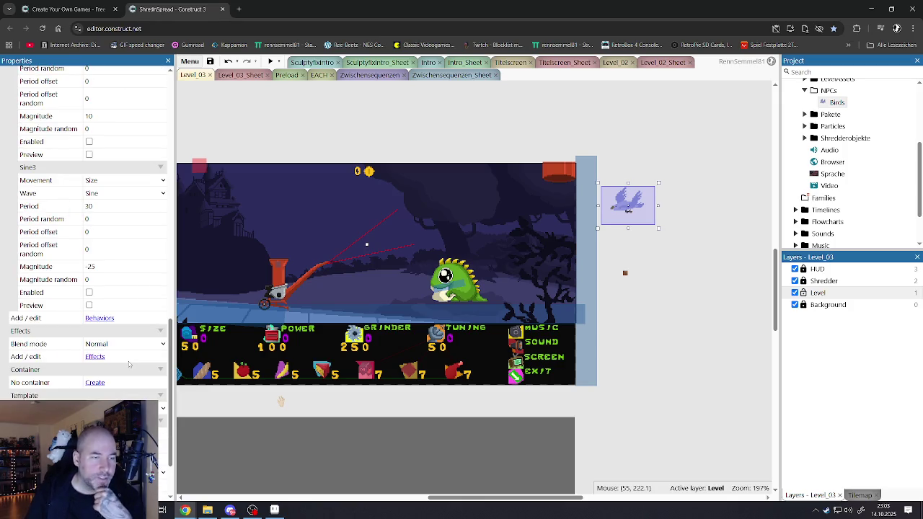
pyautogui.scroll(3, 107, 355)
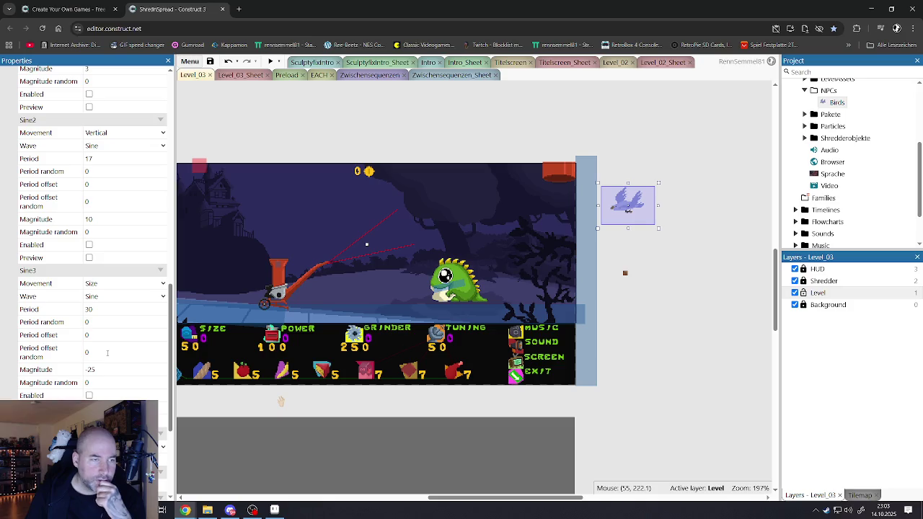
# Delete the Sine2 and Sine3 behaviours from the Birds object.
pyautogui.click(95, 462)
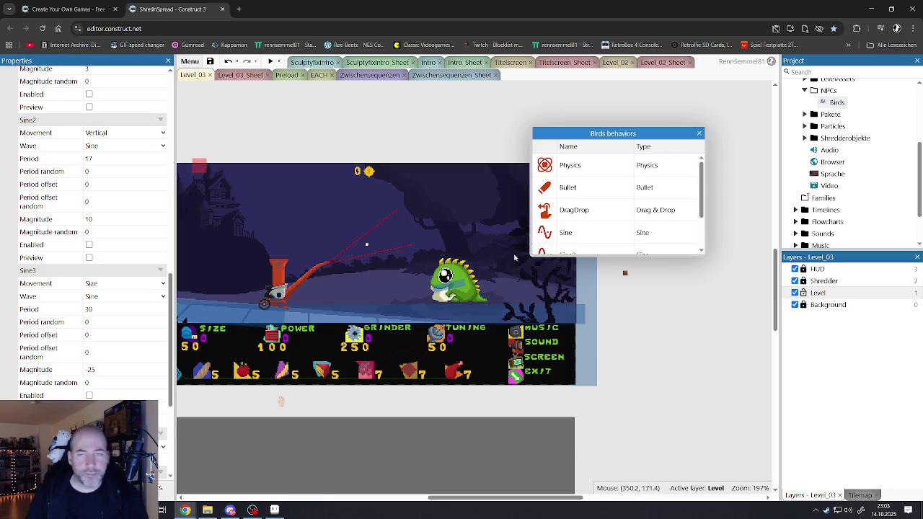
pyautogui.scroll(-3, 613, 216)
pyautogui.click(613, 204)
pyautogui.press('Delete')
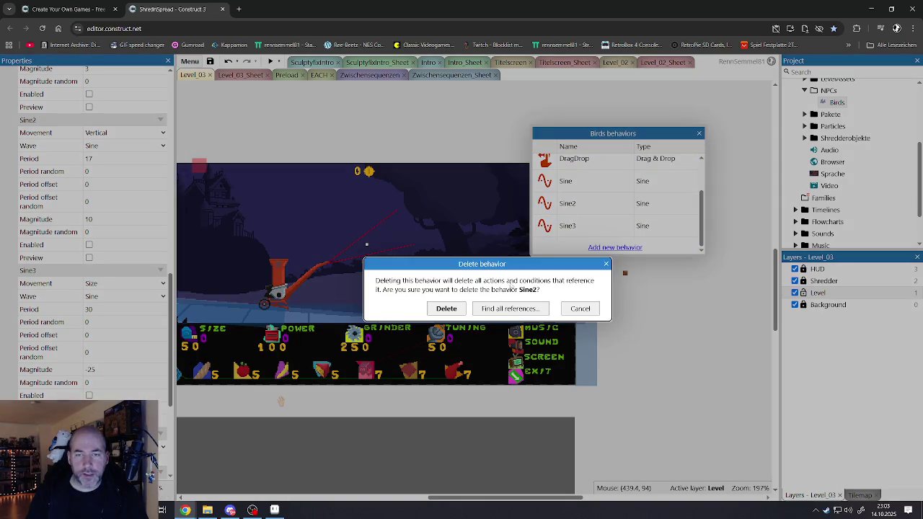
pyautogui.click(444, 307)
pyautogui.scroll(-2, 539, 224)
pyautogui.click(561, 227)
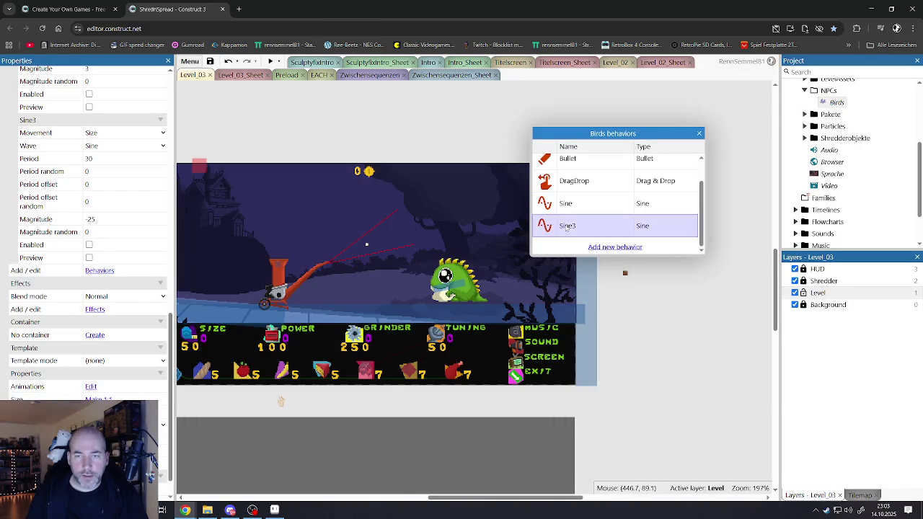
pyautogui.press('Delete')
pyautogui.click(446, 308)
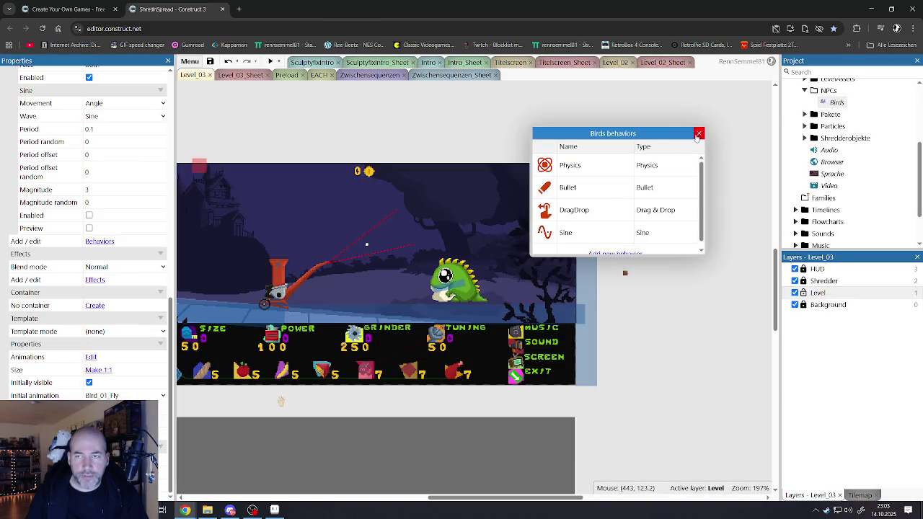
# Close the behaviours list, deselect Birds and launch a maximised Level_03 preview.
pyautogui.click(698, 133)
pyautogui.click(553, 123)
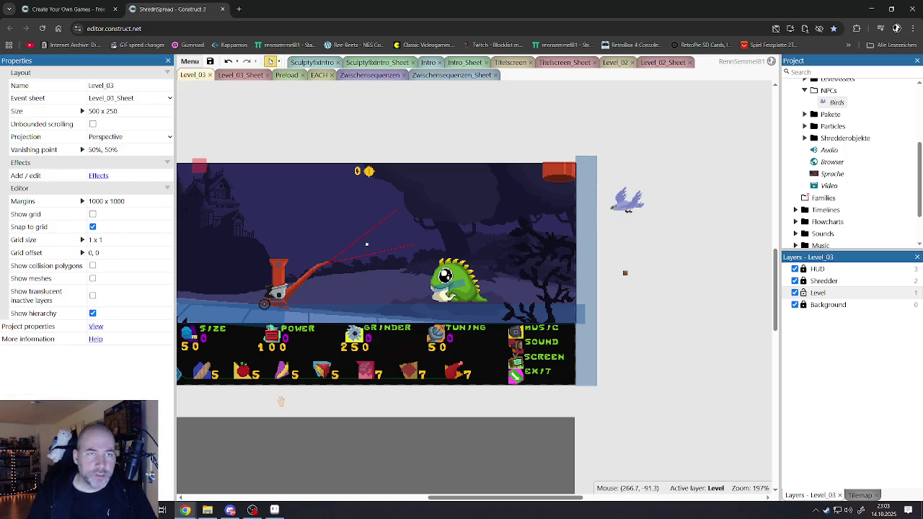
pyautogui.click(270, 62)
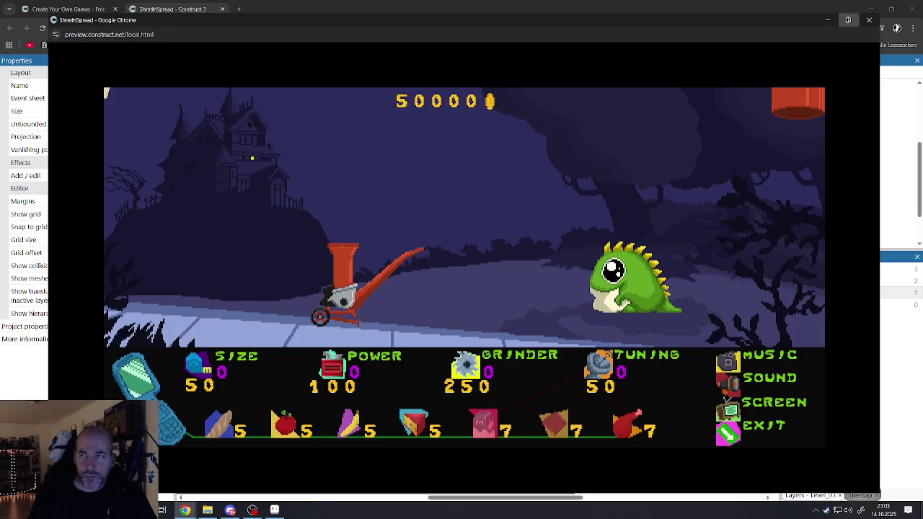
pyautogui.click(847, 19)
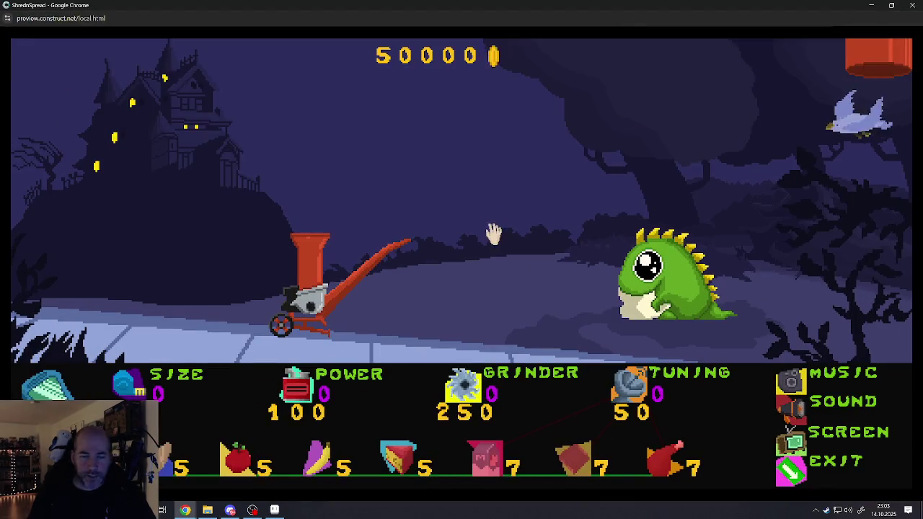
# In fullscreen, raise size, power, grinder and tuning to 3, shred the bird, then close the preview.
pyautogui.click(546, 224)
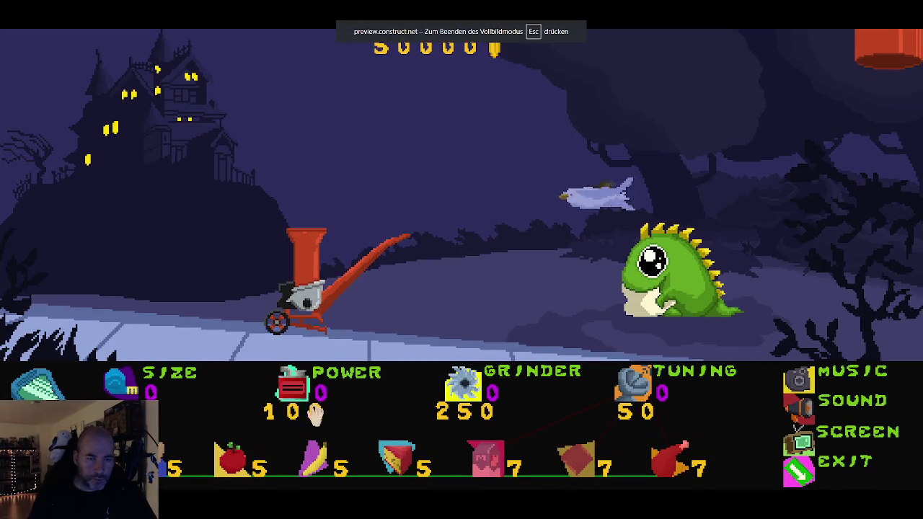
pyautogui.click(173, 415)
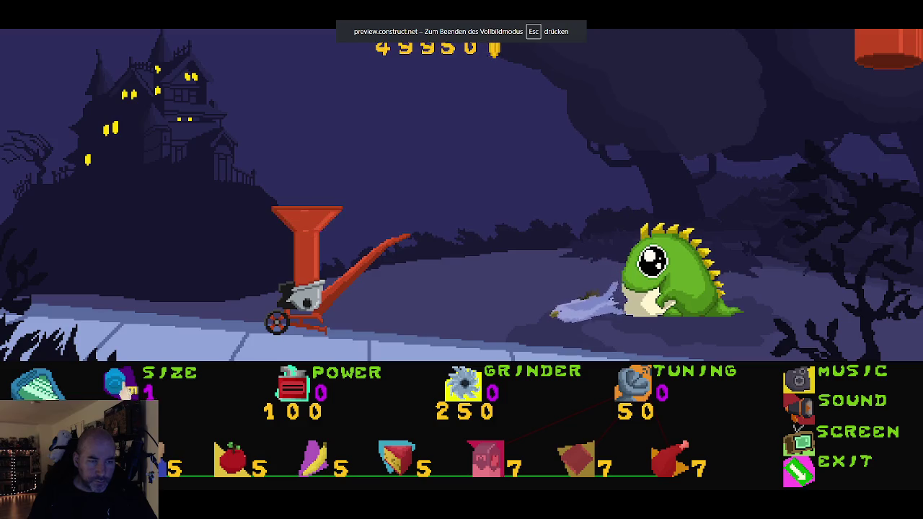
pyautogui.doubleClick(173, 414)
pyautogui.click(297, 395)
pyautogui.click(297, 395)
pyautogui.click(297, 395)
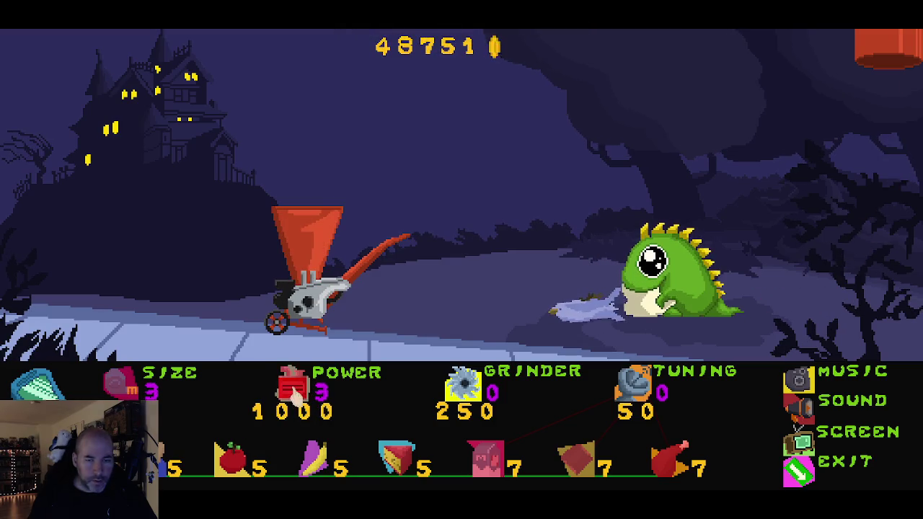
pyautogui.click(496, 390)
pyautogui.click(496, 391)
pyautogui.click(496, 391)
pyautogui.click(639, 390)
pyautogui.click(639, 391)
pyautogui.click(639, 391)
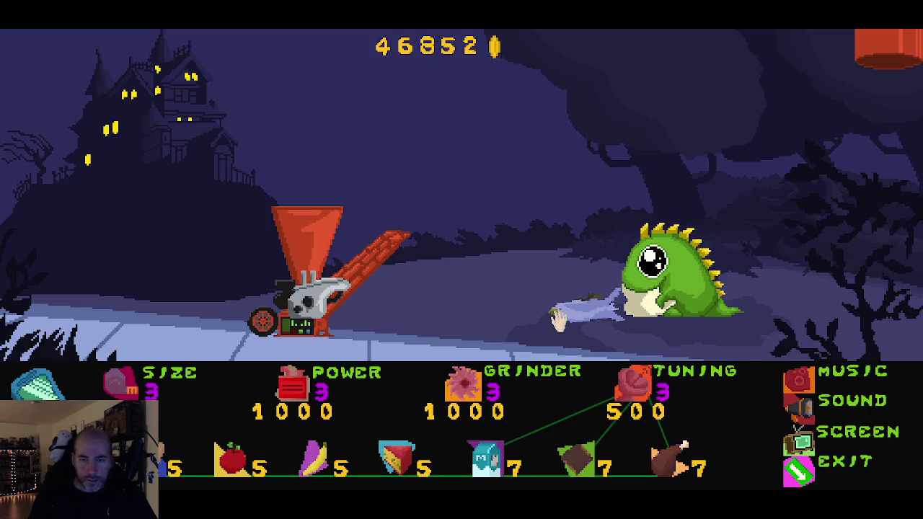
pyautogui.moveTo(617, 256)
pyautogui.mouseDown()
pyautogui.moveTo(550, 245)
pyautogui.moveTo(320, 151)
pyautogui.mouseUp()
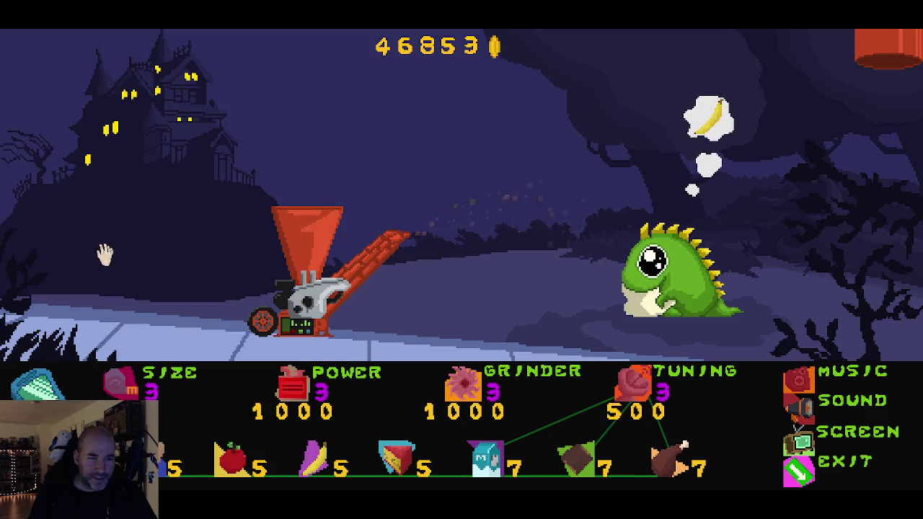
pyautogui.click(800, 479)
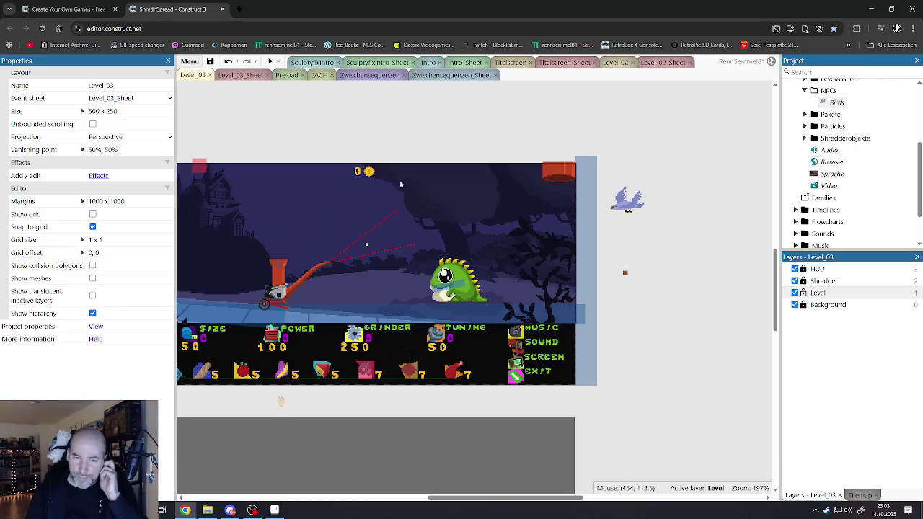
pyautogui.click(242, 76)
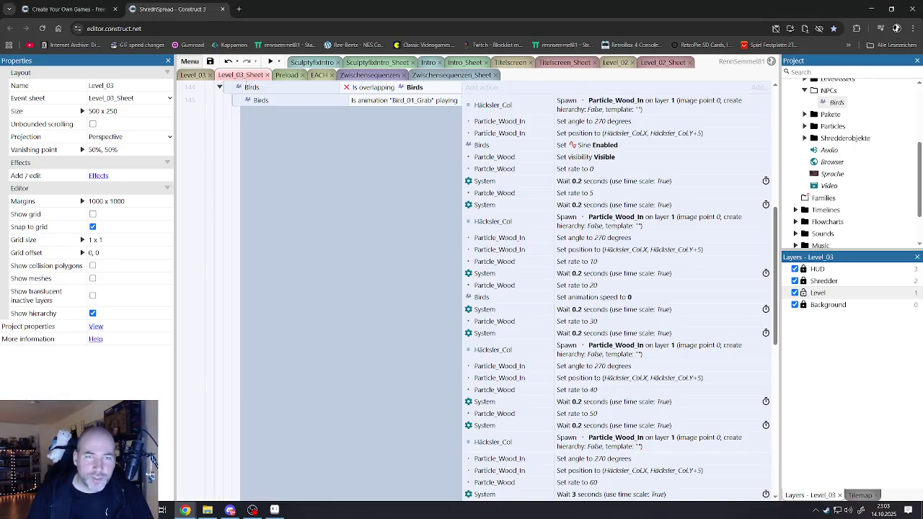
pyautogui.scroll(-5, 517, 274)
pyautogui.scroll(-3, 516, 277)
pyautogui.scroll(8, 515, 278)
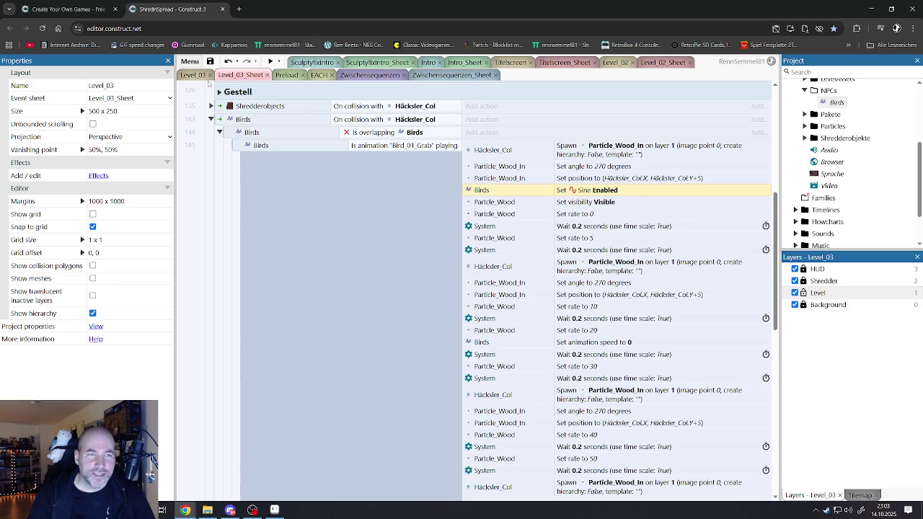
pyautogui.click(199, 76)
pyautogui.click(243, 76)
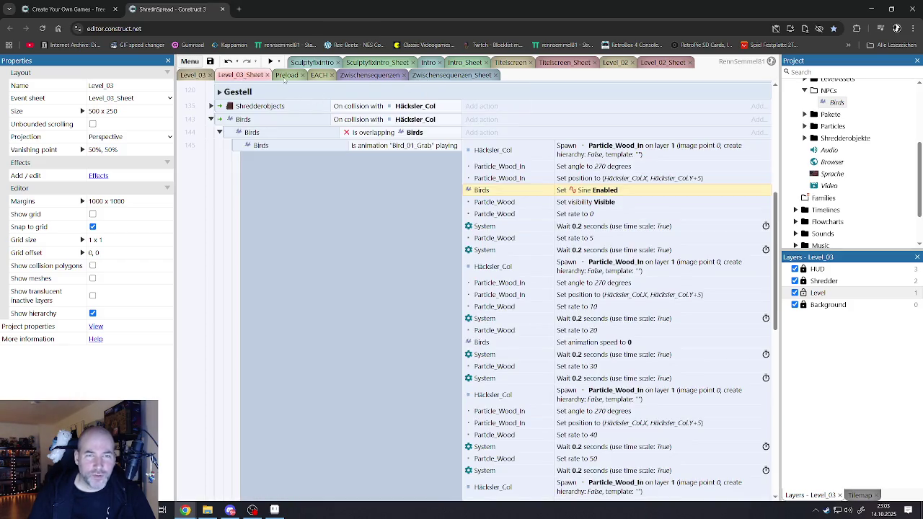
pyautogui.scroll(-10, 406, 193)
pyautogui.scroll(10, 473, 275)
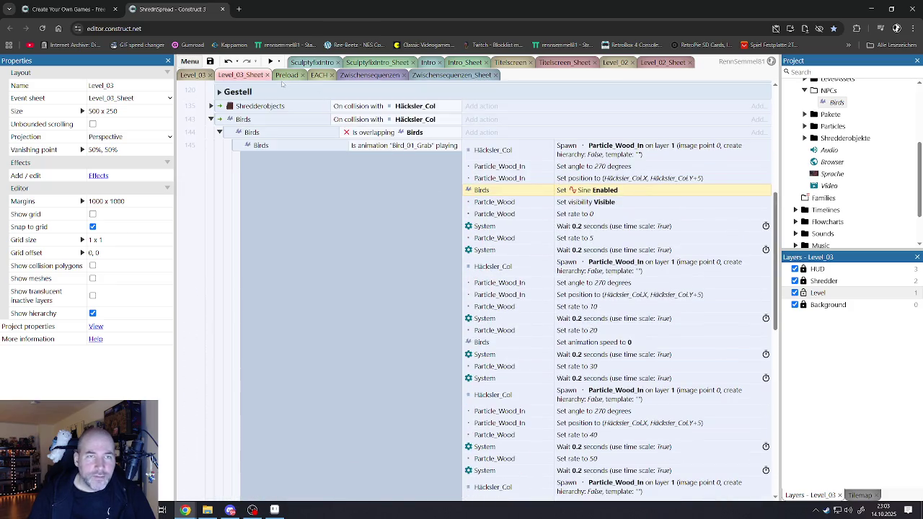
pyautogui.click(314, 76)
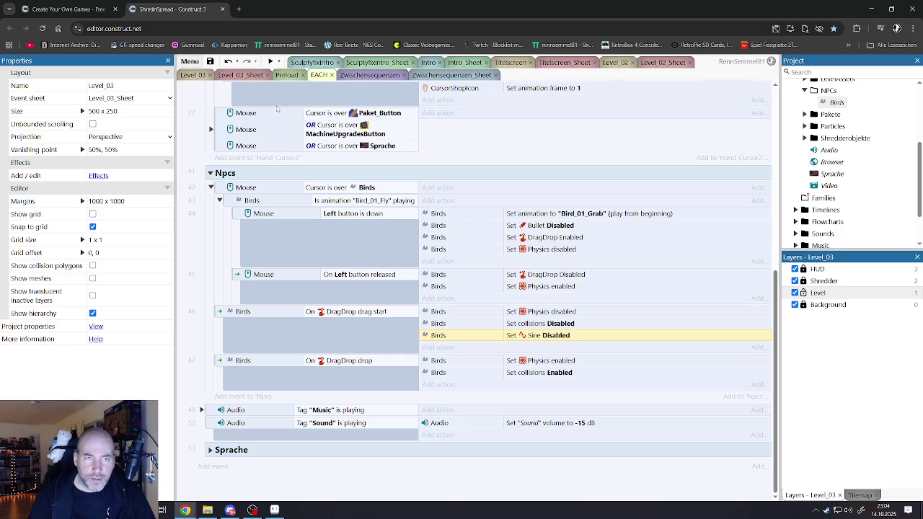
pyautogui.click(240, 75)
pyautogui.click(193, 76)
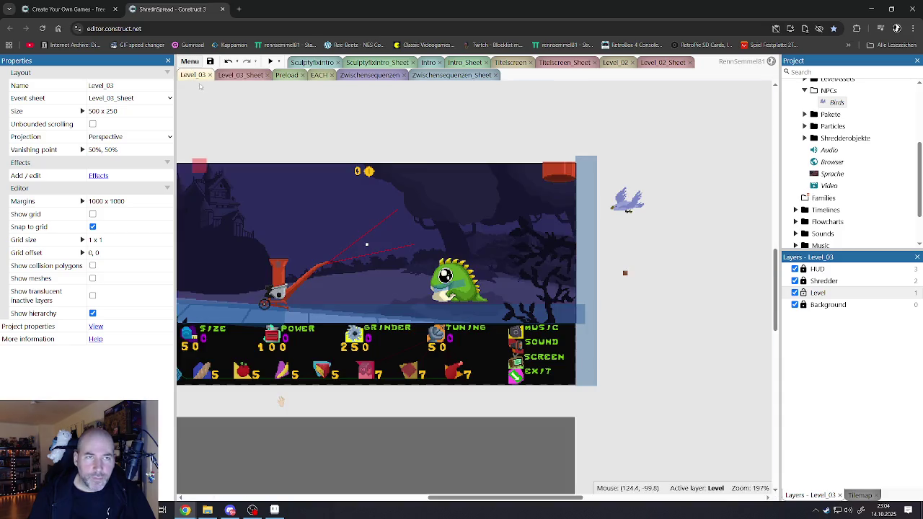
# Select the Birds sprite, check its properties, and run a Level_03 preview with F5.
pyautogui.click(617, 192)
pyautogui.scroll(-4, 126, 310)
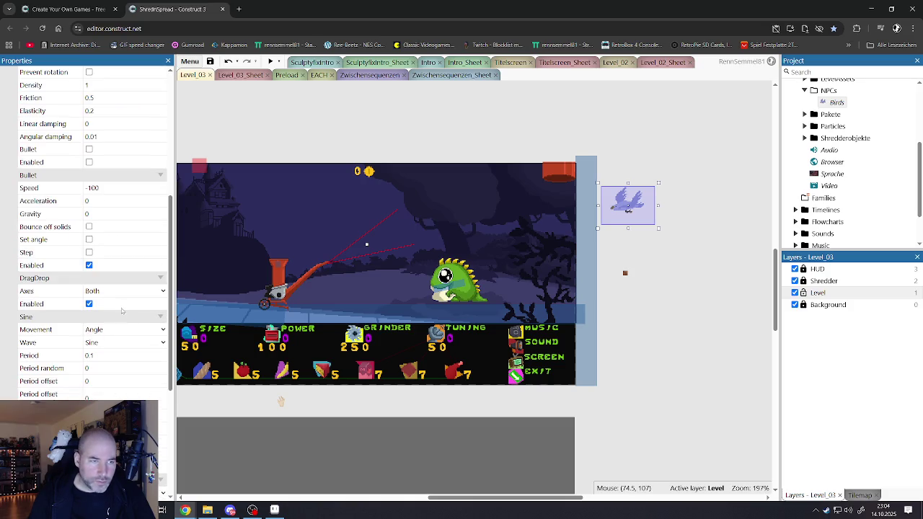
pyautogui.scroll(-1, 116, 301)
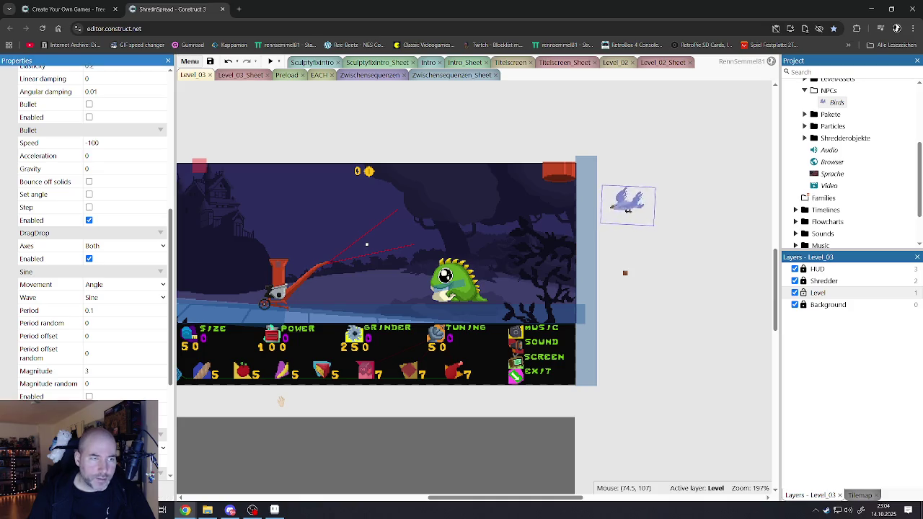
pyautogui.click(628, 207)
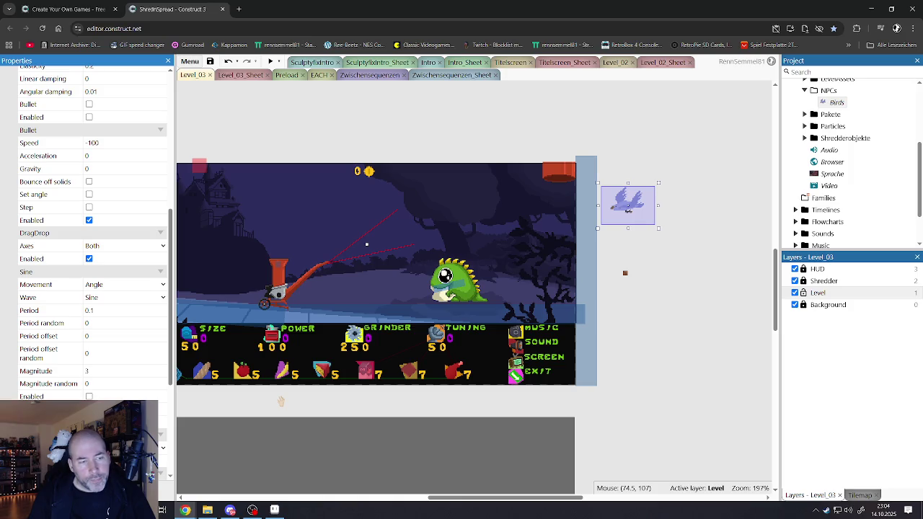
pyautogui.press('F5')
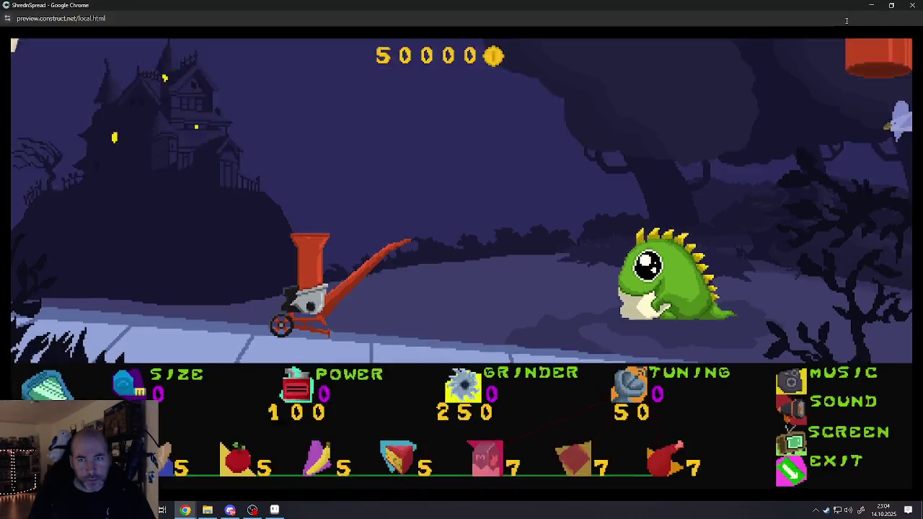
# In fullscreen, drop the fish into the hopper and buy the SIZE upgrade.
pyautogui.click(664, 136)
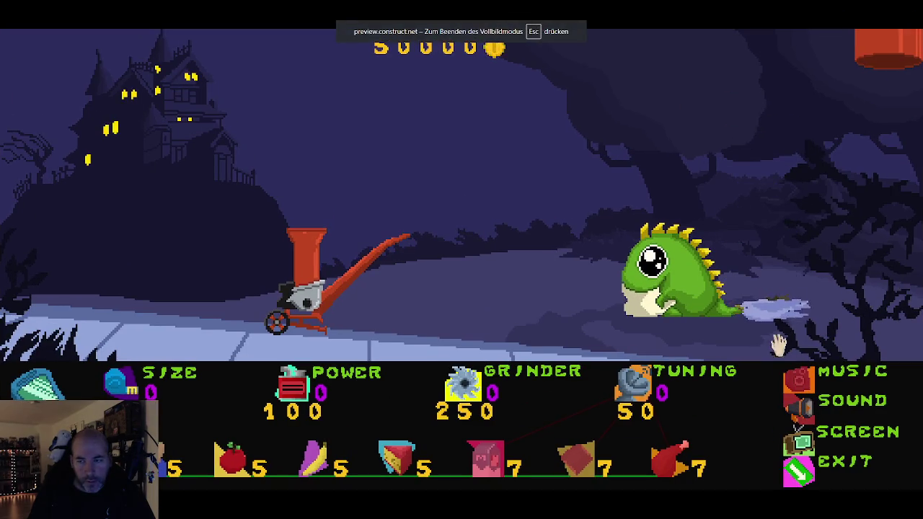
pyautogui.moveTo(775, 312); pyautogui.dragTo(321, 180)
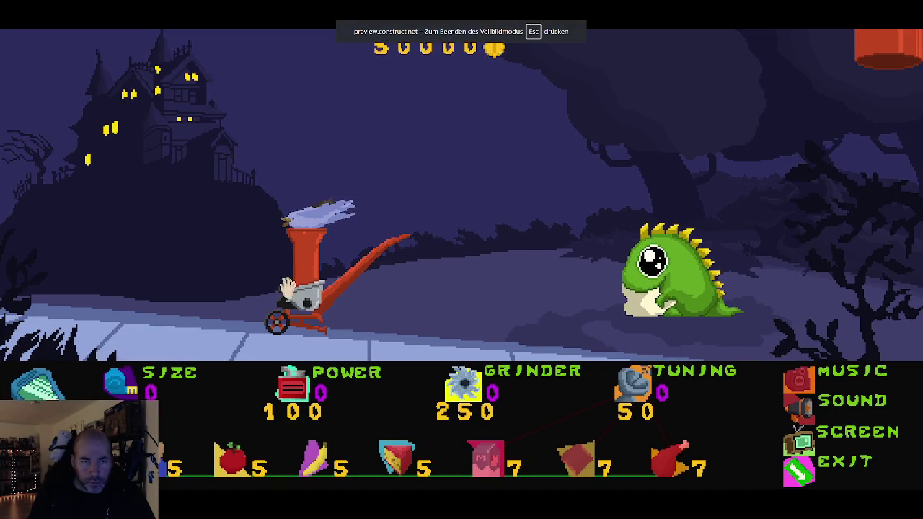
pyautogui.click(124, 385)
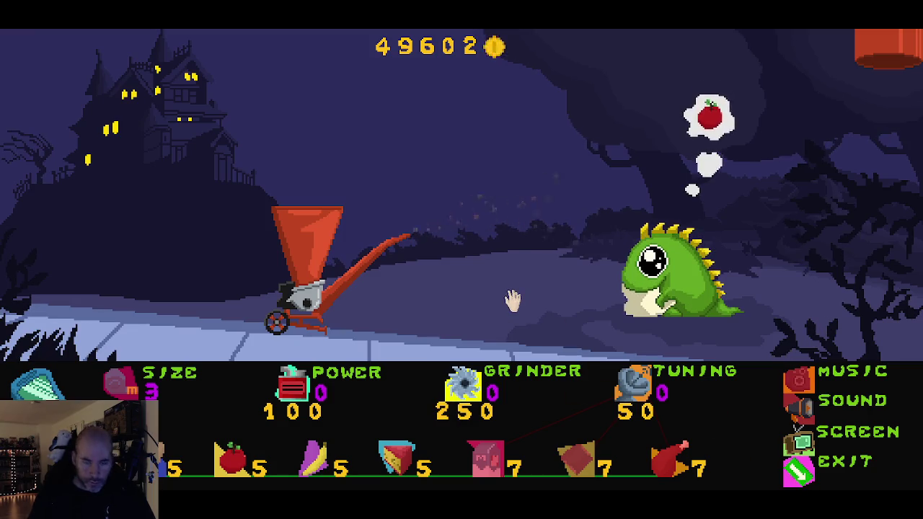
# Reload the preview, knock down the bird, buy SIZE, carry the bird to the shredder, buy planks.
pyautogui.press('F5')
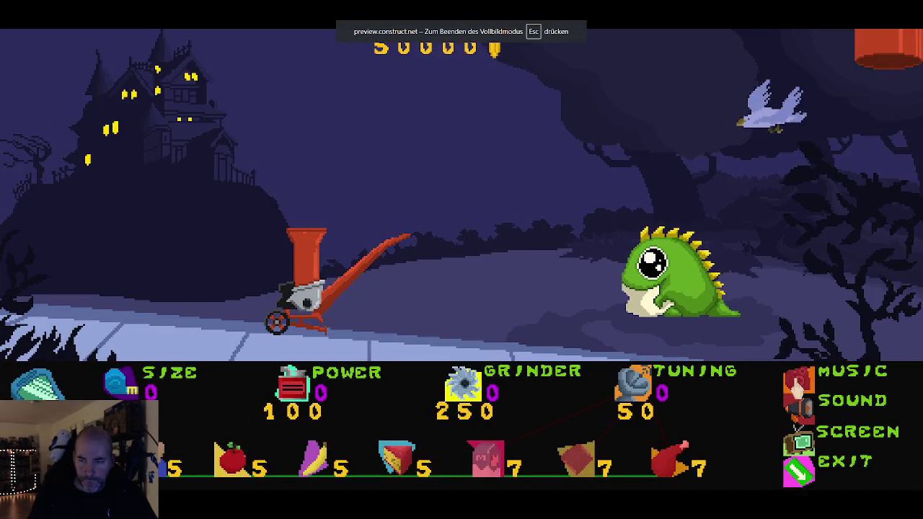
pyautogui.click(553, 129)
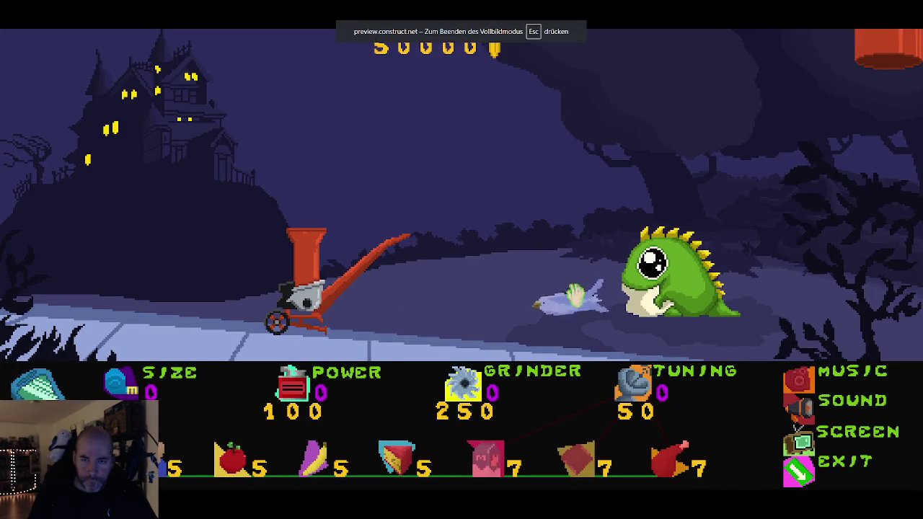
pyautogui.click(129, 387)
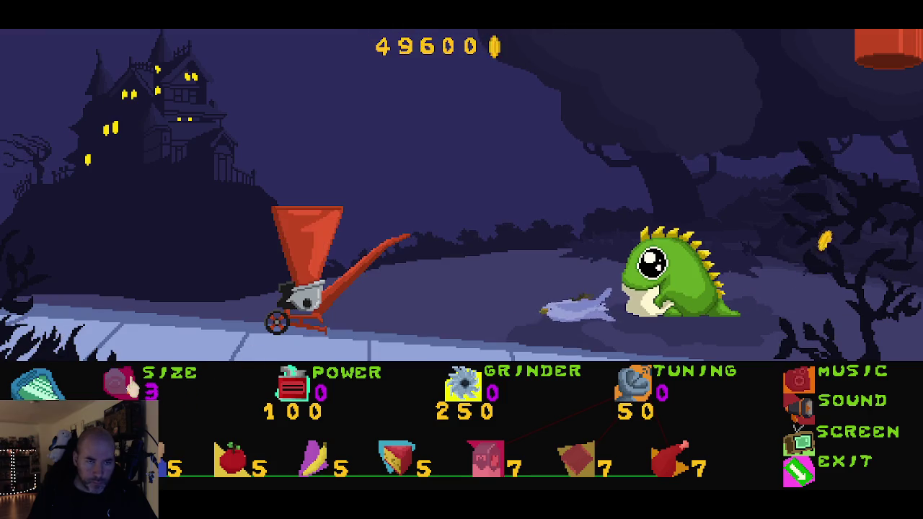
pyautogui.moveTo(576, 311)
pyautogui.mouseDown()
pyautogui.moveTo(642, 237)
pyautogui.moveTo(620, 241)
pyautogui.moveTo(335, 129)
pyautogui.moveTo(329, 213)
pyautogui.mouseUp()
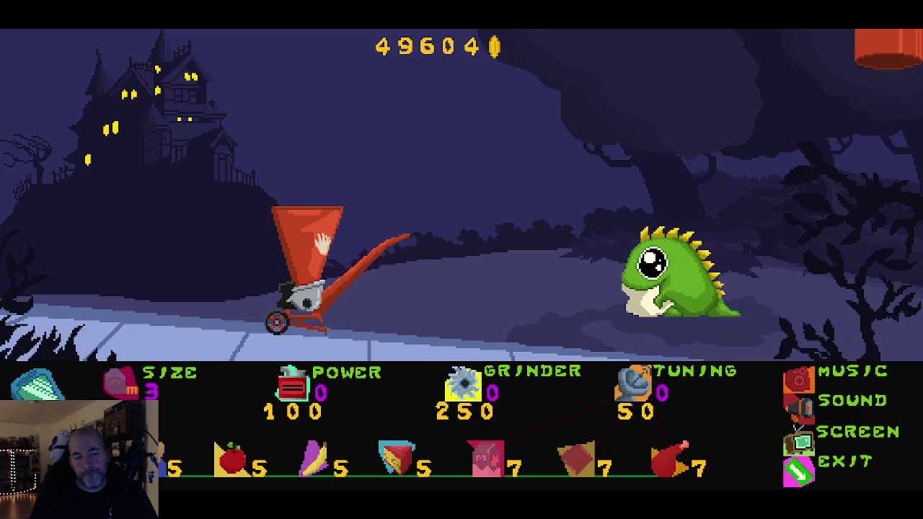
pyautogui.click(148, 465)
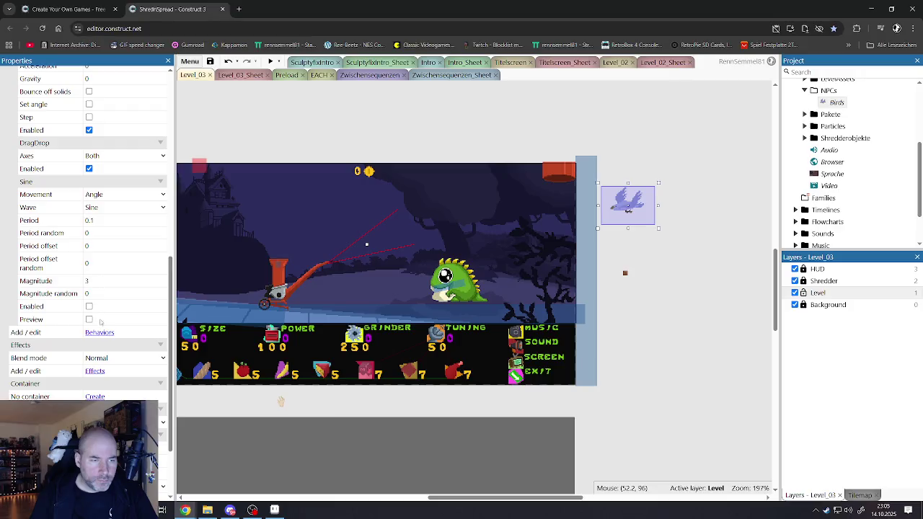
# Review the Birds sprite's behaviours list, then switch to the Level_03_Sheet event sheet.
pyautogui.click(99, 332)
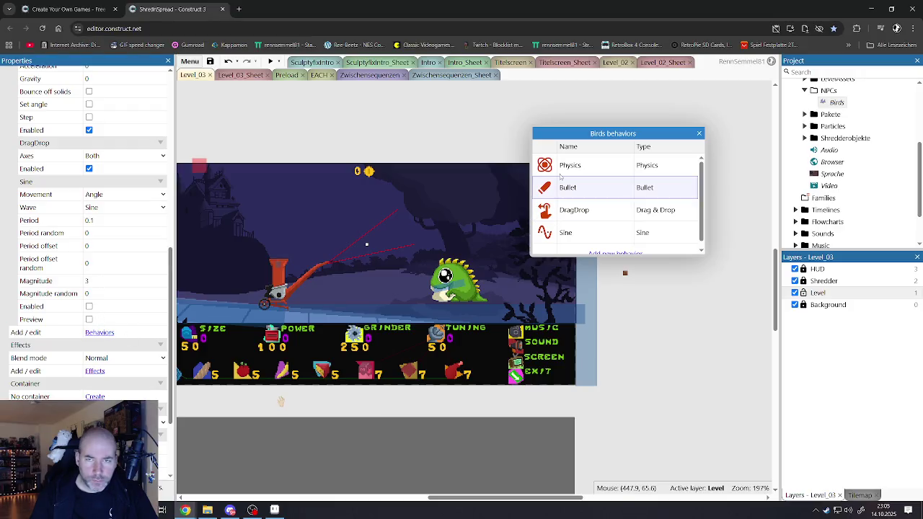
pyautogui.click(698, 133)
pyautogui.scroll(-3, 118, 321)
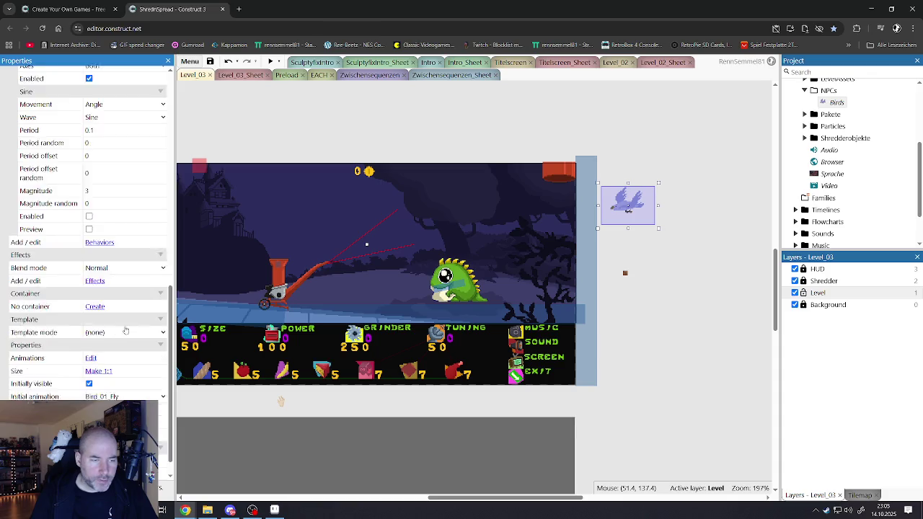
pyautogui.scroll(10, 119, 322)
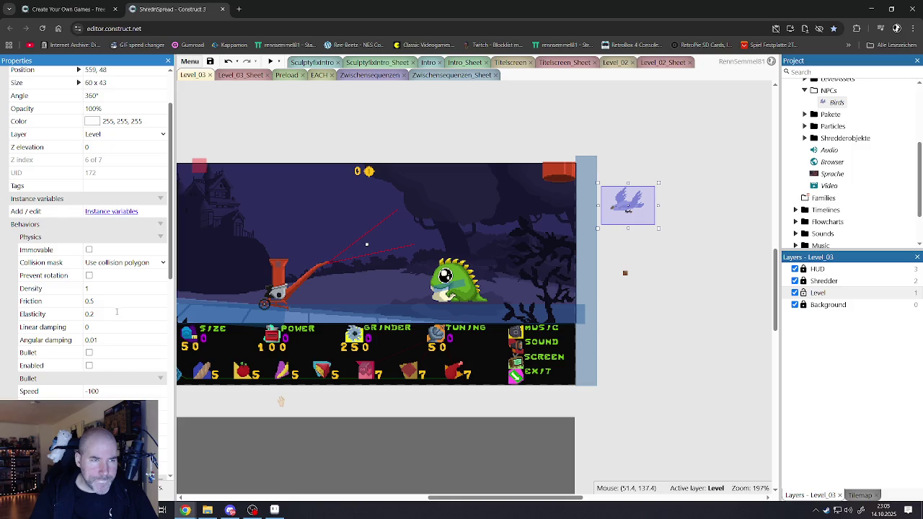
pyautogui.scroll(-7, 117, 313)
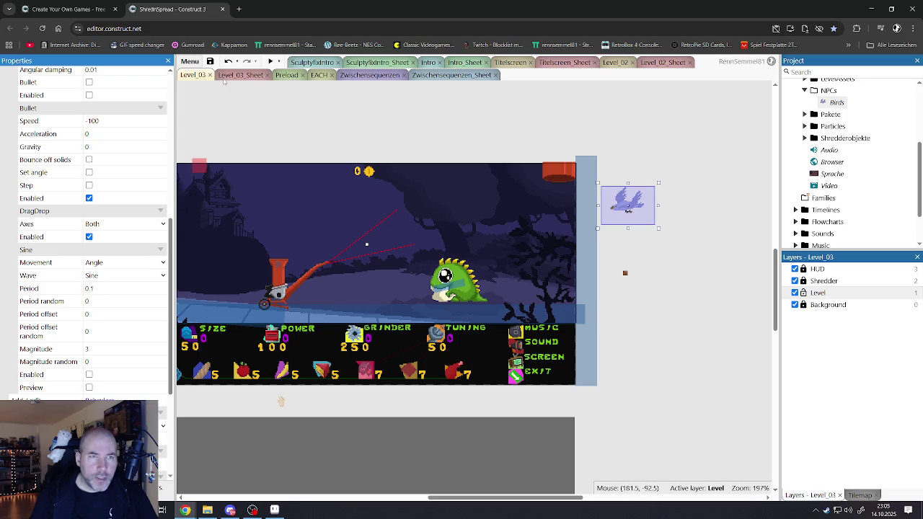
pyautogui.click(230, 75)
# Inspect the Birds shredder-collision actions: Set Sine Enabled and Particle_Wood visibility.
pyautogui.click(495, 202)
pyautogui.click(496, 188)
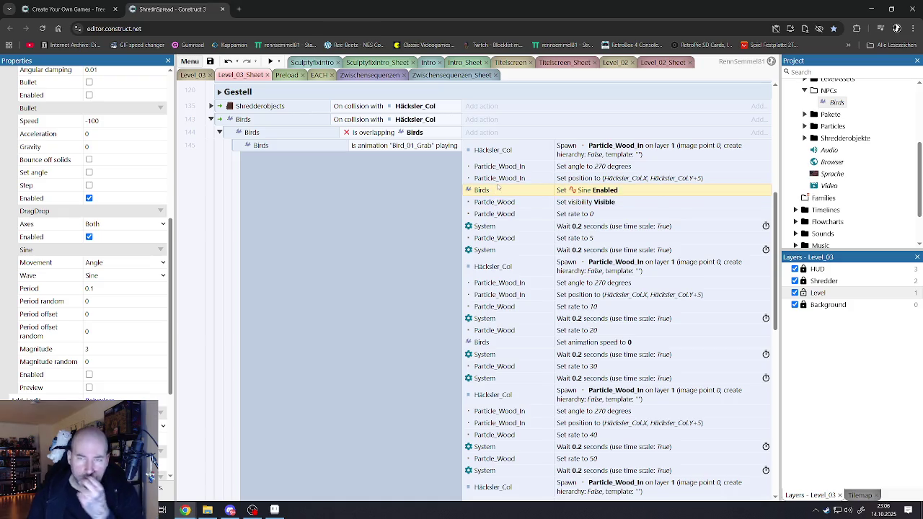
pyautogui.scroll(-3, 498, 187)
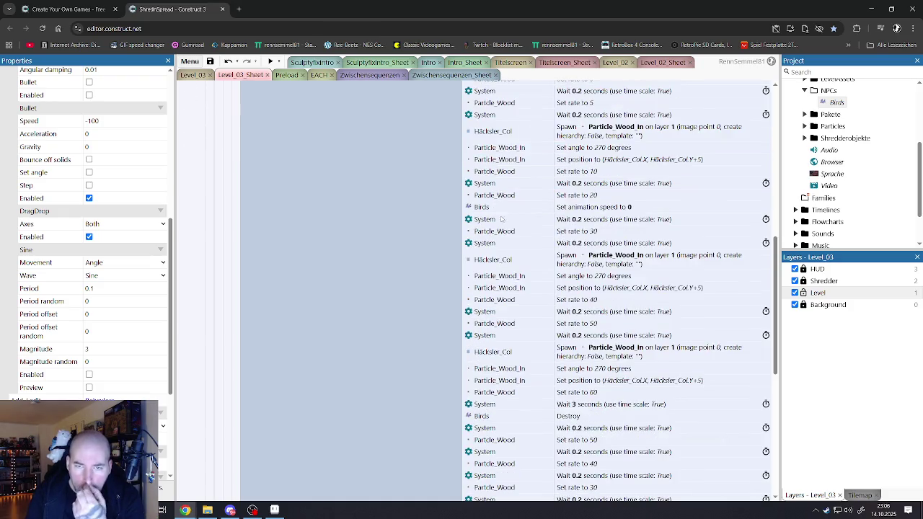
pyautogui.scroll(-5, 507, 268)
pyautogui.scroll(-3, 507, 280)
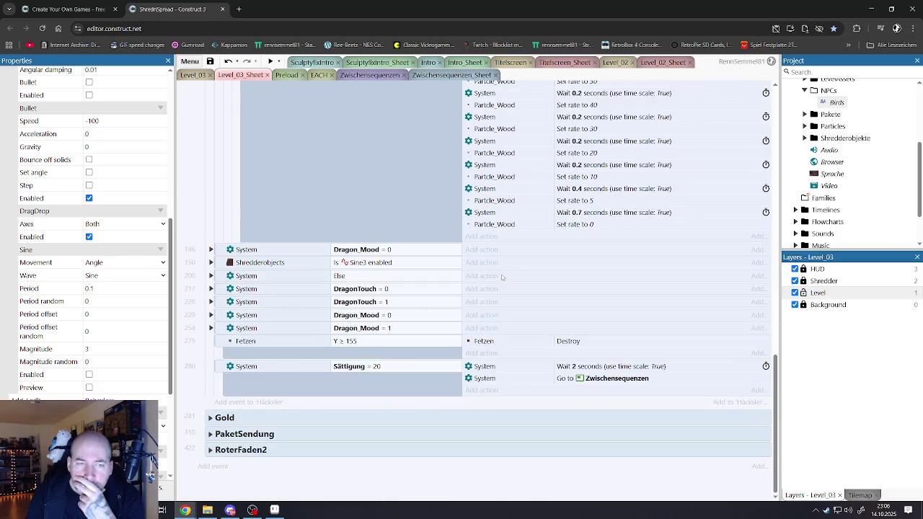
pyautogui.scroll(10, 503, 274)
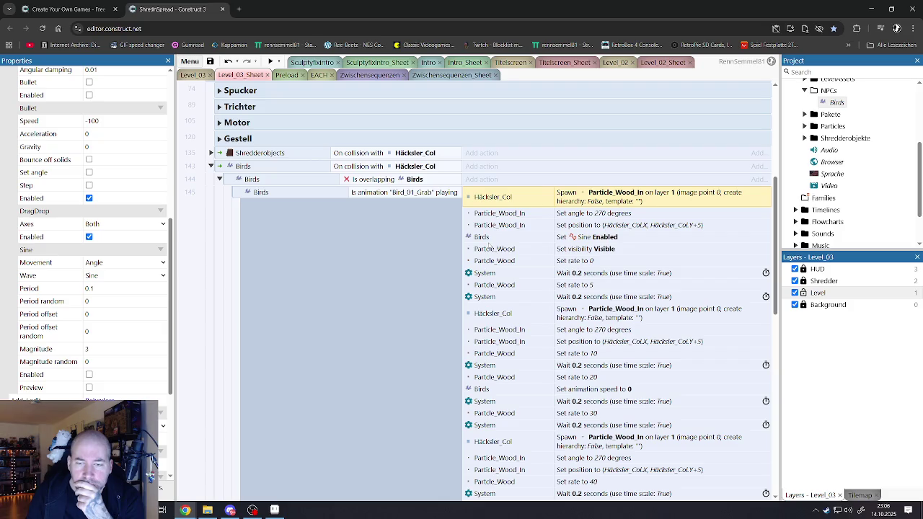
pyautogui.scroll(-3, 489, 256)
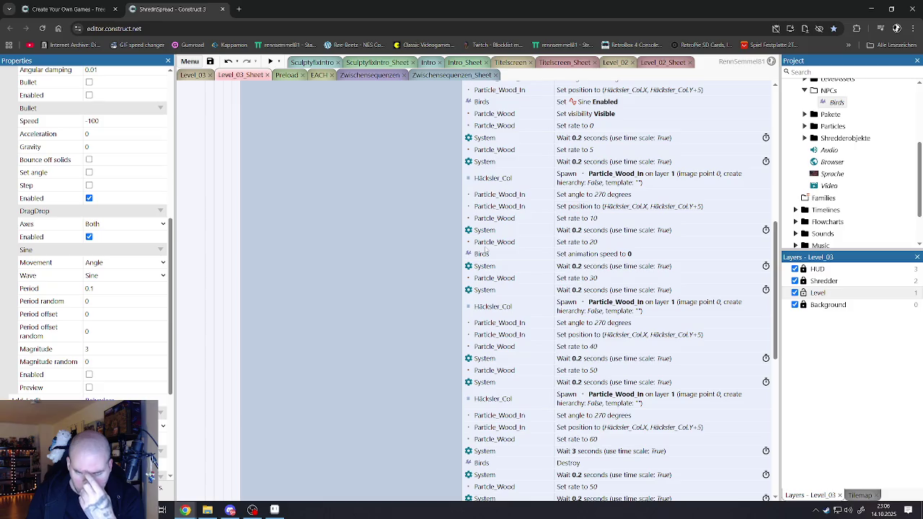
pyautogui.scroll(5, 110, 327)
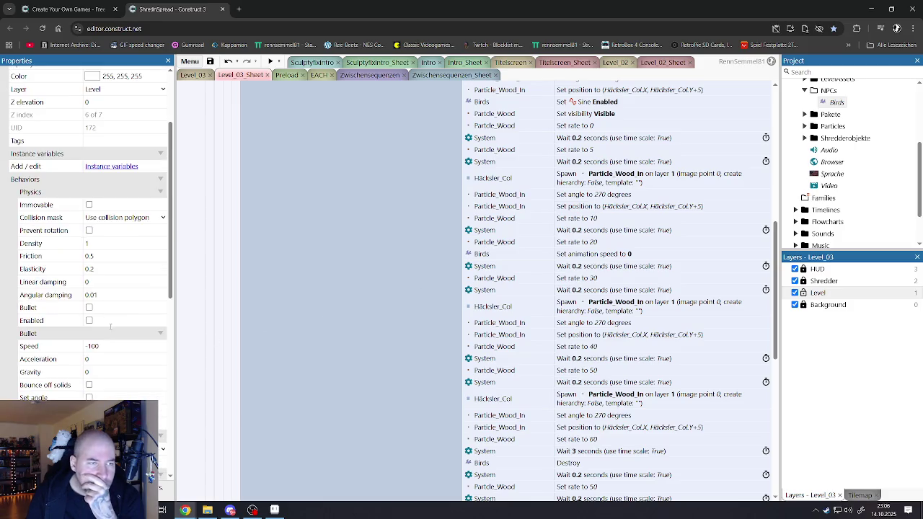
# Back in the Level_03 layout, select the Birds sprite and run the level preview.
pyautogui.click(194, 75)
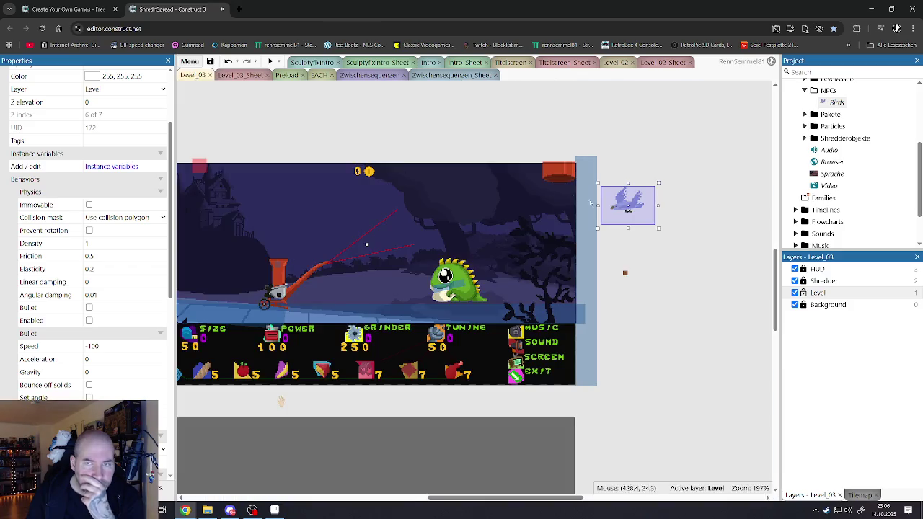
pyautogui.click(624, 194)
pyautogui.scroll(-9, 97, 382)
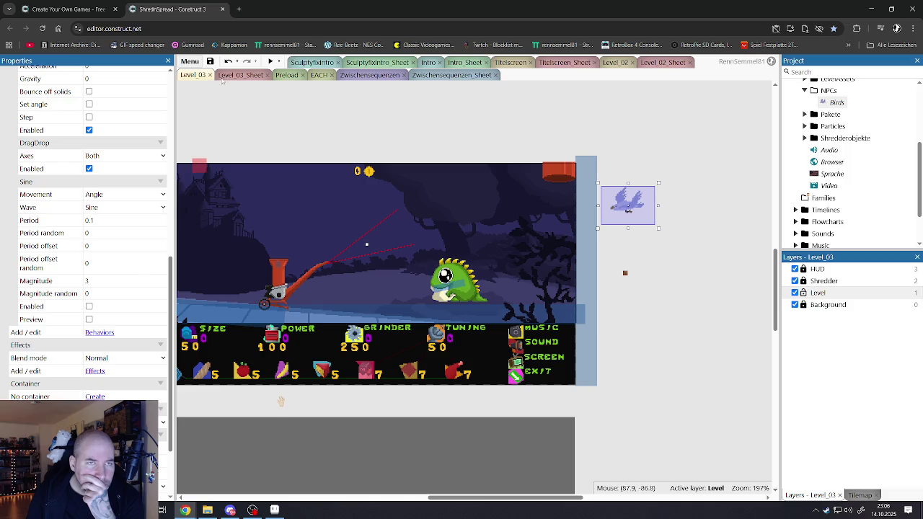
pyautogui.click(271, 62)
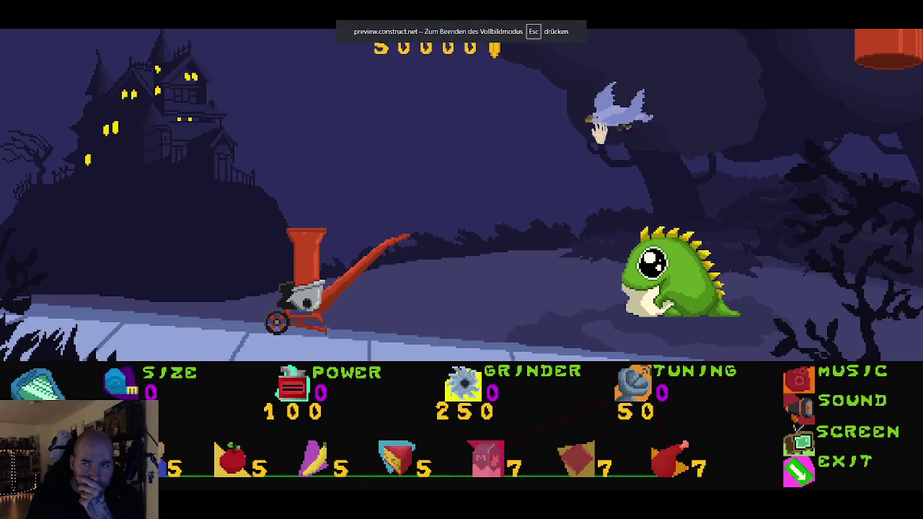
pyautogui.click(553, 165)
pyautogui.moveTo(581, 306); pyautogui.dragTo(453, 141)
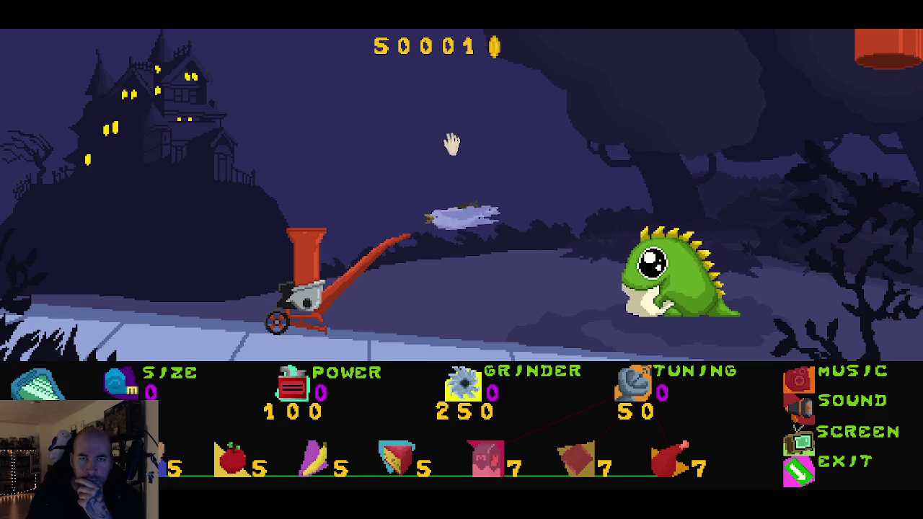
pyautogui.moveTo(460, 303)
pyautogui.mouseDown()
pyautogui.moveTo(396, 149)
pyautogui.moveTo(433, 206)
pyautogui.moveTo(360, 248)
pyautogui.moveTo(371, 213)
pyautogui.moveTo(429, 202)
pyautogui.moveTo(450, 310)
pyautogui.moveTo(614, 216)
pyautogui.moveTo(609, 256)
pyautogui.mouseUp()
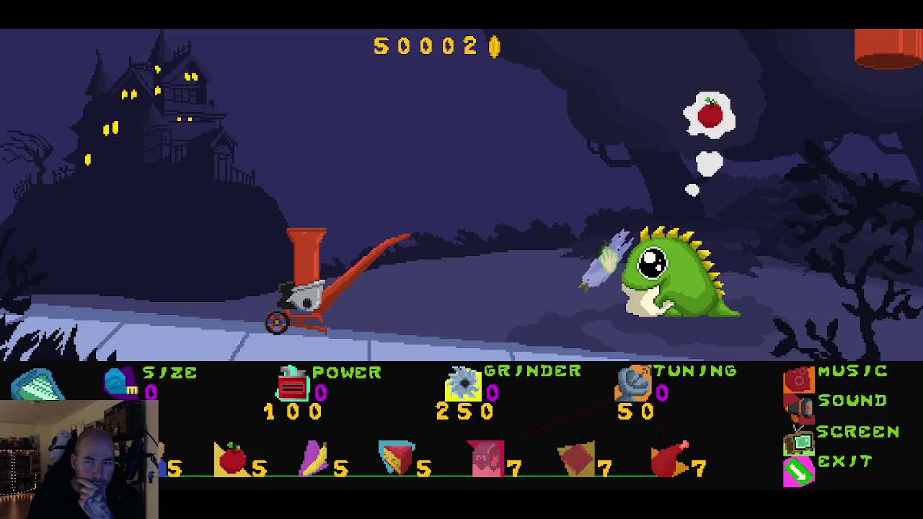
pyautogui.moveTo(584, 285); pyautogui.dragTo(603, 295)
pyautogui.moveTo(625, 256)
pyautogui.mouseDown()
pyautogui.moveTo(601, 282)
pyautogui.moveTo(381, 189)
pyautogui.moveTo(317, 179)
pyautogui.moveTo(310, 195)
pyautogui.moveTo(362, 235)
pyautogui.mouseUp()
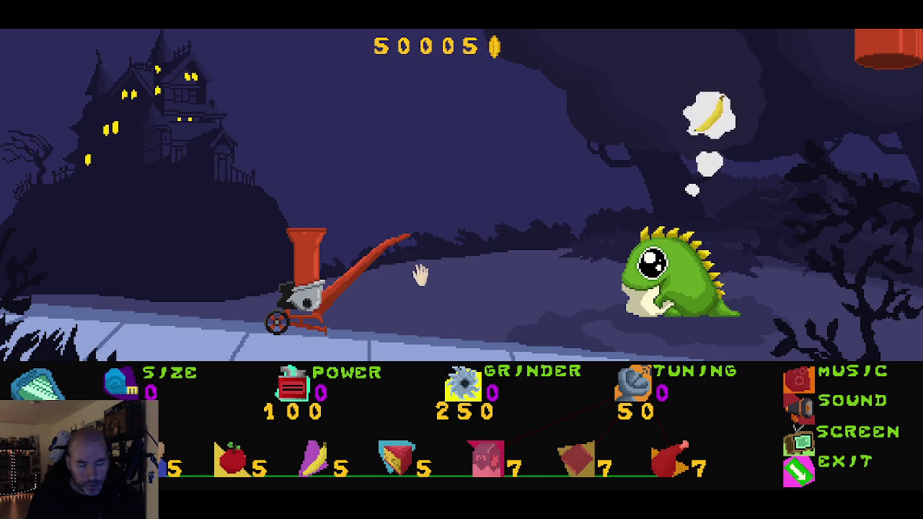
pyautogui.press('F5')
pyautogui.click(484, 260)
pyautogui.moveTo(691, 126)
pyautogui.mouseDown()
pyautogui.moveTo(743, 267)
pyautogui.moveTo(806, 309)
pyautogui.moveTo(890, 309)
pyautogui.moveTo(407, 180)
pyautogui.mouseUp()
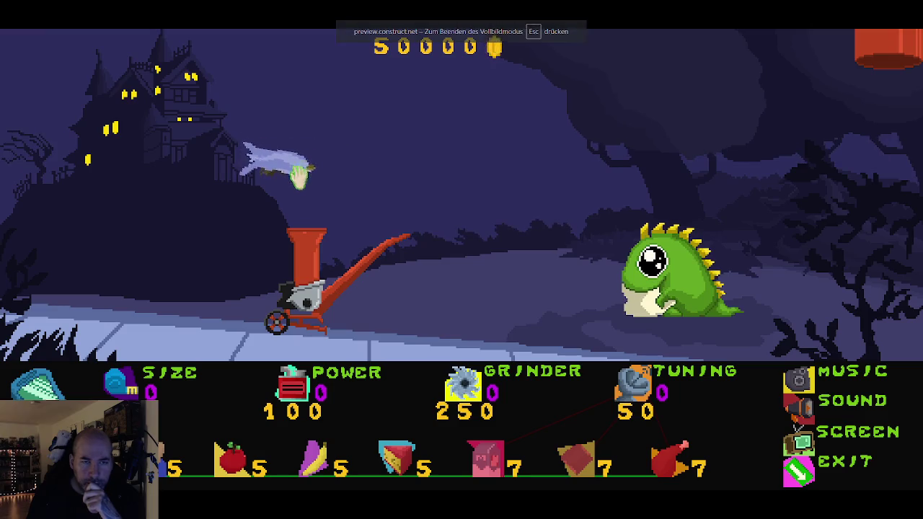
pyautogui.moveTo(194, 315)
pyautogui.mouseDown()
pyautogui.moveTo(298, 200)
pyautogui.moveTo(309, 231)
pyautogui.mouseUp()
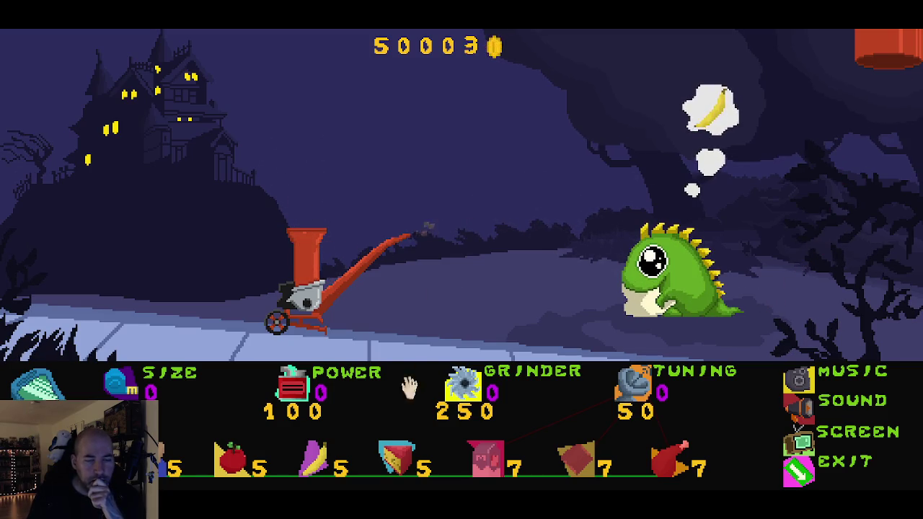
pyautogui.click(802, 472)
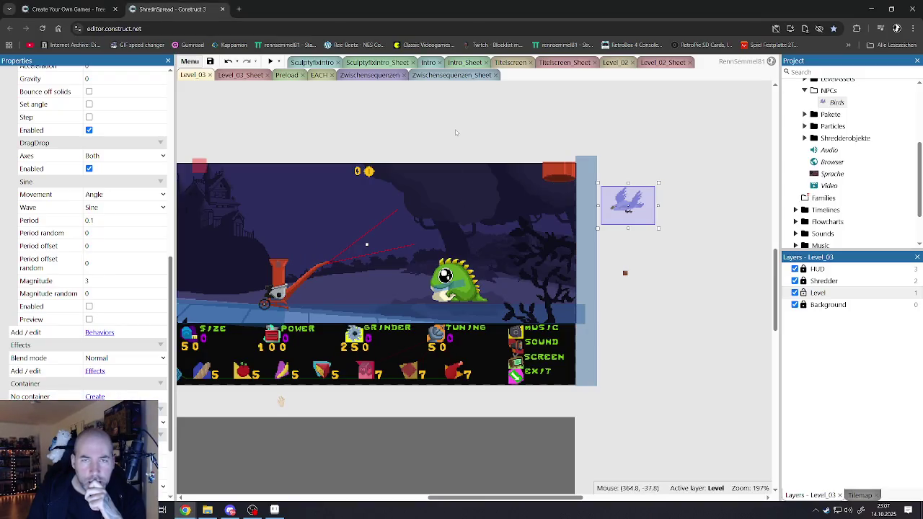
# Undo twice to restore the Birds' Sine3 and Sine2 behaviours, then preview Level_03 with F5.
pyautogui.click(228, 62)
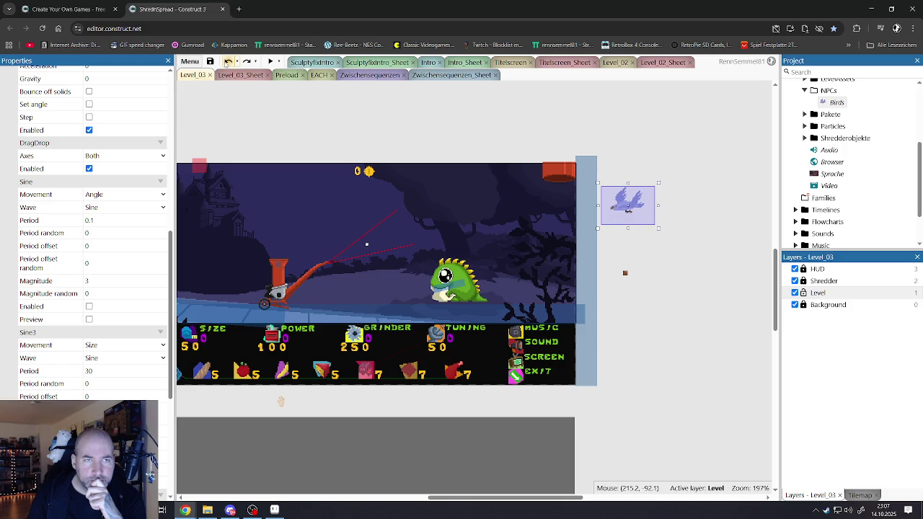
pyautogui.click(228, 62)
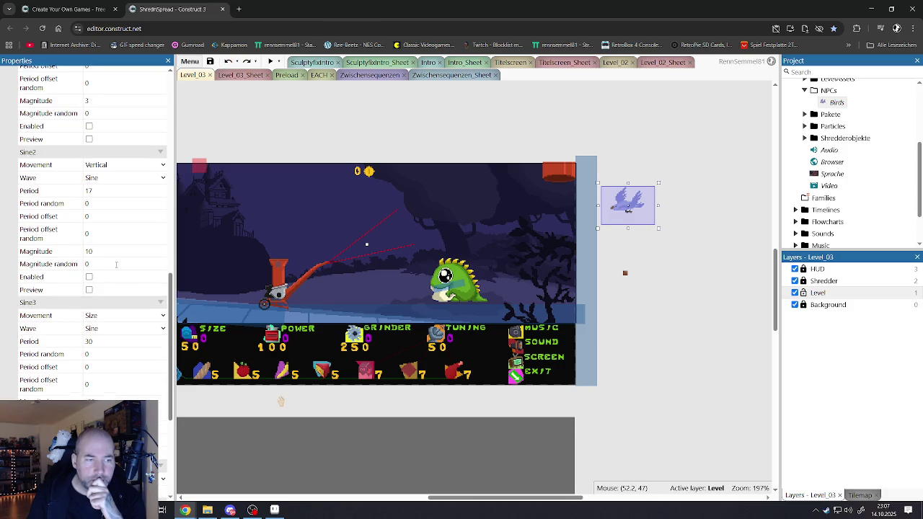
pyautogui.scroll(-3, 144, 189)
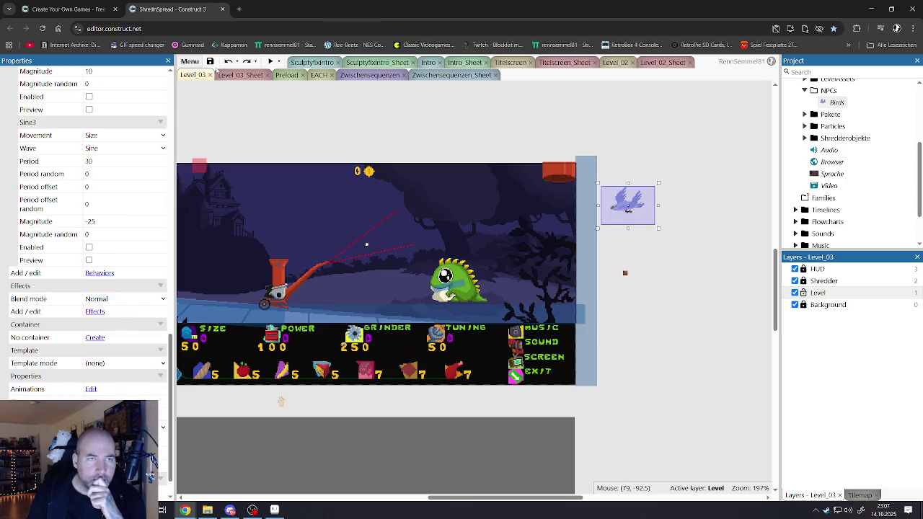
pyautogui.scroll(2, 112, 211)
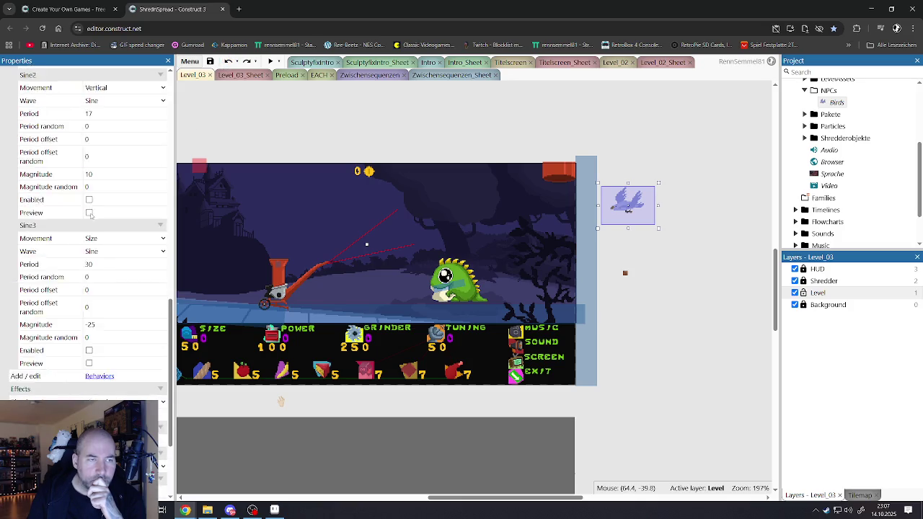
pyautogui.scroll(5, 96, 252)
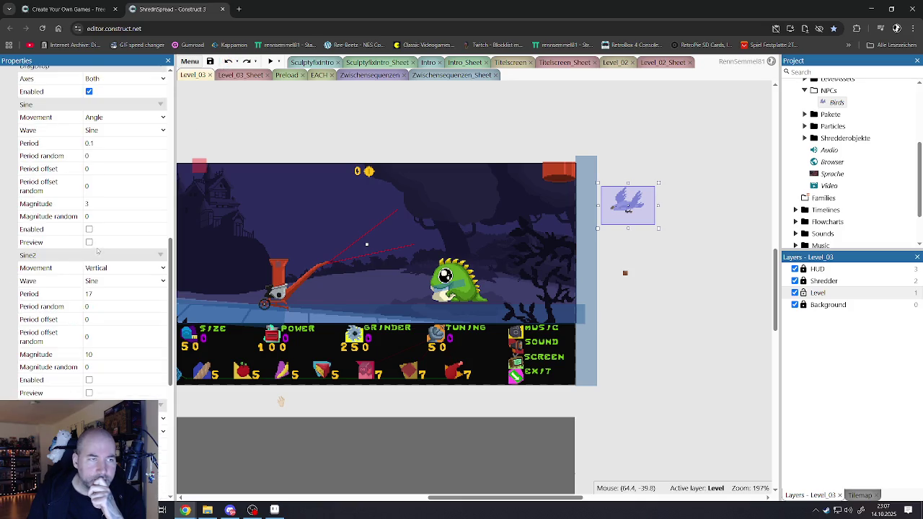
pyautogui.click(296, 91)
pyautogui.press('F5')
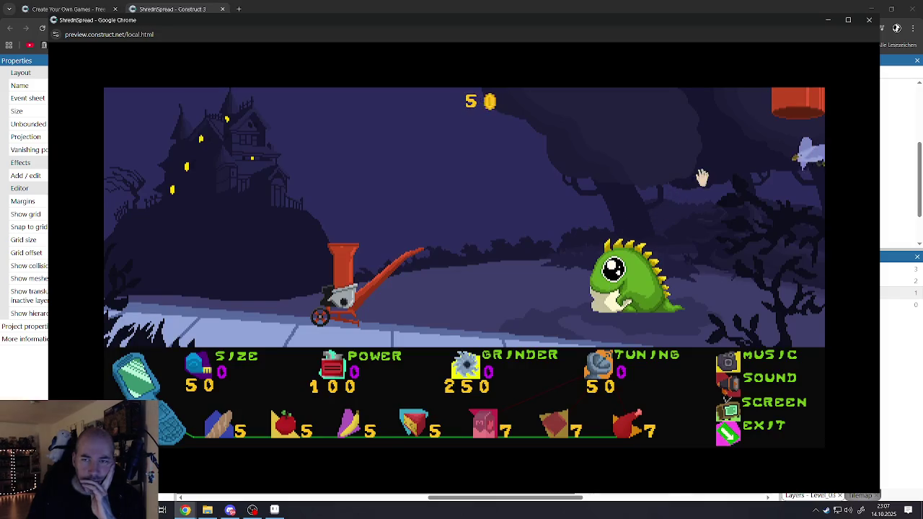
# Go fullscreen, drop a grabbed bird into the shredder's hopper, then close the preview.
pyautogui.click(701, 177)
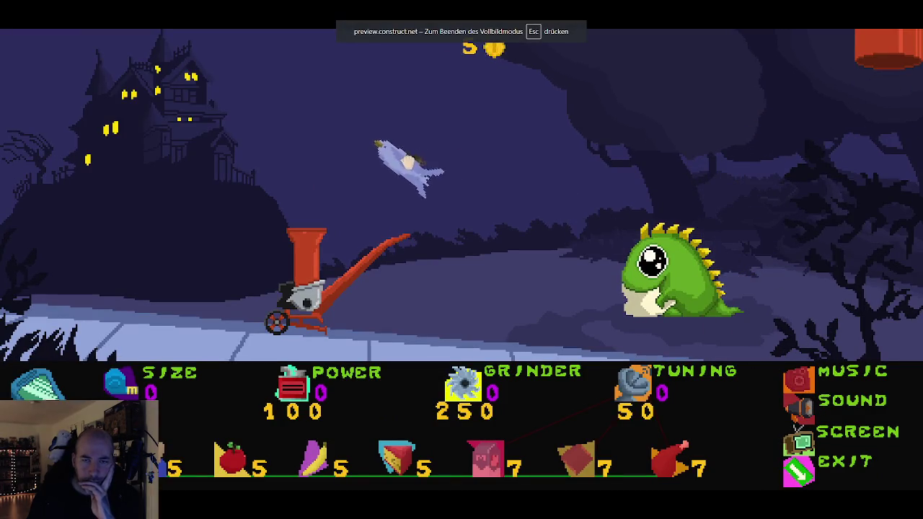
pyautogui.moveTo(339, 171)
pyautogui.mouseDown()
pyautogui.moveTo(338, 214)
pyautogui.moveTo(324, 211)
pyautogui.mouseUp()
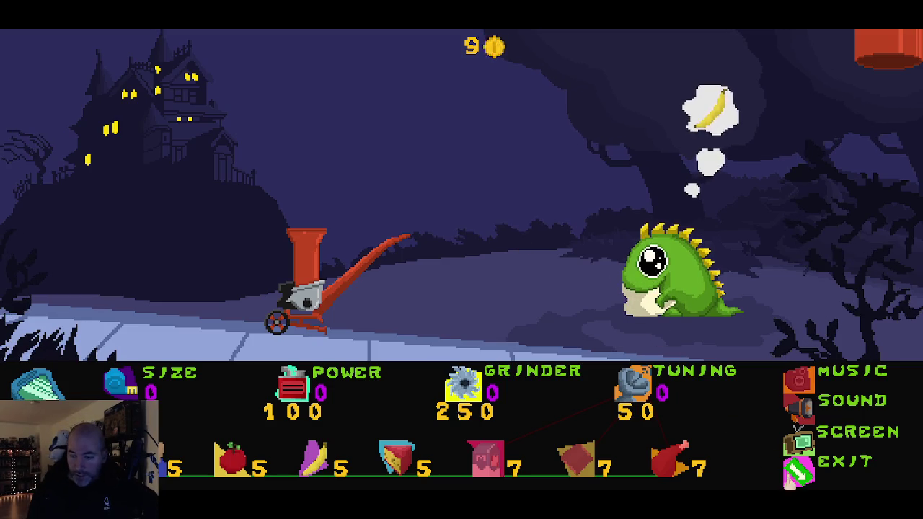
pyautogui.click(793, 477)
# Change the Birds Sine3 magnitude to -50, test the size wobble, and preview Level_03.
pyautogui.click(622, 214)
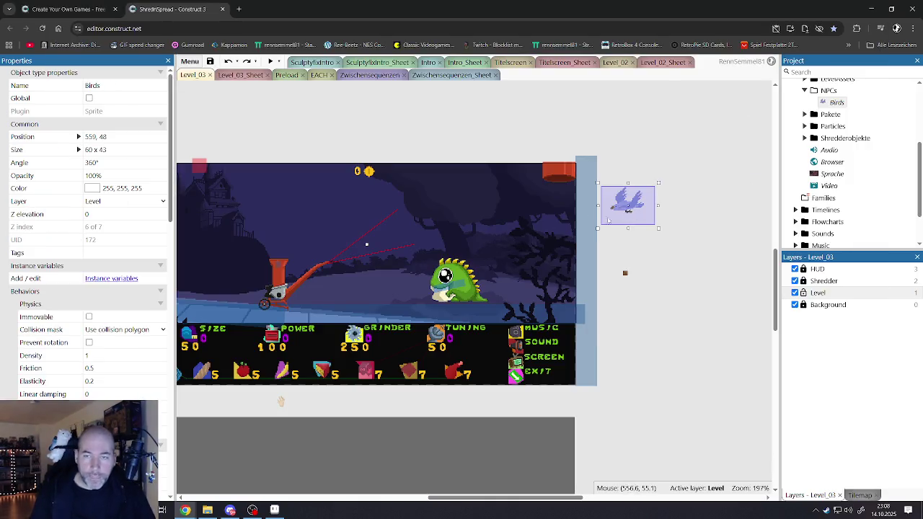
pyautogui.scroll(-9, 131, 379)
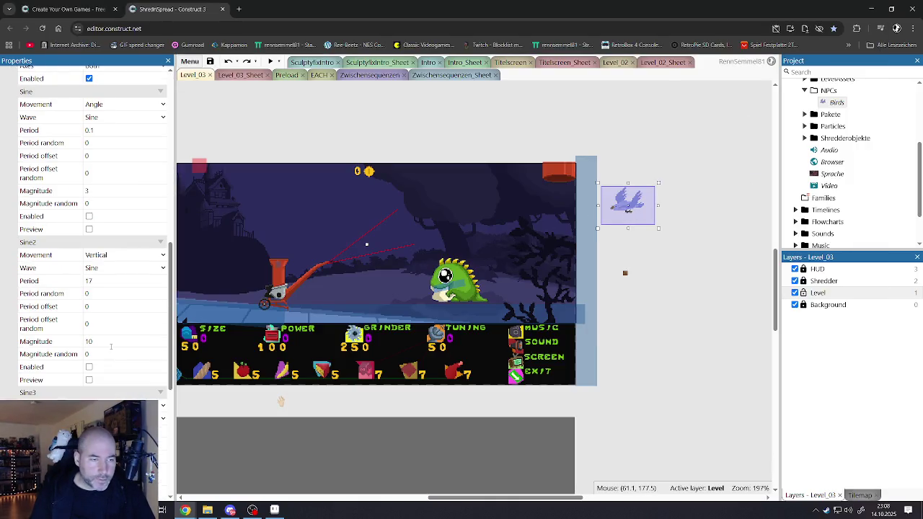
pyautogui.scroll(-5, 94, 349)
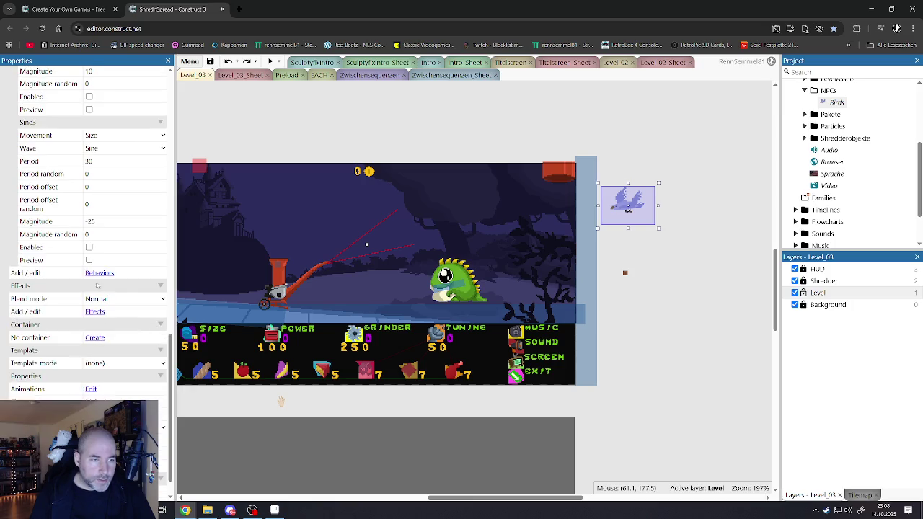
pyautogui.click(96, 310)
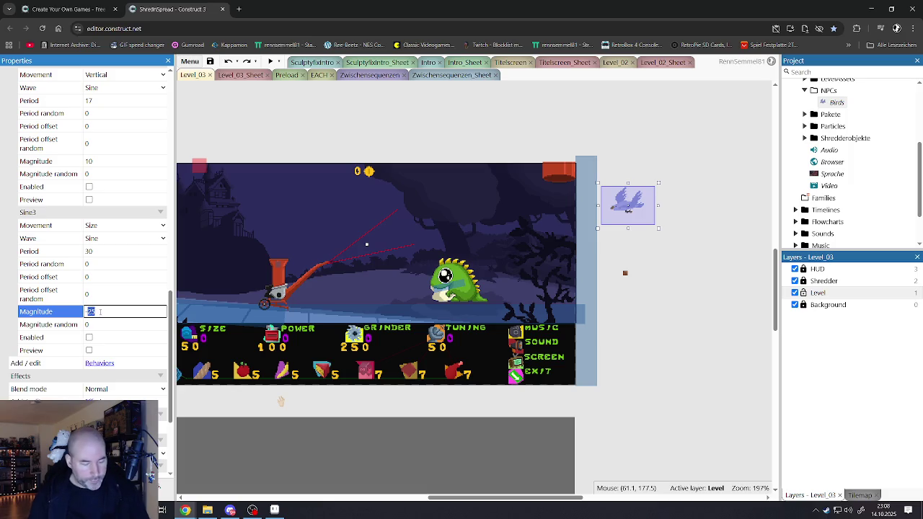
pyautogui.write('-50')
pyautogui.click(89, 350)
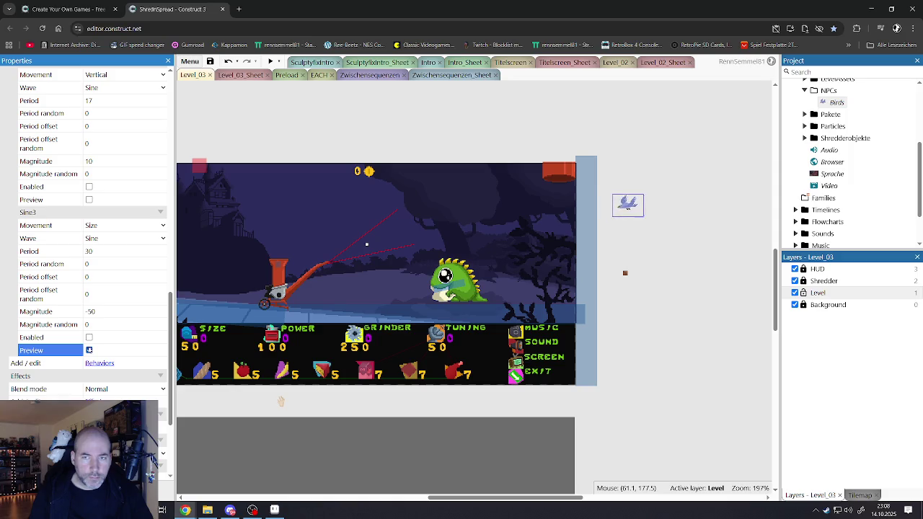
pyautogui.click(90, 350)
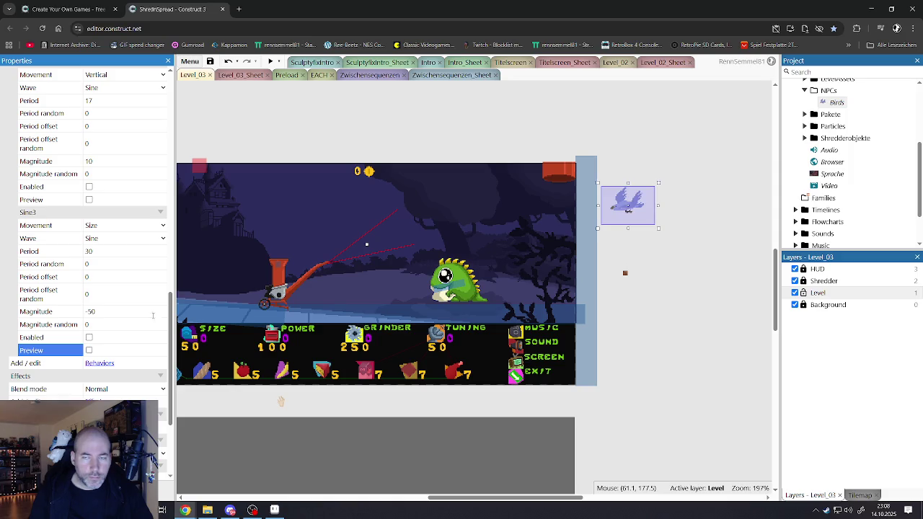
pyautogui.click(622, 123)
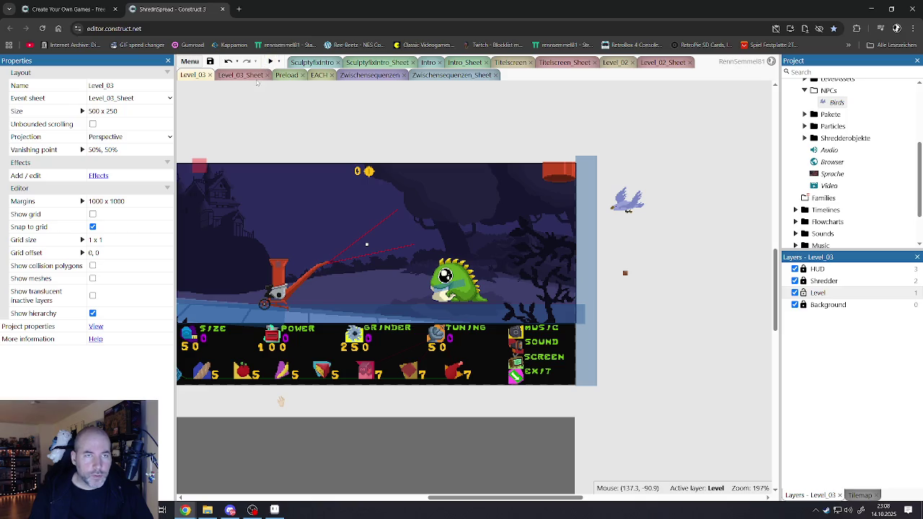
pyautogui.click(270, 62)
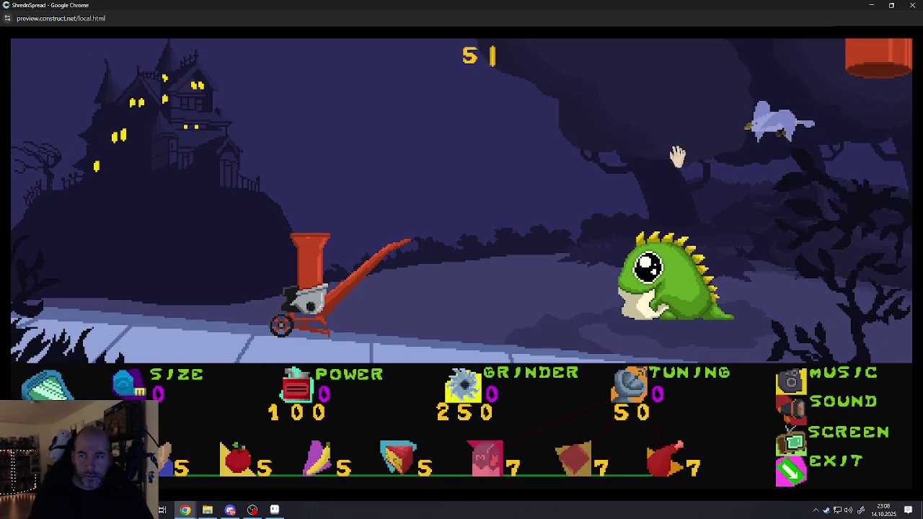
pyautogui.click(678, 156)
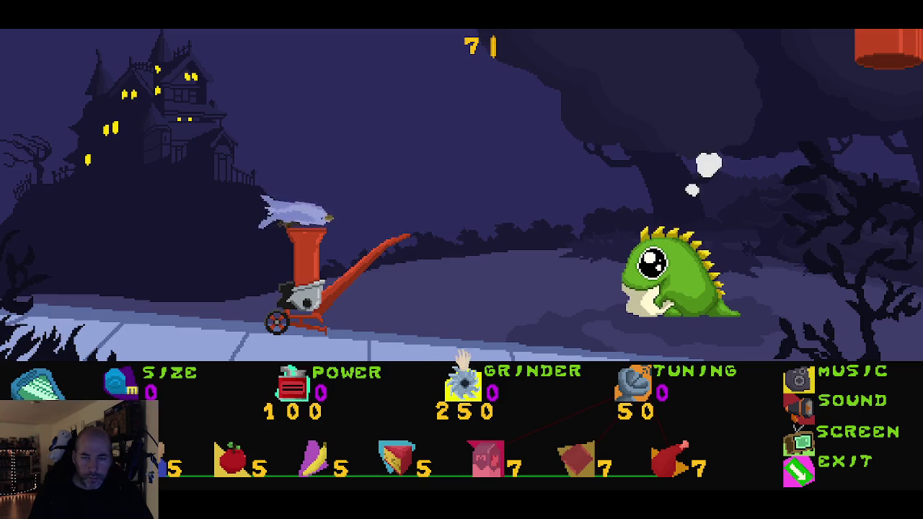
pyautogui.click(822, 460)
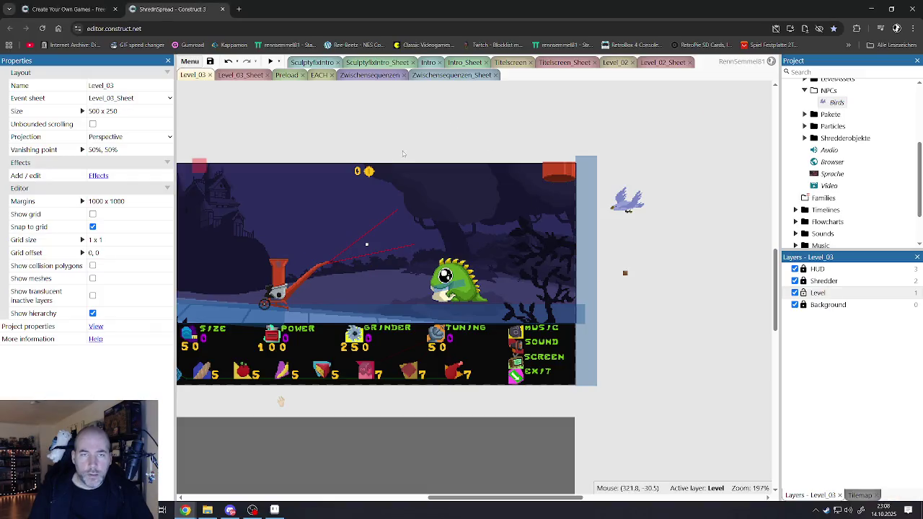
# In Level_03_Sheet, change the GoldCounter global variable's initial value to 50000.
pyautogui.scroll(2, 397, 144)
pyautogui.scroll(-2, 382, 130)
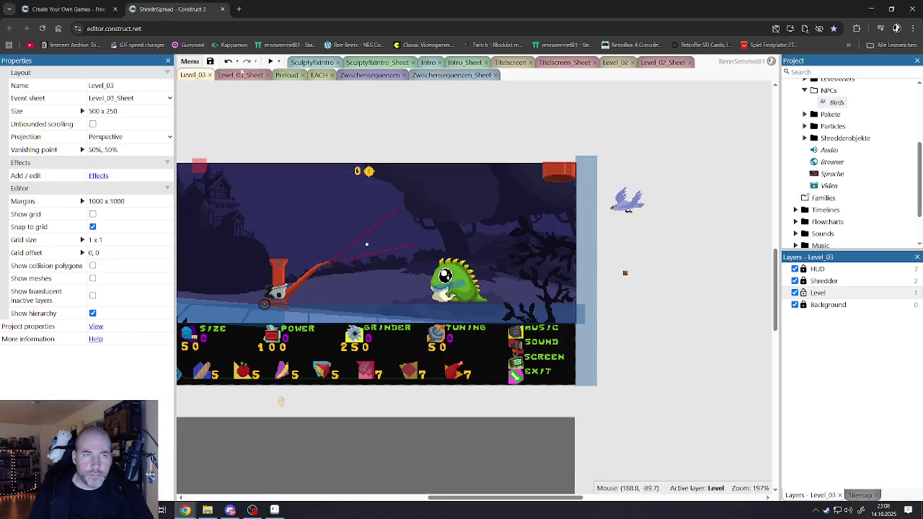
pyautogui.click(242, 75)
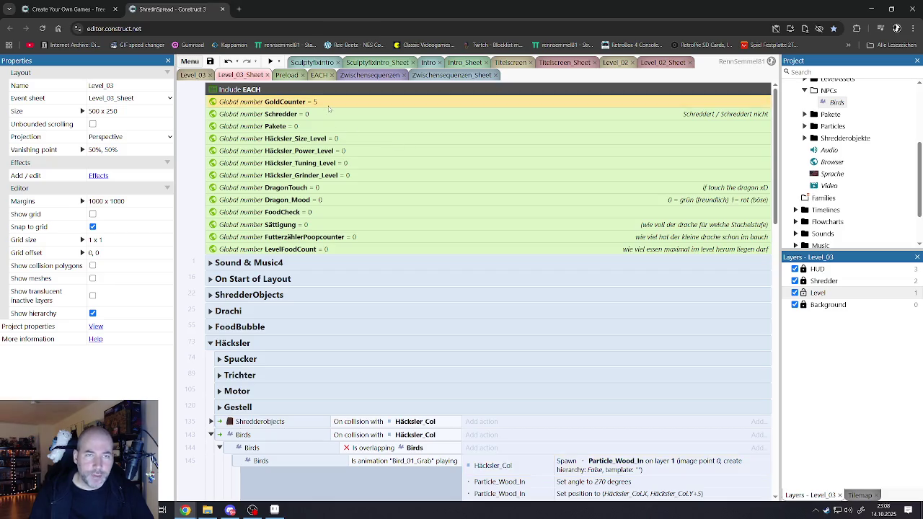
pyautogui.doubleClick(328, 104)
pyautogui.click(432, 258)
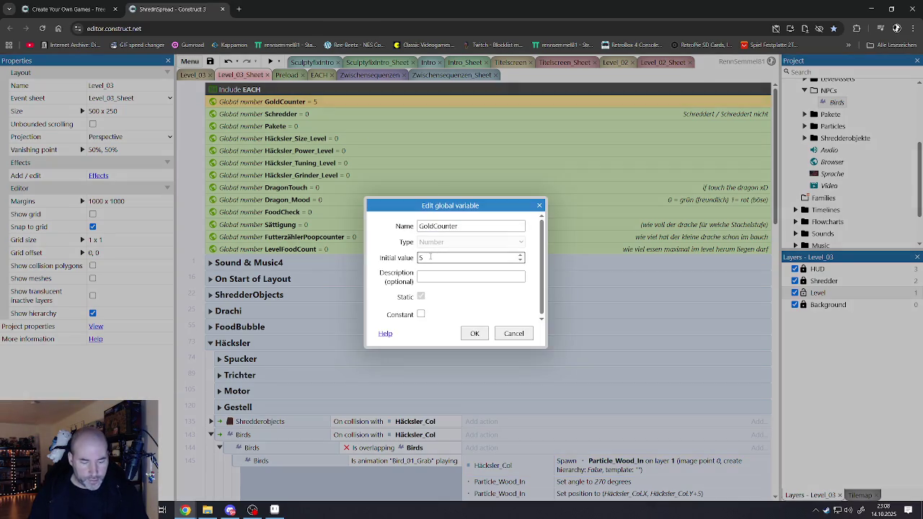
pyautogui.write('0')
pyautogui.click(474, 334)
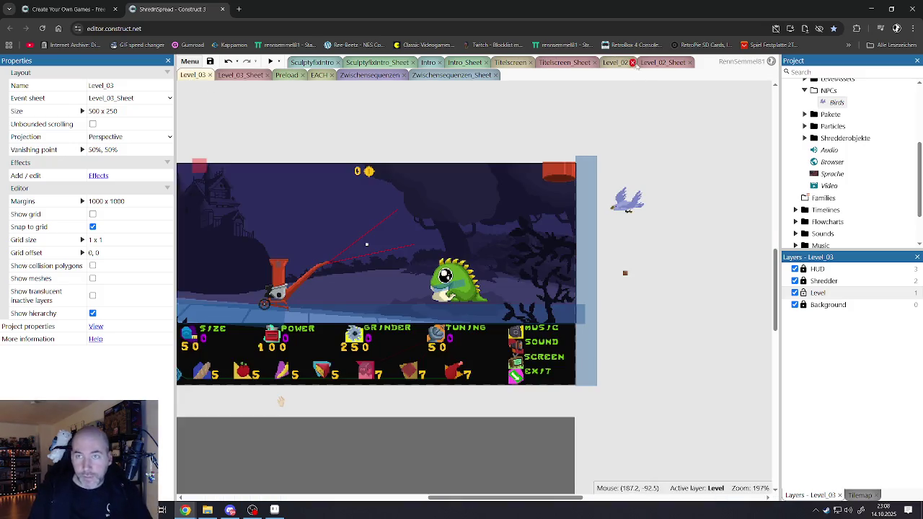
# Return to the Level_03 layout, save the project, and run the level preview.
pyautogui.click(652, 63)
pyautogui.click(252, 74)
pyautogui.click(200, 76)
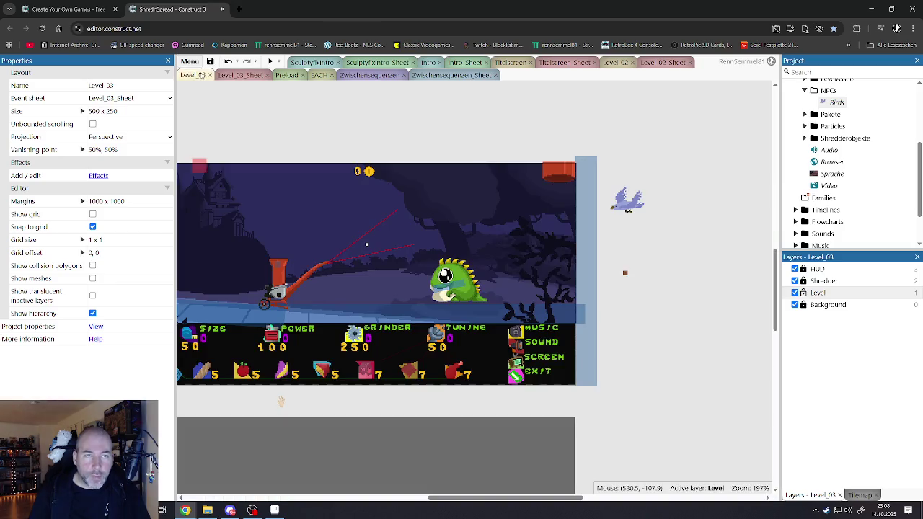
pyautogui.click(210, 61)
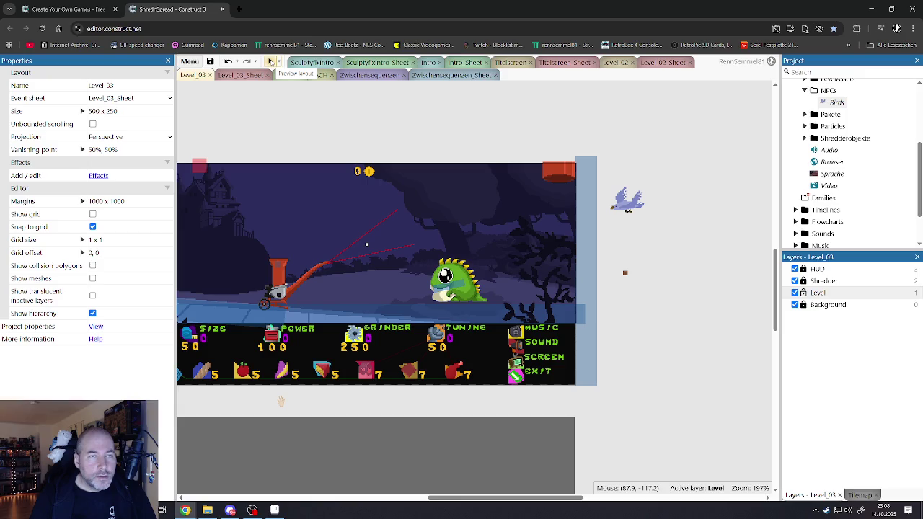
pyautogui.click(270, 62)
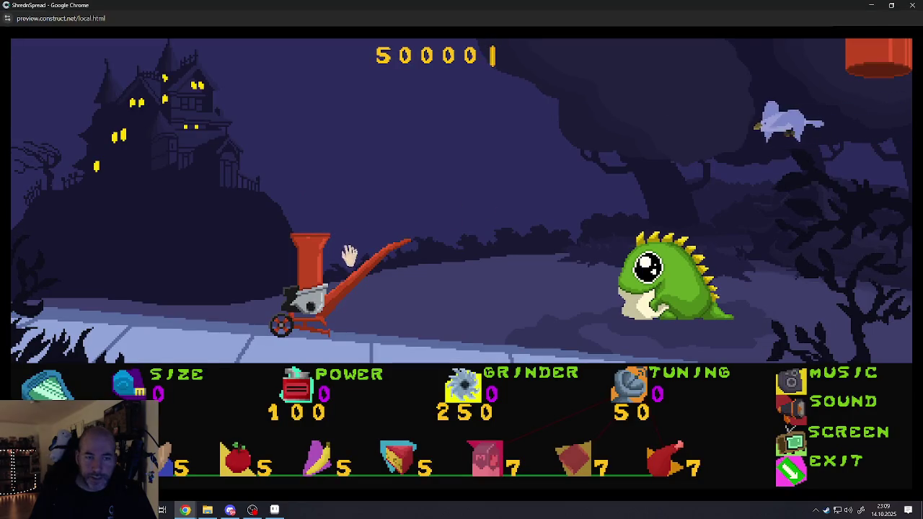
pyautogui.click(130, 386)
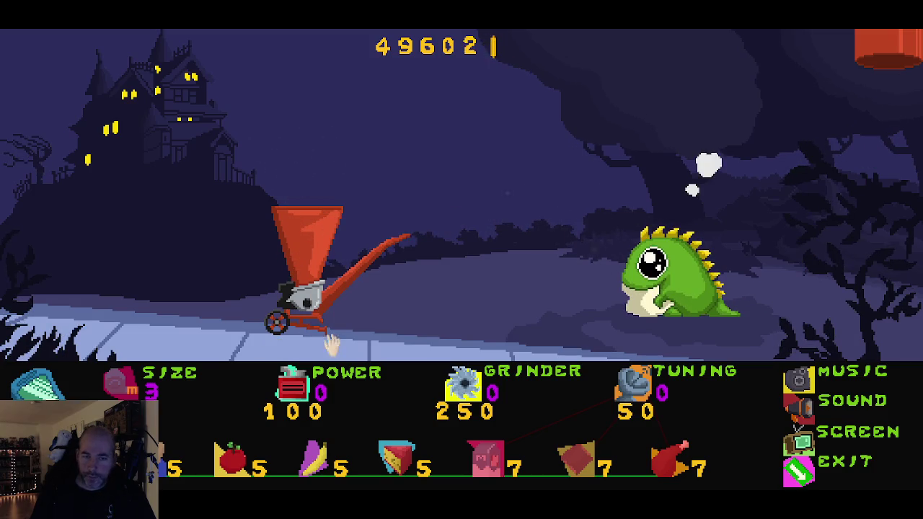
pyautogui.click(799, 472)
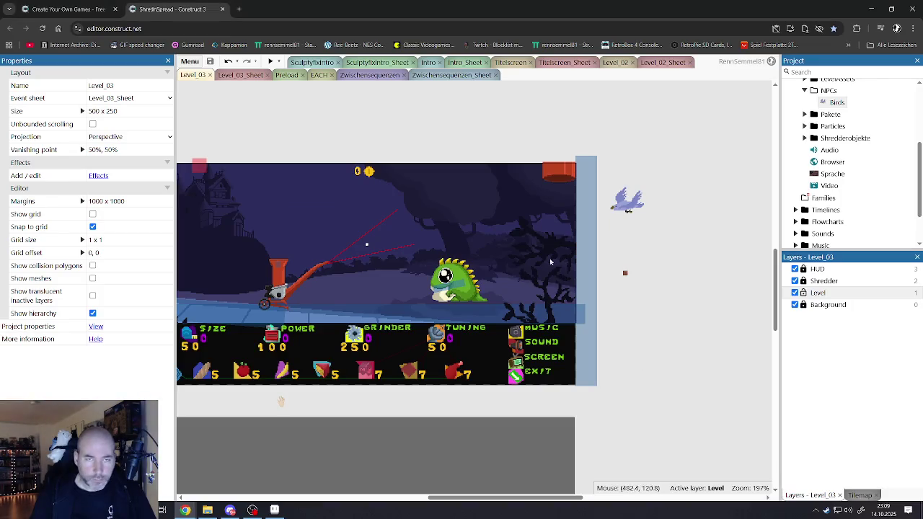
pyautogui.click(269, 62)
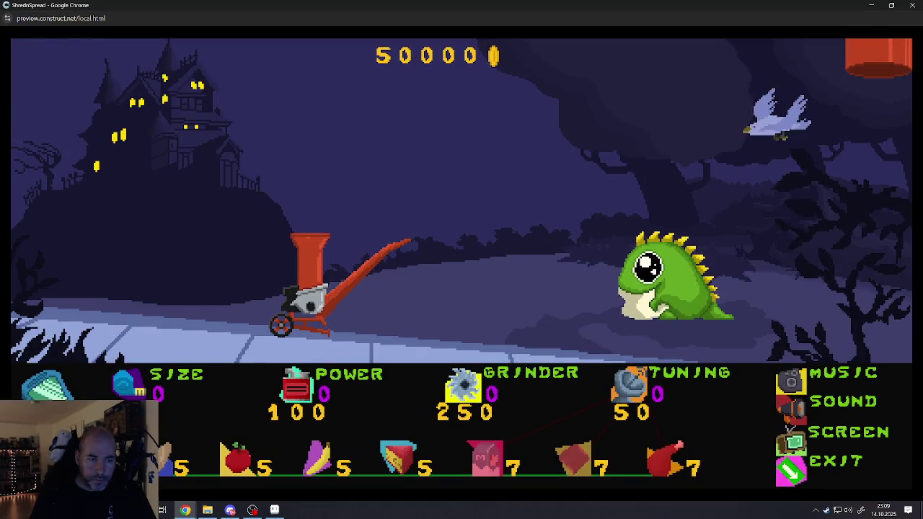
pyautogui.click(126, 386)
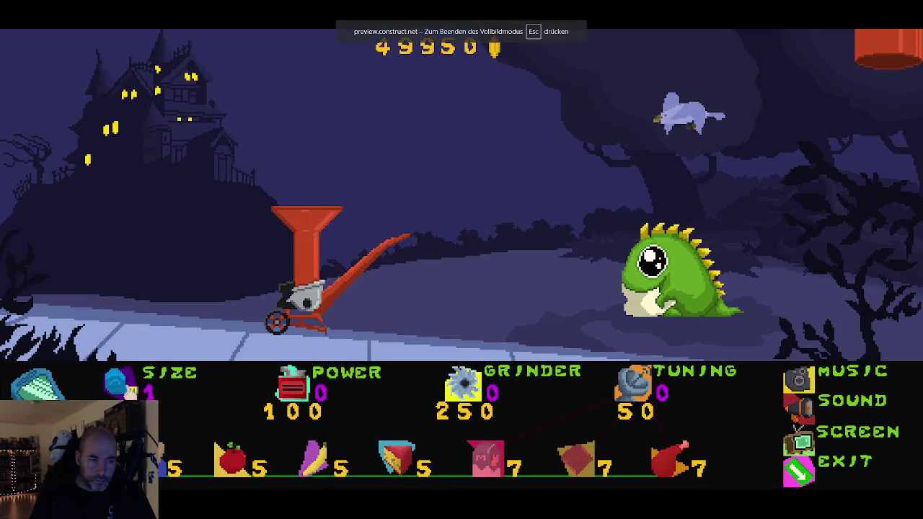
pyautogui.click(127, 385)
pyautogui.click(127, 387)
pyautogui.moveTo(318, 124)
pyautogui.mouseDown()
pyautogui.moveTo(253, 160)
pyautogui.moveTo(274, 220)
pyautogui.mouseUp()
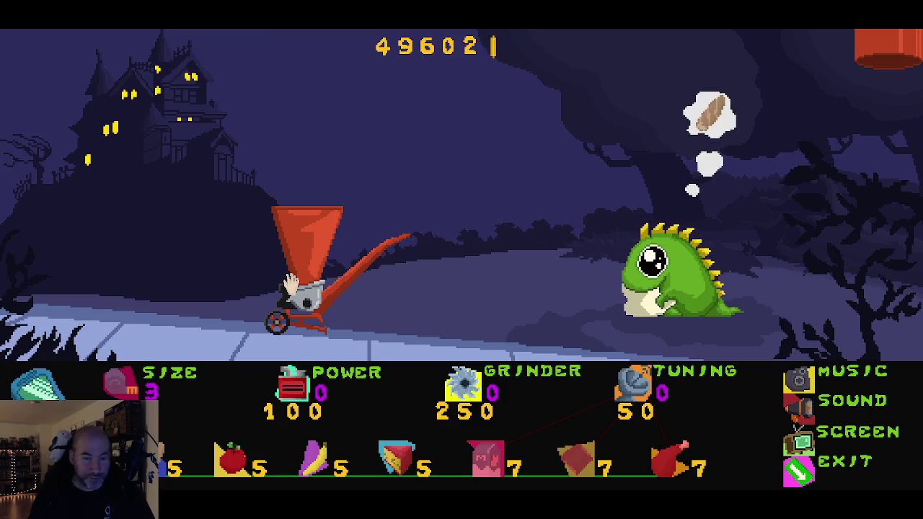
pyautogui.hotkey('alt', 'F4')
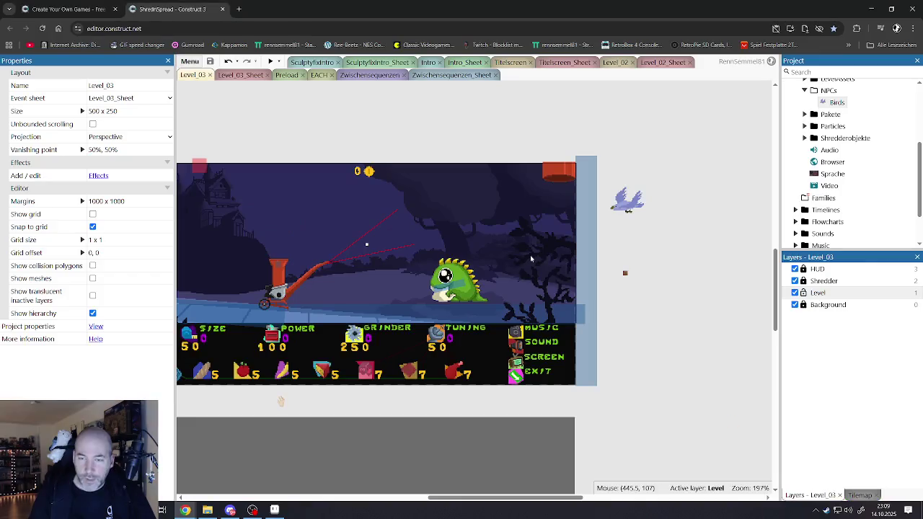
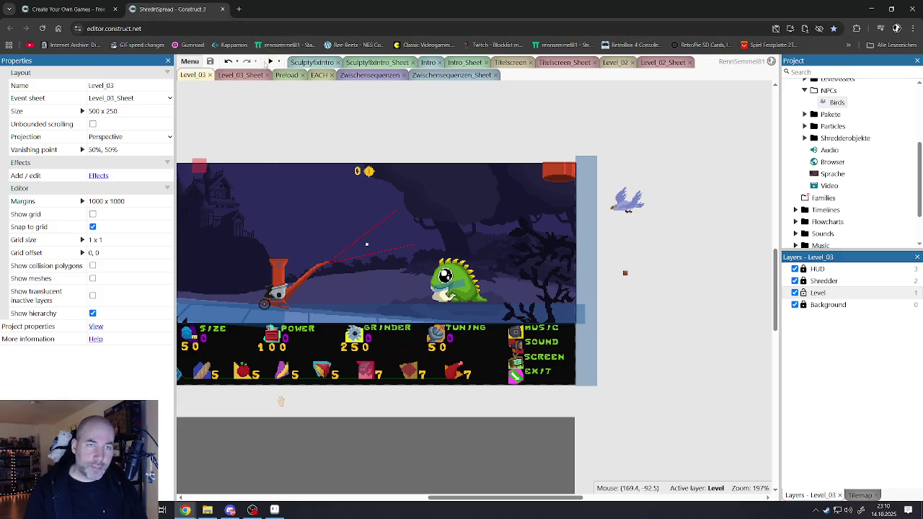
# Play the full-screen preview, dragging the bird toward the shredder, then return to the editor.
pyautogui.click(626, 213)
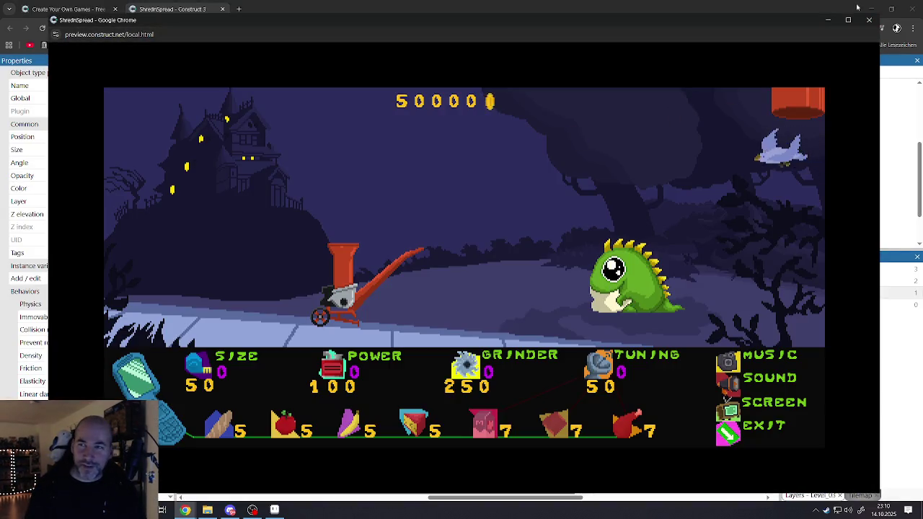
pyautogui.click(848, 20)
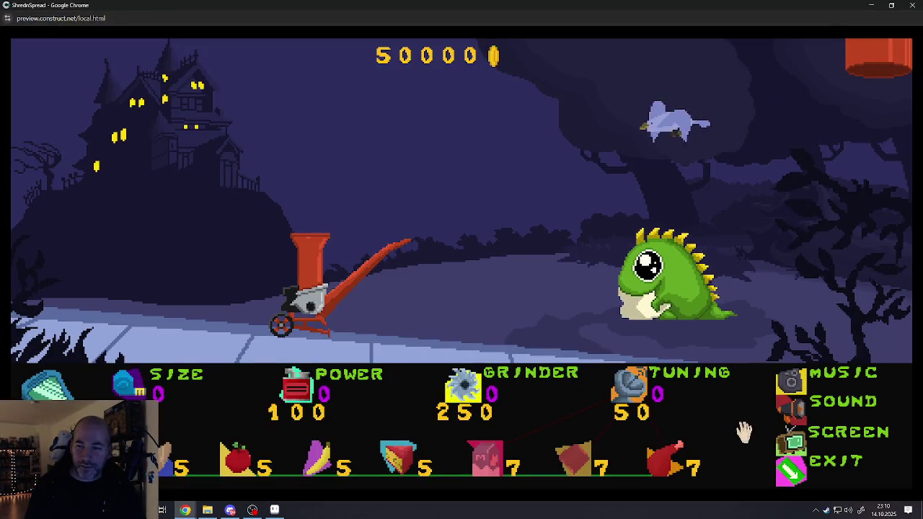
pyautogui.click(789, 431)
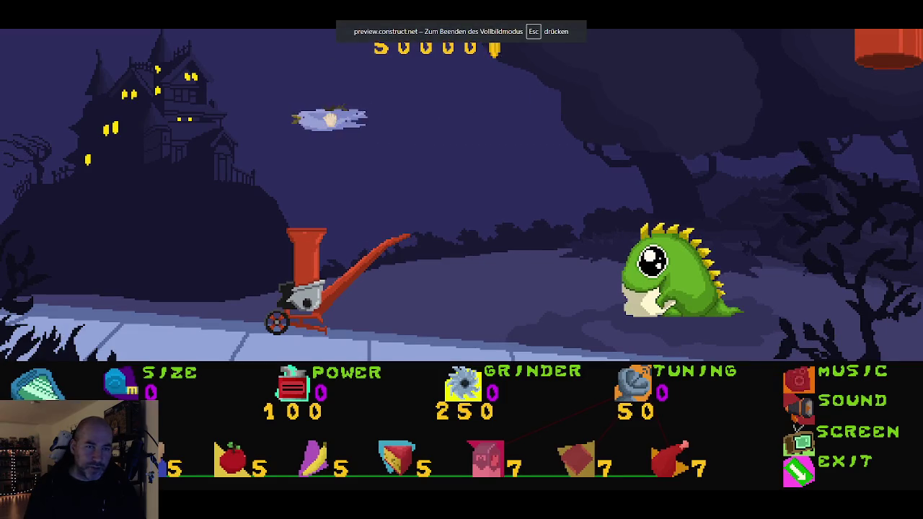
pyautogui.moveTo(403, 170)
pyautogui.mouseDown()
pyautogui.moveTo(368, 227)
pyautogui.moveTo(346, 238)
pyautogui.moveTo(315, 144)
pyautogui.moveTo(307, 180)
pyautogui.mouseUp()
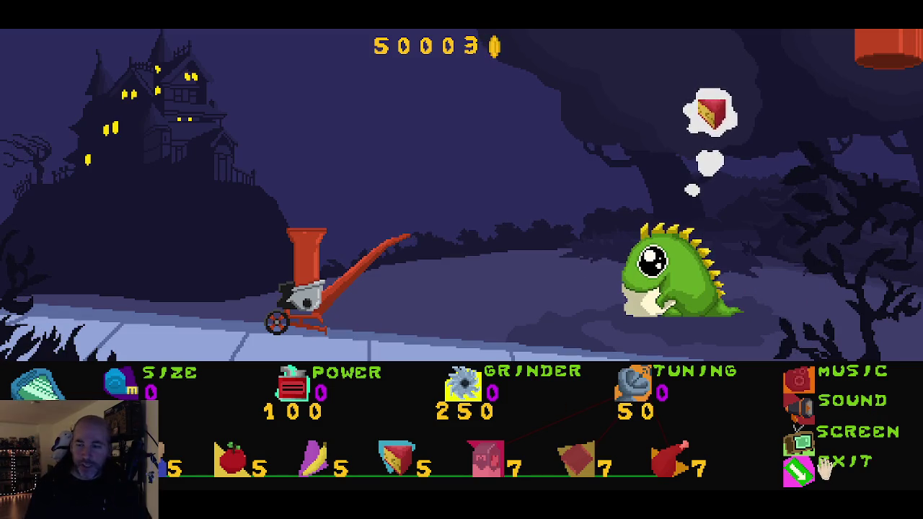
pyautogui.hotkey('ctrl', 'w')
# Raise the bird's Sine2 magnitude to 20, deselect it, and preview level 3.
pyautogui.click(637, 271)
pyautogui.click(628, 206)
pyautogui.scroll(-5, 154, 345)
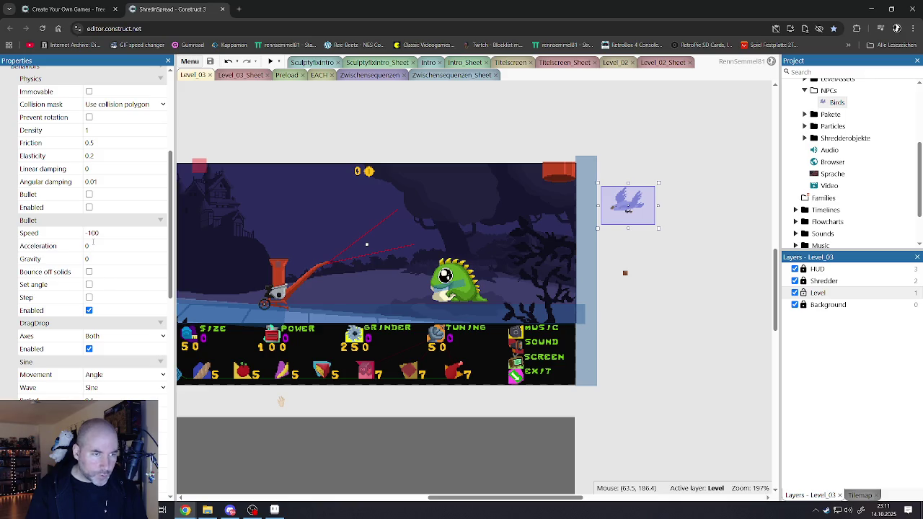
pyautogui.scroll(-8, 95, 288)
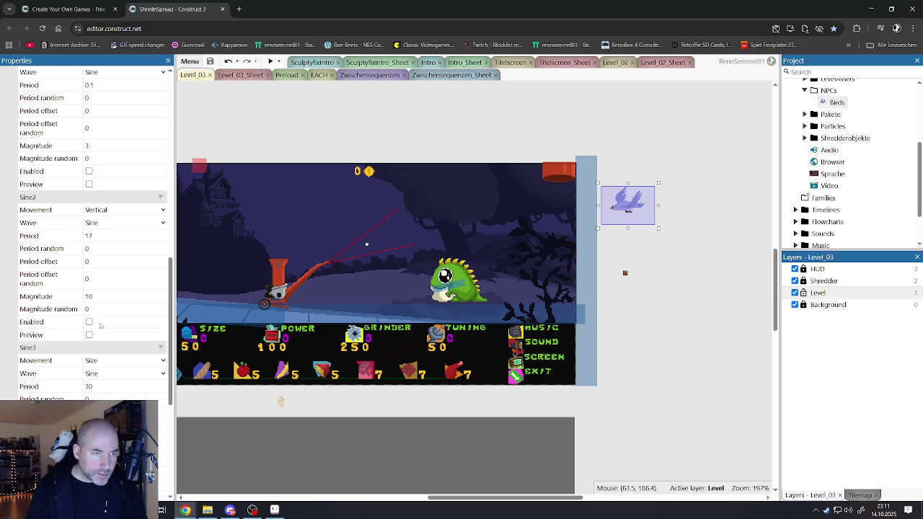
pyautogui.scroll(-2, 110, 261)
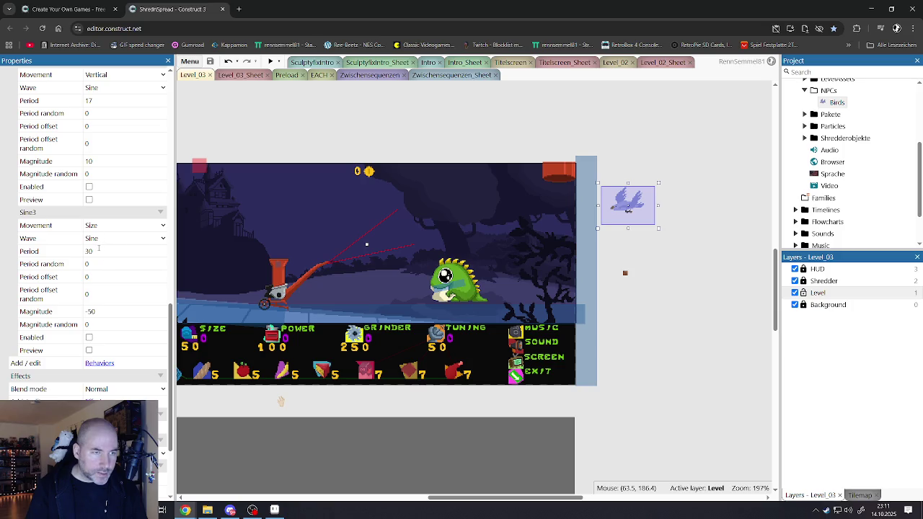
pyautogui.scroll(2, 101, 250)
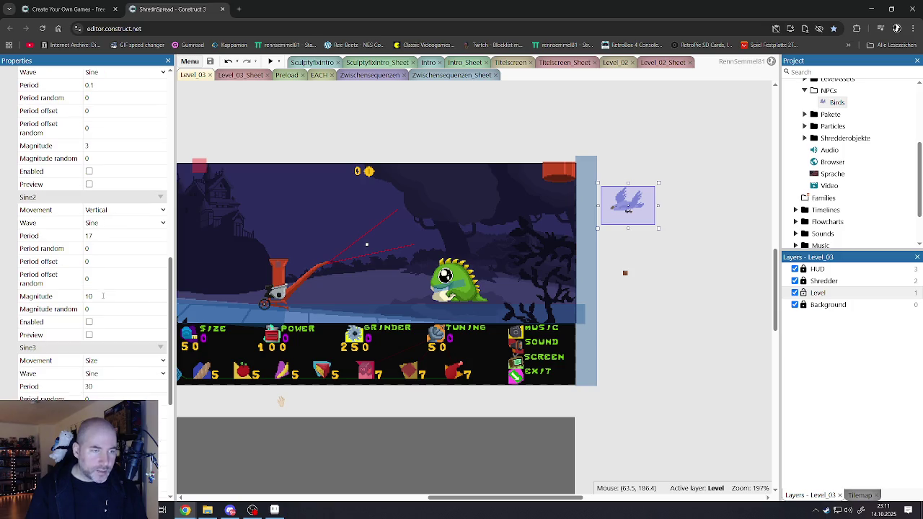
pyautogui.click(103, 296)
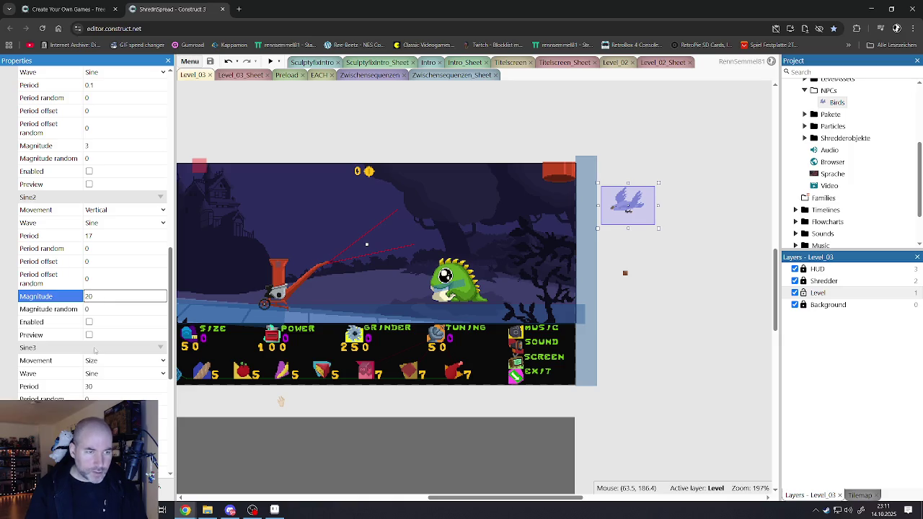
pyautogui.click(88, 335)
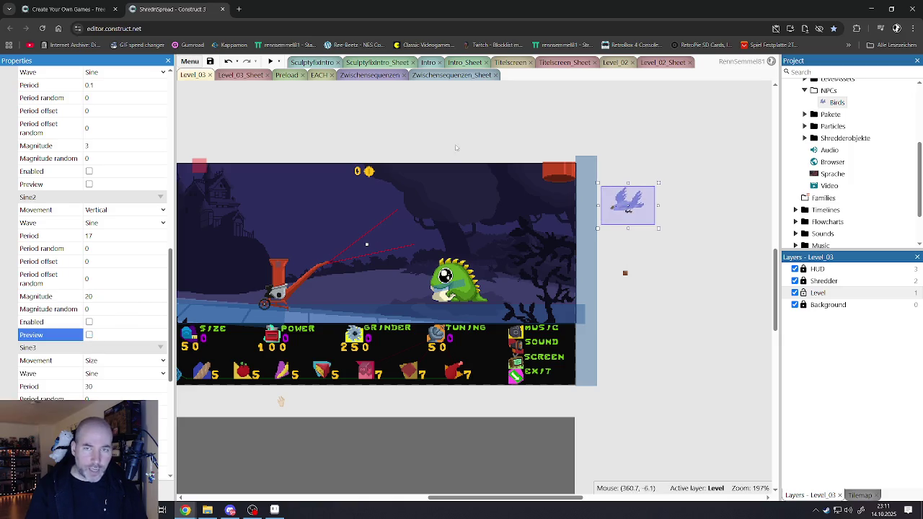
pyautogui.click(238, 115)
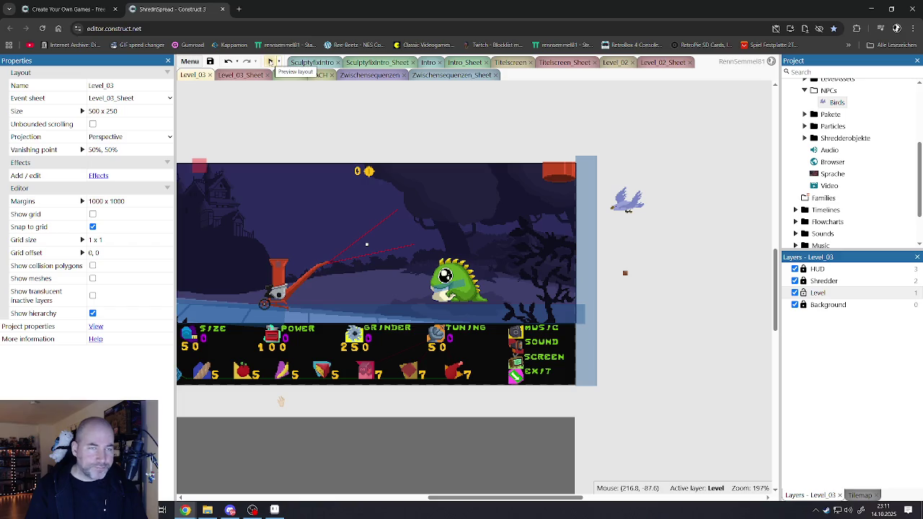
pyautogui.click(271, 62)
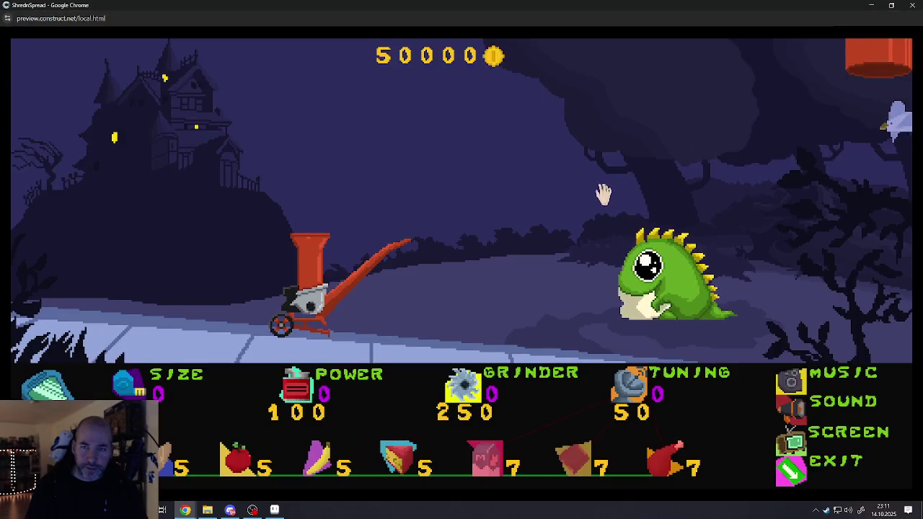
# In full screen, drag the bird down to the dinosaur for shredding, then exit the preview.
pyautogui.click(618, 191)
pyautogui.moveTo(535, 116)
pyautogui.mouseDown()
pyautogui.moveTo(542, 314)
pyautogui.moveTo(610, 248)
pyautogui.moveTo(597, 270)
pyautogui.moveTo(316, 158)
pyautogui.mouseUp()
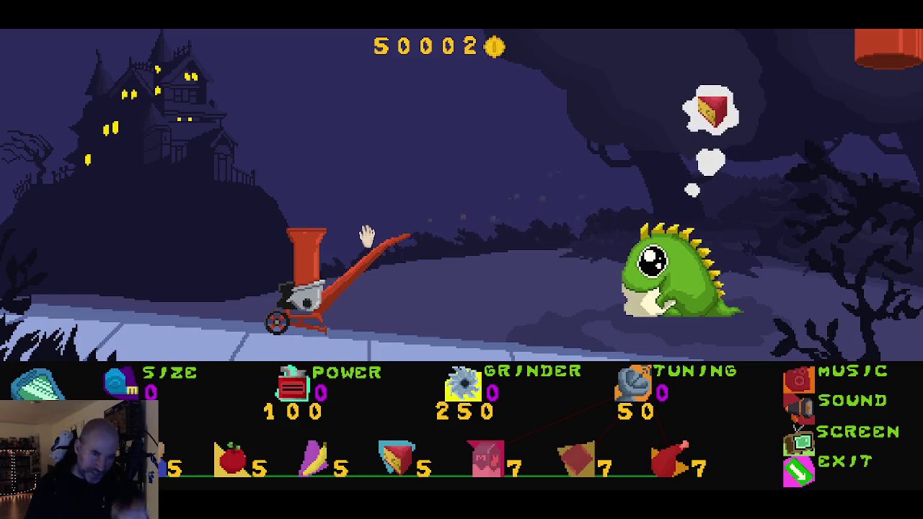
pyautogui.click(796, 467)
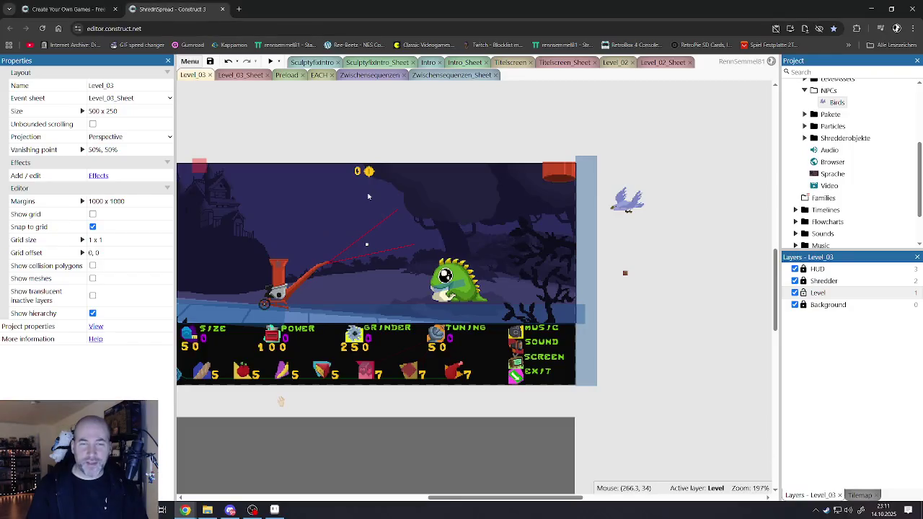
# Change the bird's Sine3 size-pulse magnitude to -75 and preview level 3.
pyautogui.click(614, 208)
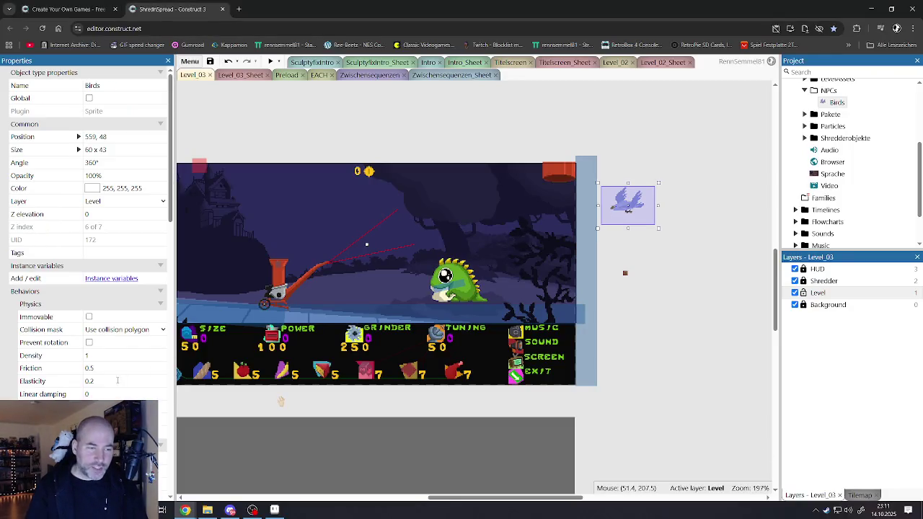
pyautogui.scroll(-15, 117, 380)
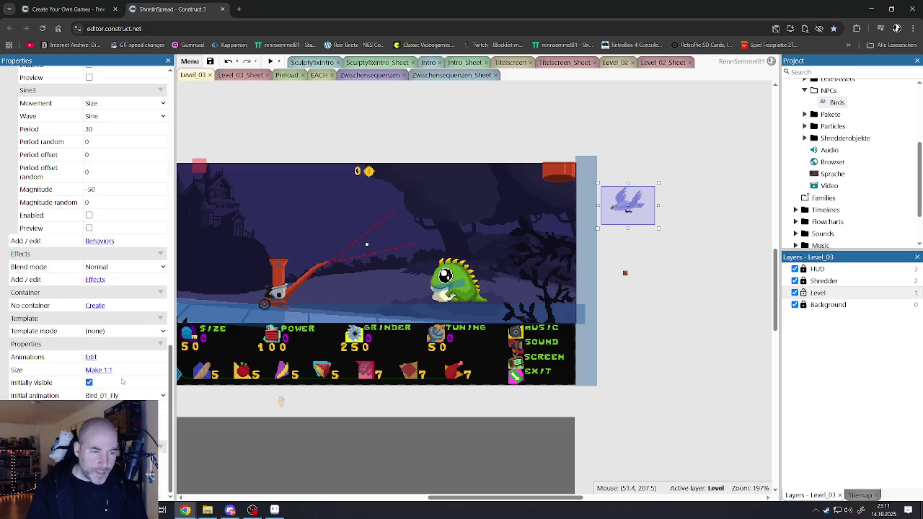
pyautogui.scroll(4, 118, 367)
pyautogui.click(99, 326)
pyautogui.write('-75')
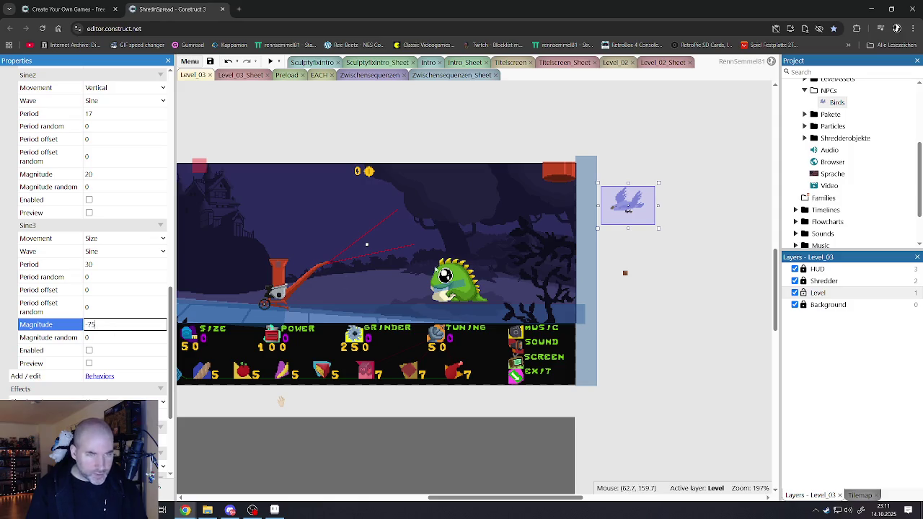
pyautogui.click(639, 262)
pyautogui.click(272, 62)
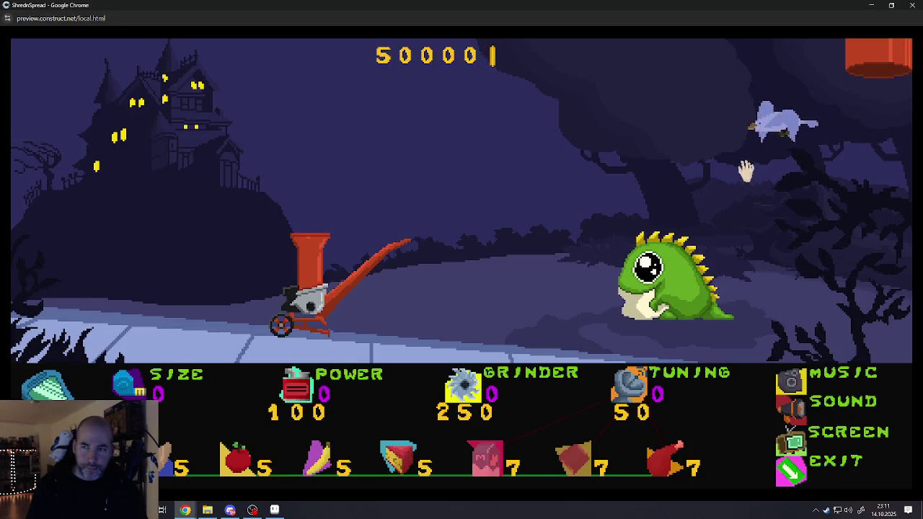
# In full screen, feed the bird onto the dinosaur's head and into the shredder, then reload with F5.
pyautogui.click(742, 175)
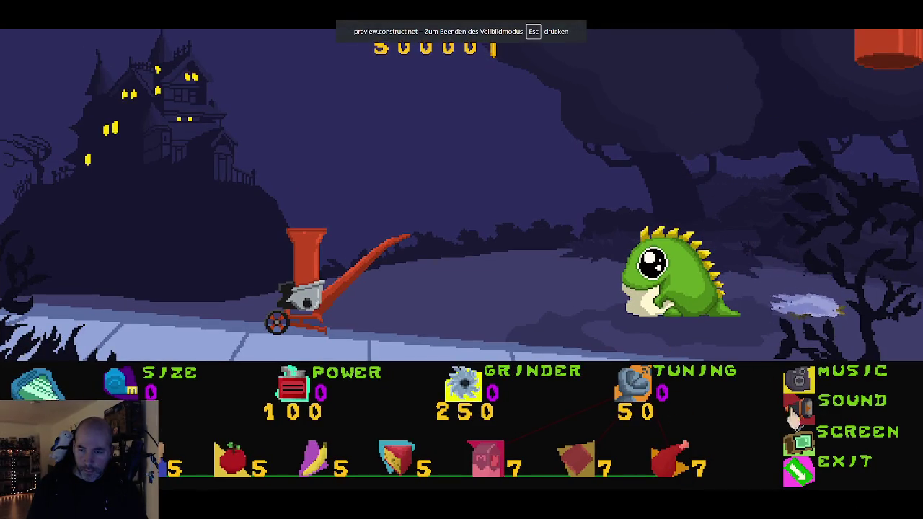
pyautogui.moveTo(801, 305)
pyautogui.mouseDown()
pyautogui.moveTo(630, 225)
pyautogui.moveTo(618, 197)
pyautogui.moveTo(598, 270)
pyautogui.moveTo(571, 306)
pyautogui.moveTo(618, 217)
pyautogui.moveTo(593, 299)
pyautogui.moveTo(393, 231)
pyautogui.moveTo(397, 264)
pyautogui.moveTo(365, 261)
pyautogui.moveTo(325, 224)
pyautogui.moveTo(621, 227)
pyautogui.mouseUp()
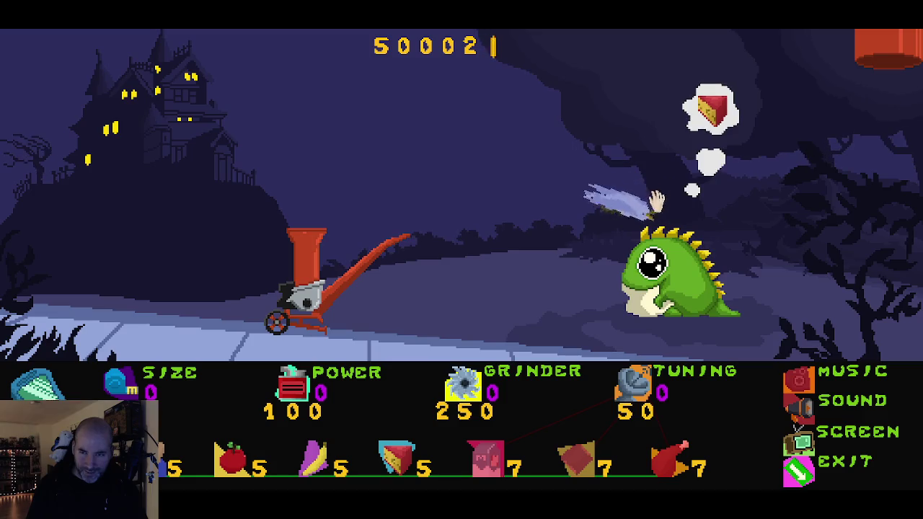
pyautogui.moveTo(575, 310); pyautogui.dragTo(612, 205)
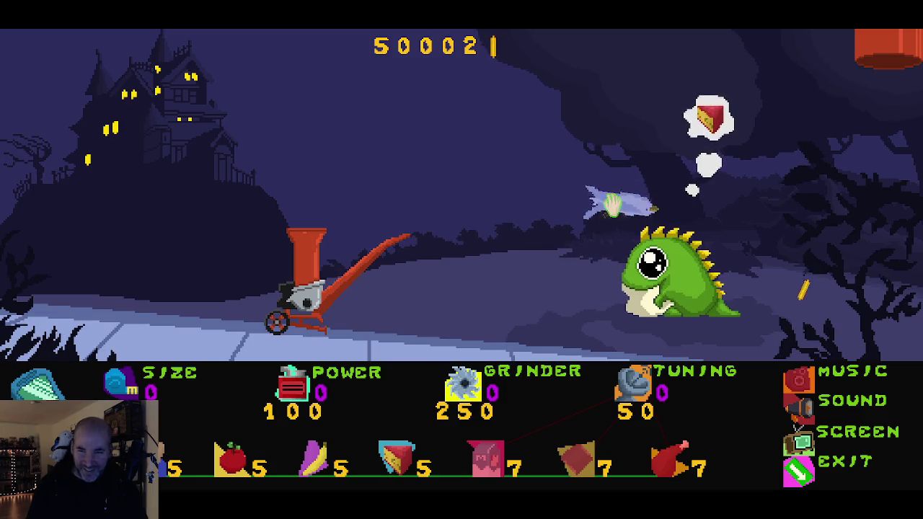
pyautogui.moveTo(610, 259); pyautogui.dragTo(595, 292)
pyautogui.moveTo(650, 177)
pyautogui.mouseDown()
pyautogui.moveTo(671, 237)
pyautogui.moveTo(680, 204)
pyautogui.moveTo(575, 294)
pyautogui.mouseUp()
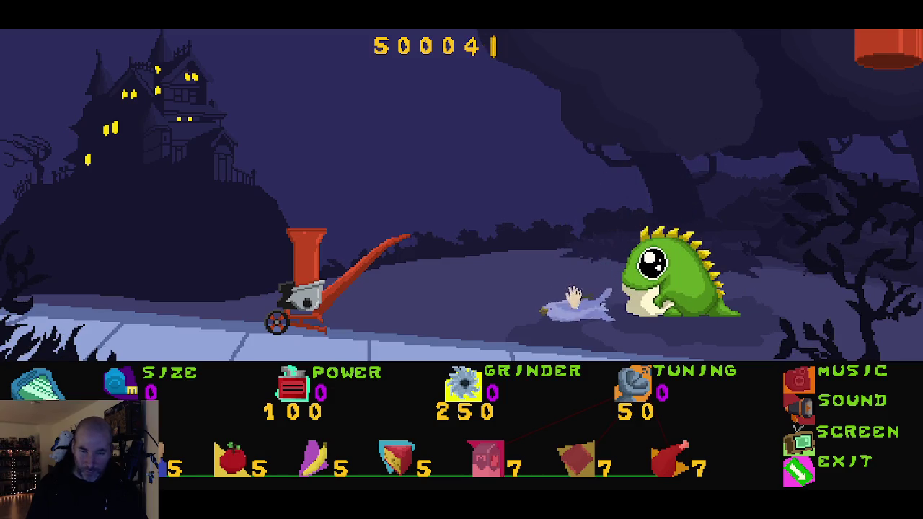
pyautogui.moveTo(604, 219); pyautogui.dragTo(638, 247)
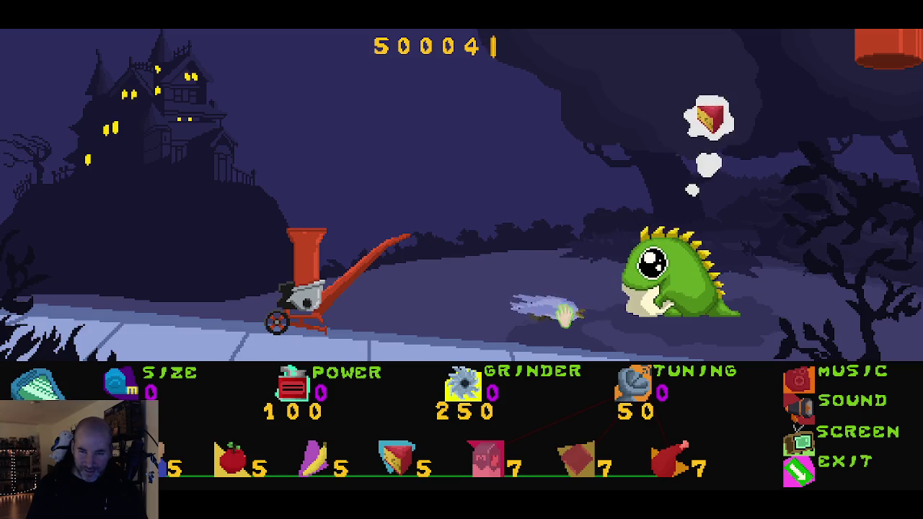
pyautogui.moveTo(591, 287)
pyautogui.mouseDown()
pyautogui.moveTo(315, 173)
pyautogui.moveTo(328, 214)
pyautogui.mouseUp()
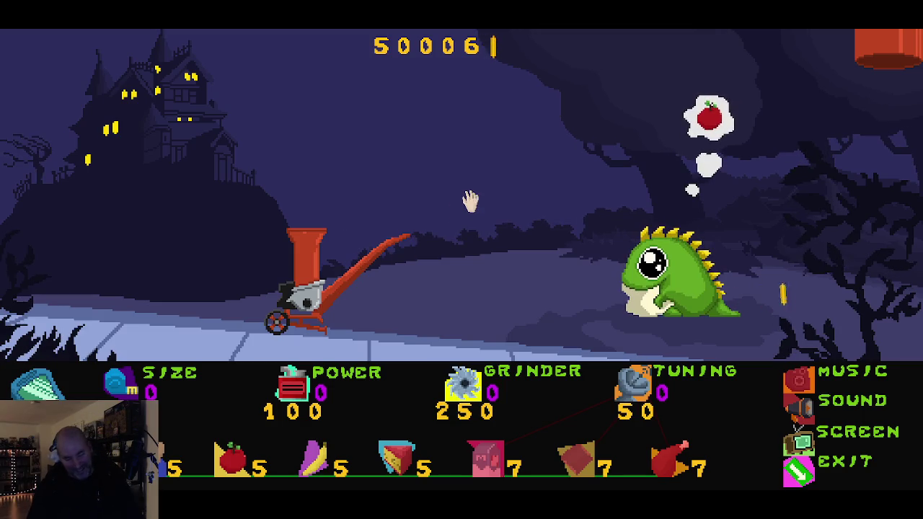
pyautogui.press('F5')
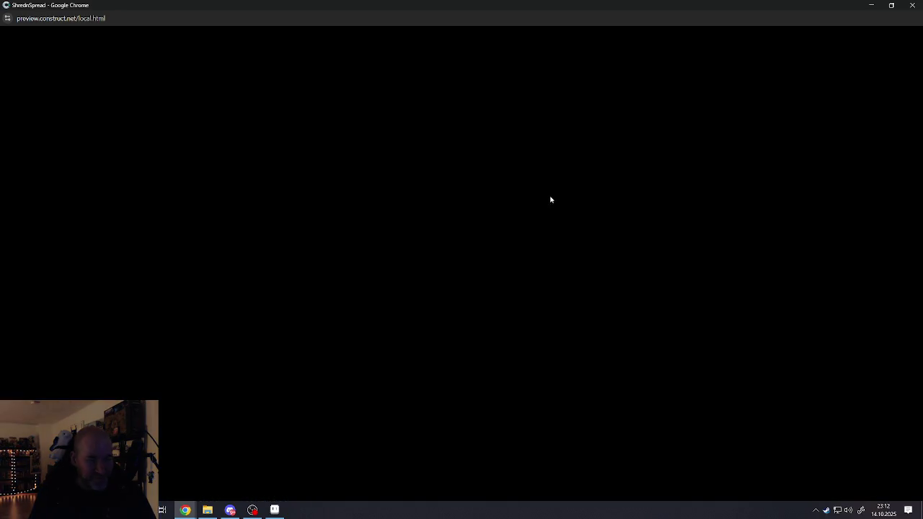
# In full screen, stretch the bird right and back left, then exit the preview.
pyautogui.click(569, 216)
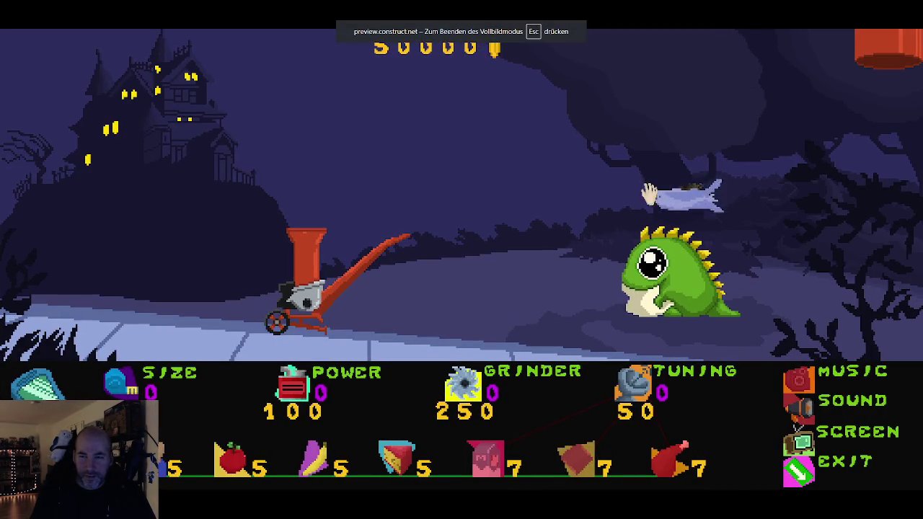
pyautogui.moveTo(700, 249)
pyautogui.mouseDown()
pyautogui.moveTo(817, 297)
pyautogui.moveTo(791, 302)
pyautogui.mouseUp()
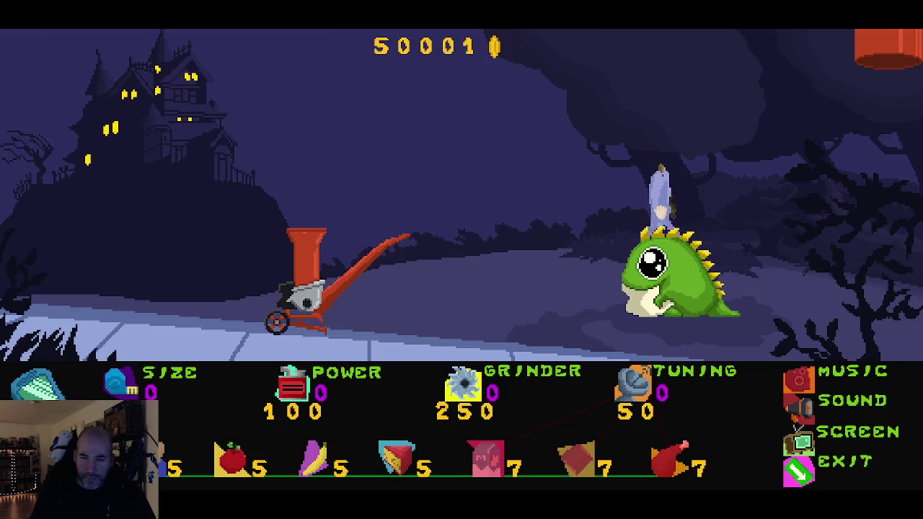
pyautogui.moveTo(669, 208)
pyautogui.mouseDown()
pyautogui.moveTo(648, 199)
pyautogui.moveTo(575, 282)
pyautogui.moveTo(531, 303)
pyautogui.moveTo(296, 179)
pyautogui.moveTo(307, 206)
pyautogui.mouseUp()
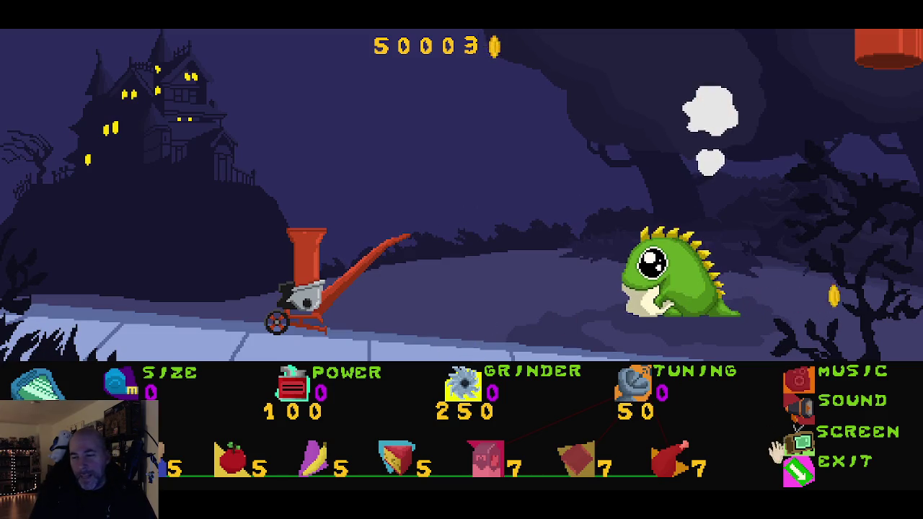
pyautogui.click(802, 479)
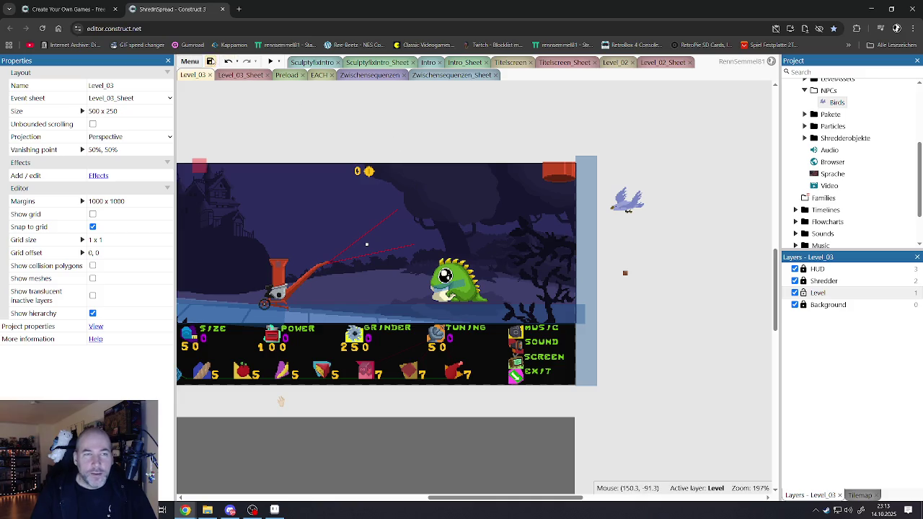
# Save the ShredInSpread project and start a new level preview.
pyautogui.click(210, 61)
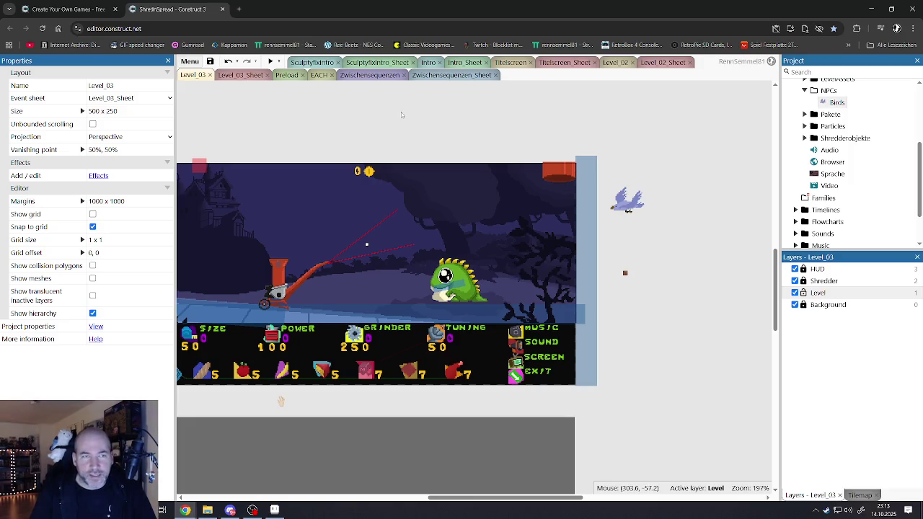
pyautogui.moveTo(451, 501)
pyautogui.mouseDown()
pyautogui.moveTo(400, 500)
pyautogui.moveTo(427, 500)
pyautogui.mouseUp()
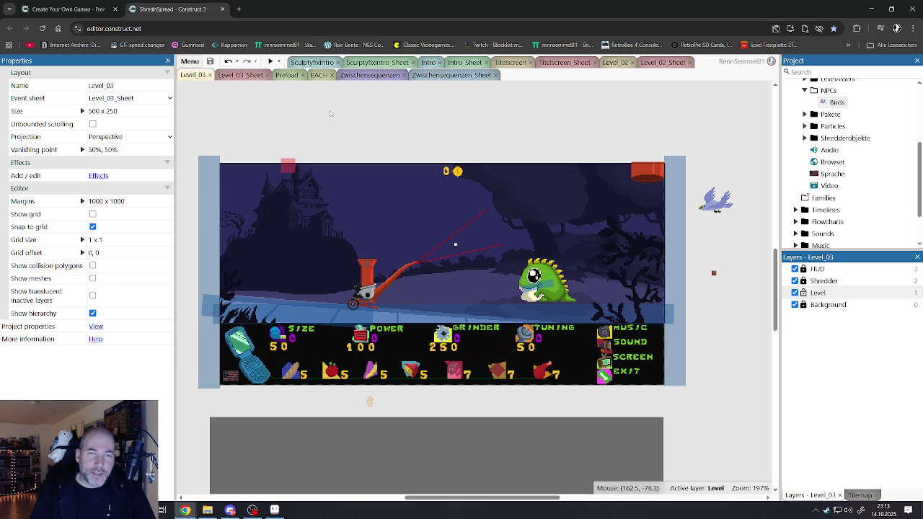
pyautogui.click(271, 62)
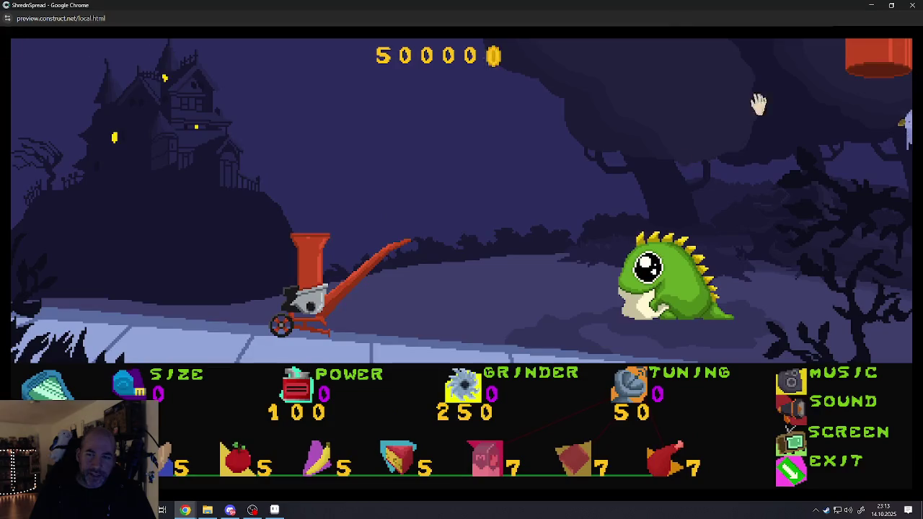
# In full screen, shred a bird, buy two Size upgrades, and exit the preview.
pyautogui.click(759, 103)
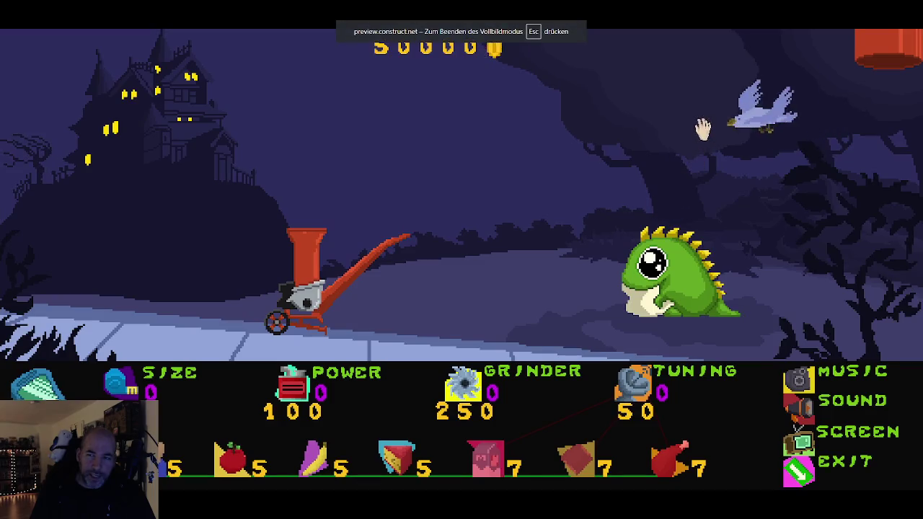
pyautogui.moveTo(697, 202)
pyautogui.mouseDown()
pyautogui.moveTo(772, 298)
pyautogui.moveTo(865, 319)
pyautogui.moveTo(504, 206)
pyautogui.moveTo(310, 160)
pyautogui.moveTo(301, 208)
pyautogui.mouseUp()
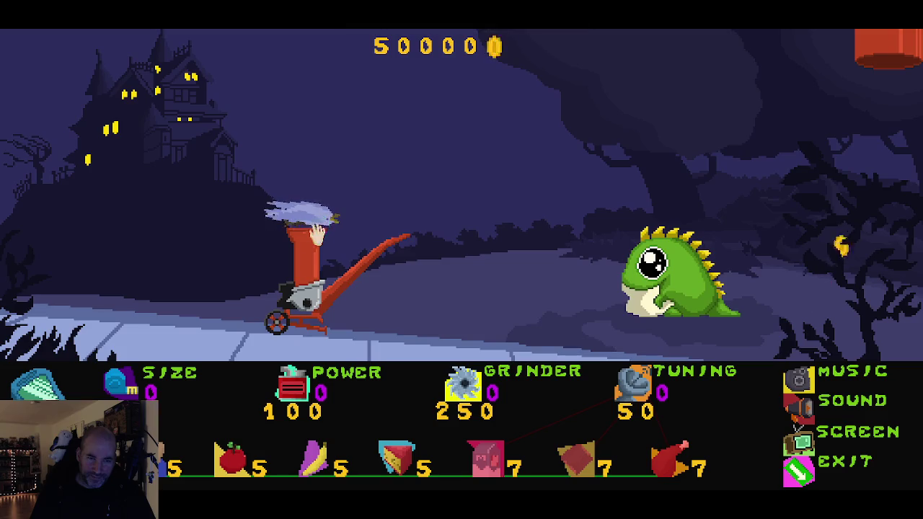
pyautogui.click(119, 382)
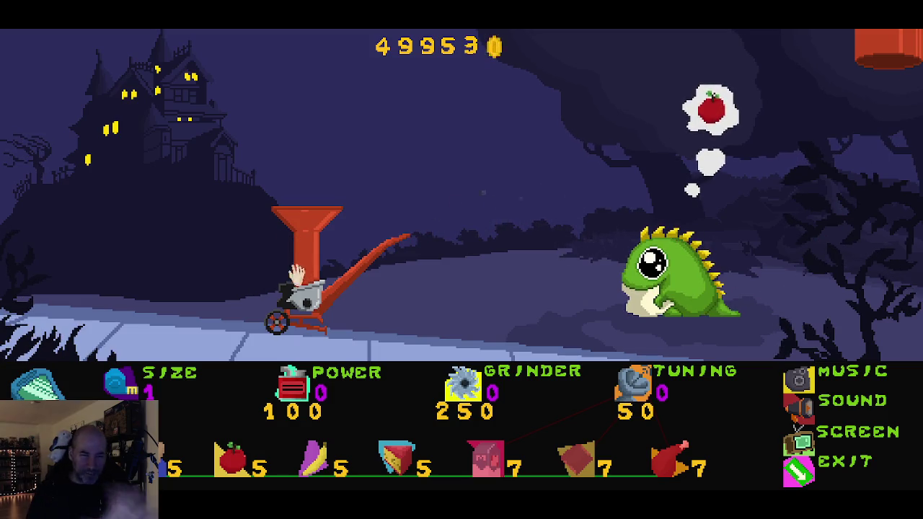
pyautogui.click(128, 392)
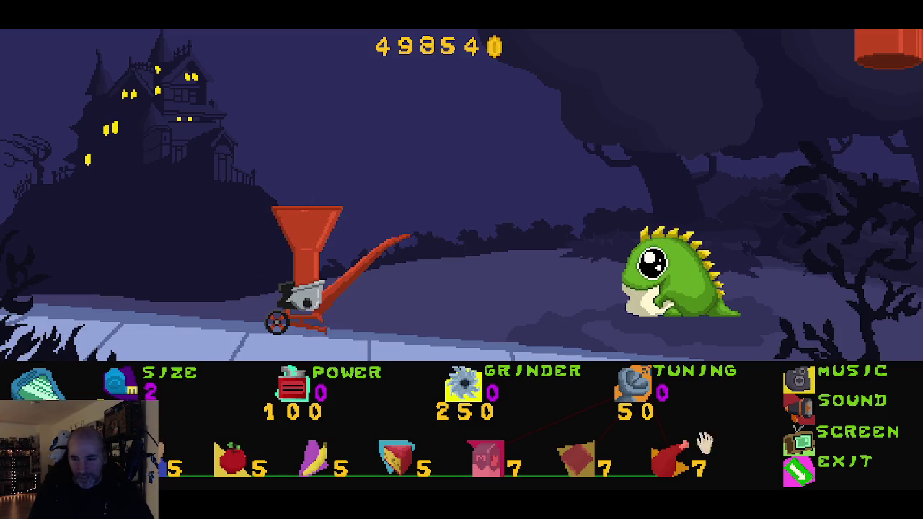
pyautogui.click(799, 470)
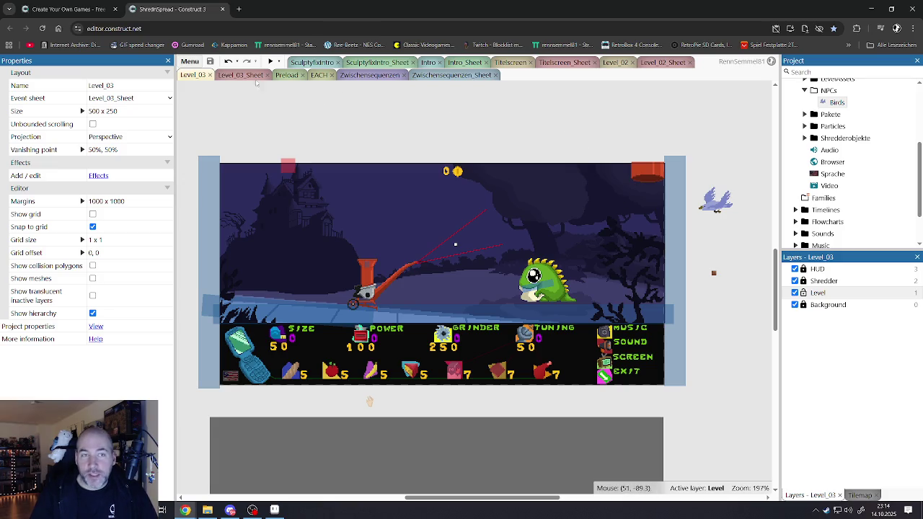
# Browse Level_03_Sheet's Birds shredder events and wood-particle actions, then switch to the Preload layout.
pyautogui.click(244, 75)
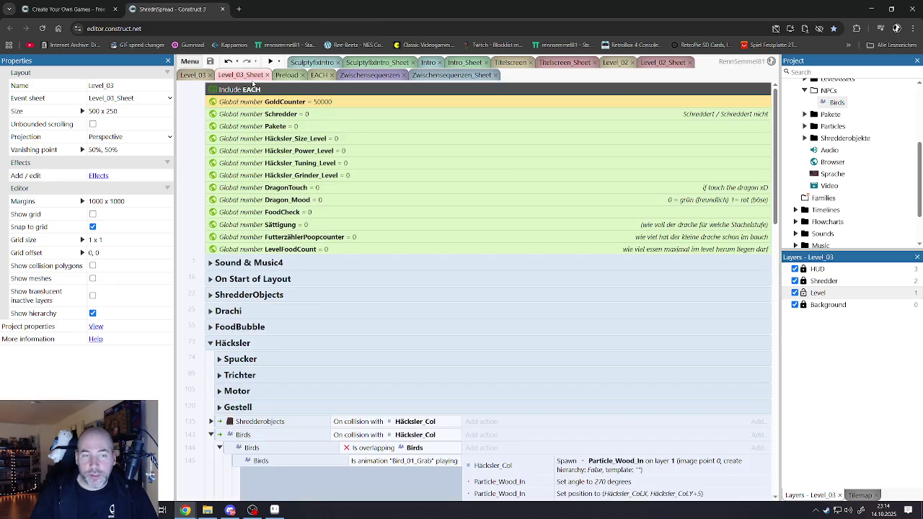
pyautogui.scroll(-2, 268, 326)
pyautogui.scroll(-2, 238, 317)
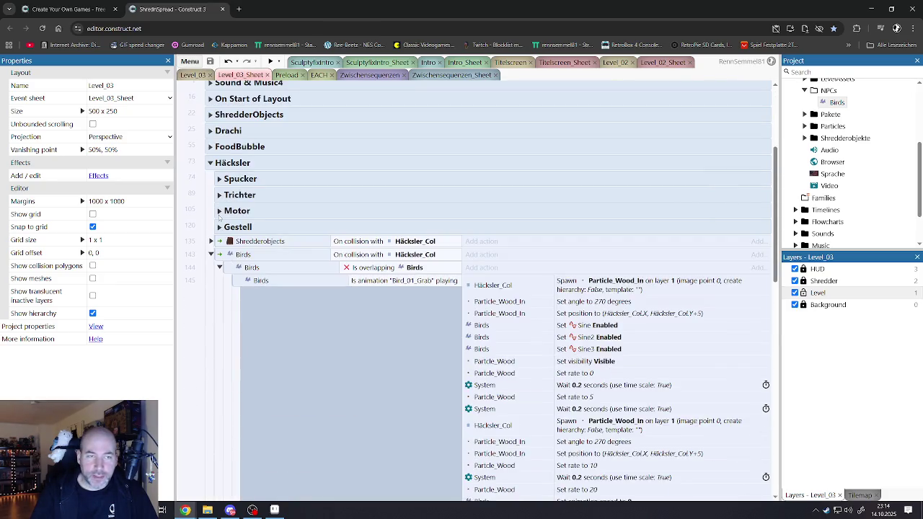
pyautogui.click(220, 268)
pyautogui.click(220, 267)
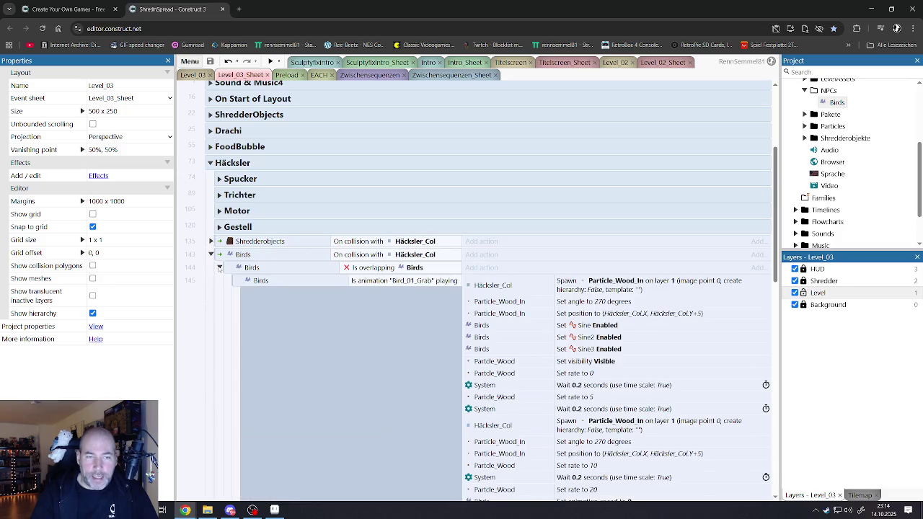
pyautogui.scroll(-3, 469, 360)
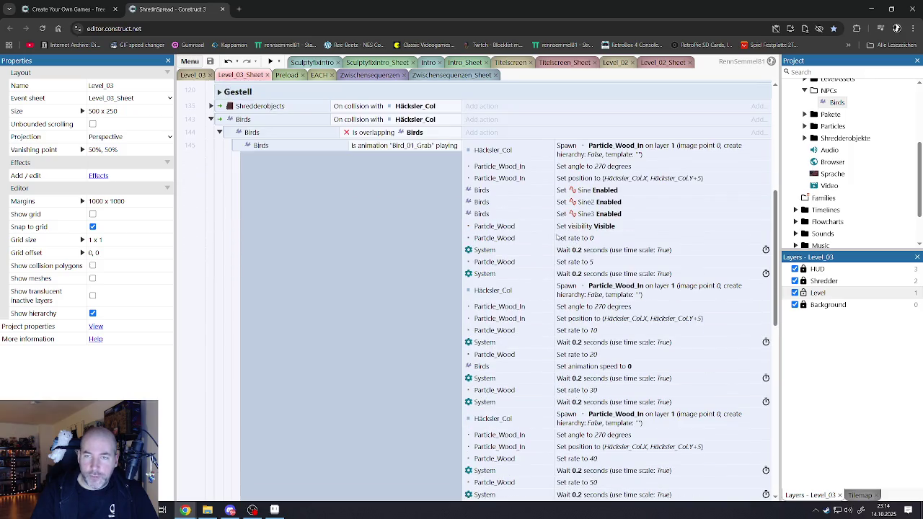
pyautogui.scroll(3, 827, 172)
pyautogui.scroll(-5, 805, 178)
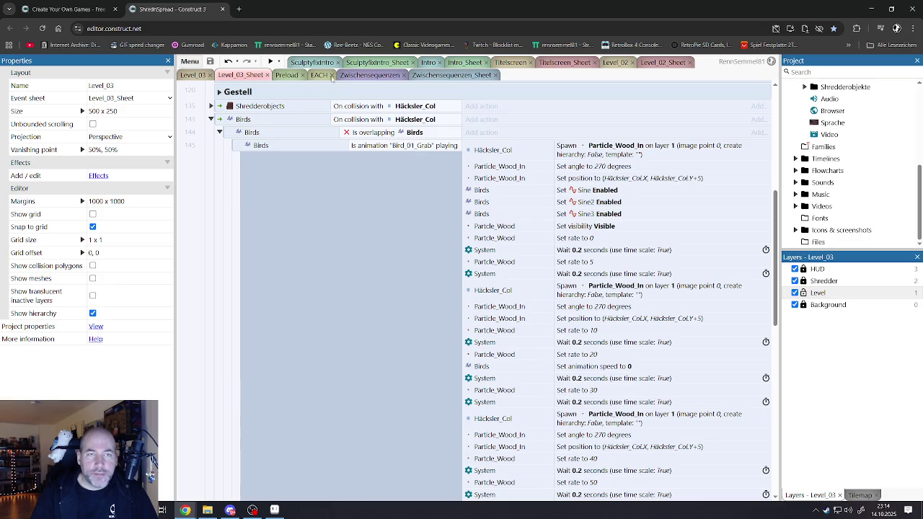
pyautogui.click(287, 75)
pyautogui.scroll(-5, 599, 267)
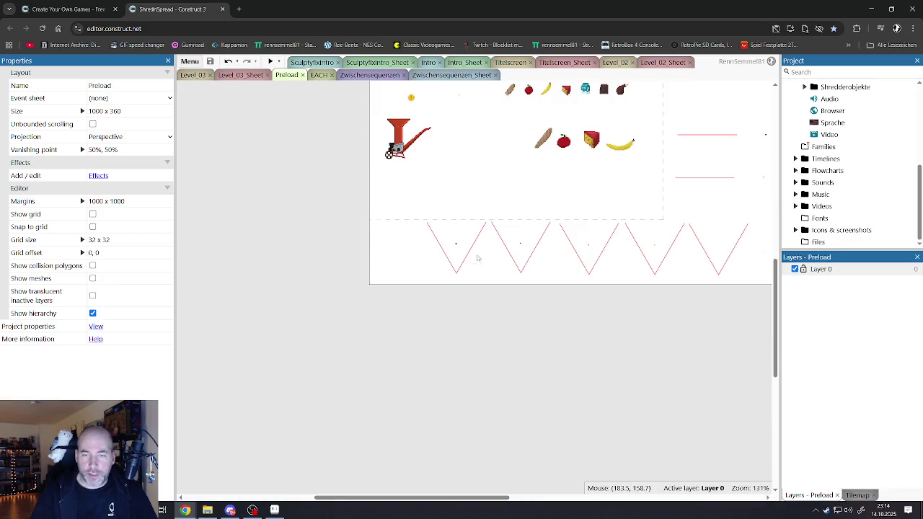
# Zoom into the Preload layout and inspect the Particle_Apfel_In emitter's properties.
pyautogui.scroll(5, 582, 232)
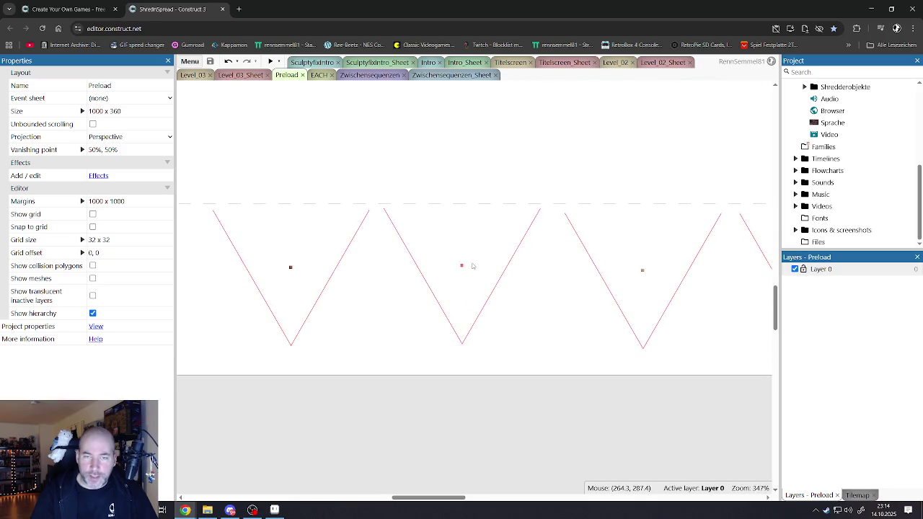
pyautogui.click(473, 271)
pyautogui.scroll(5, 473, 271)
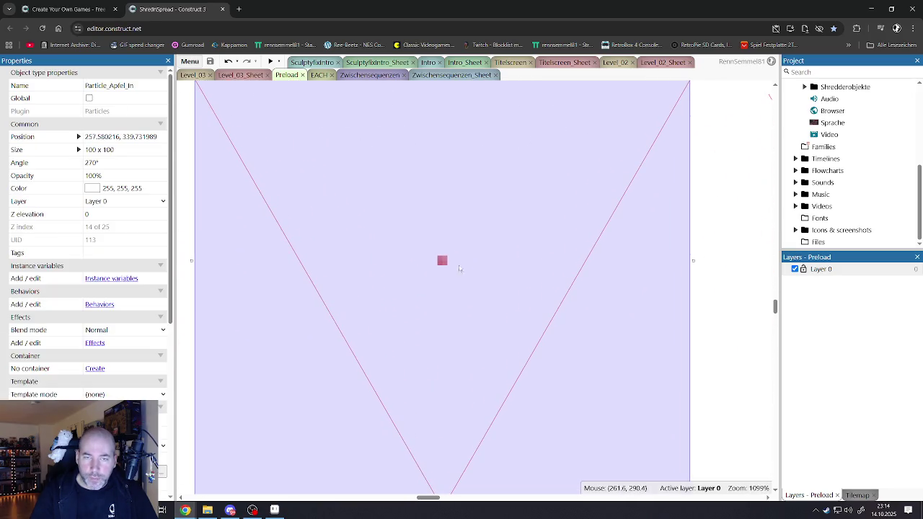
pyautogui.click(676, 336)
pyautogui.click(454, 268)
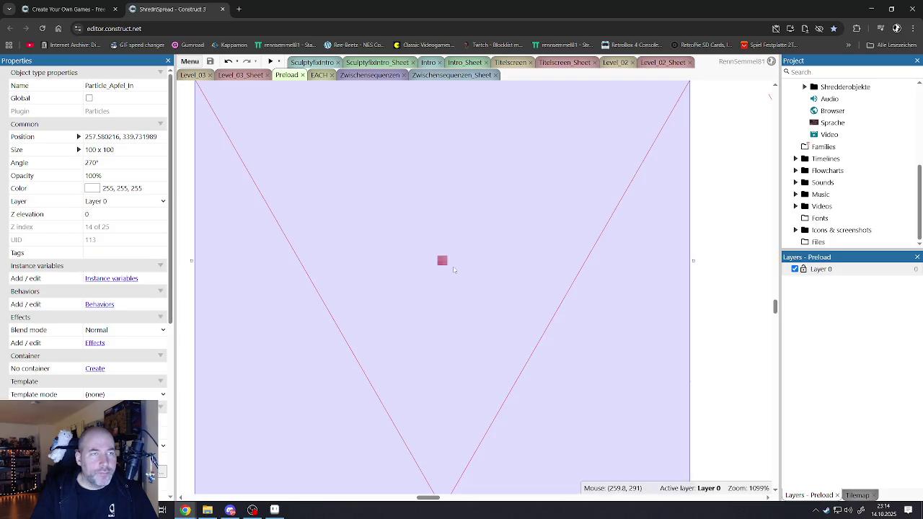
pyautogui.scroll(-10, 453, 268)
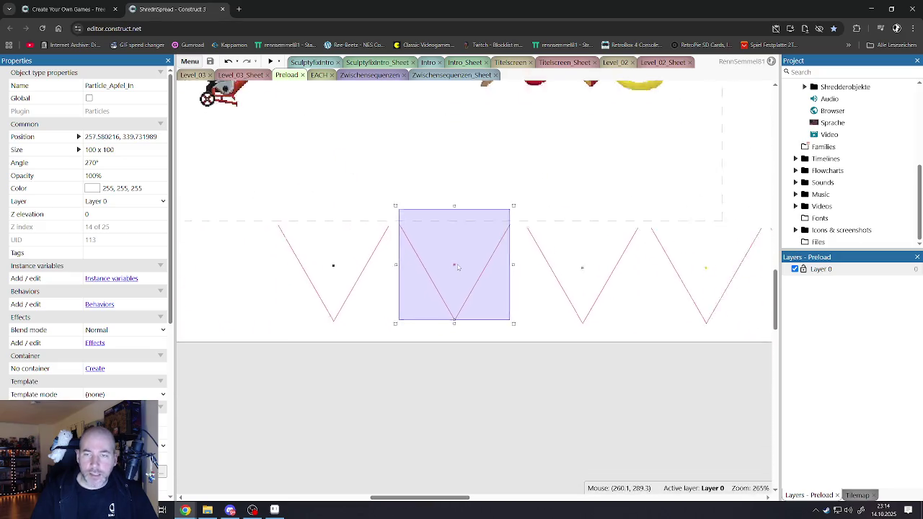
pyautogui.click(388, 337)
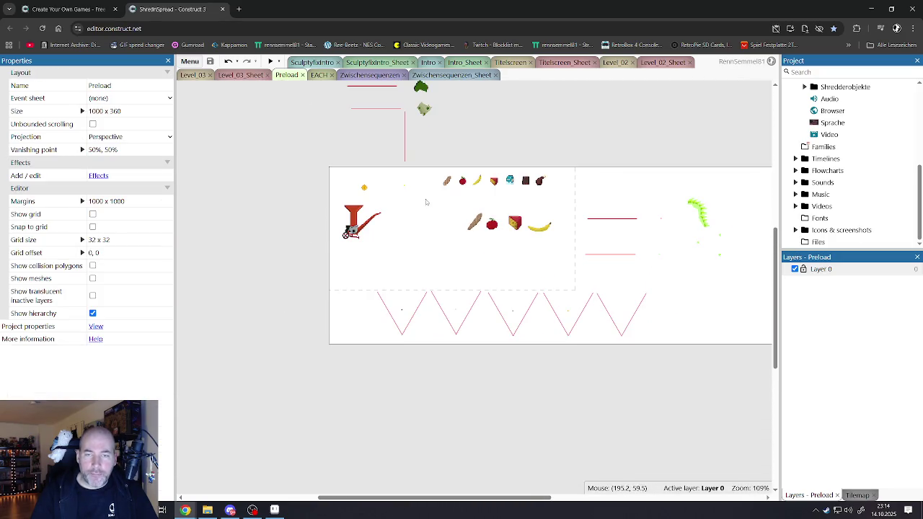
pyautogui.scroll(3, 471, 226)
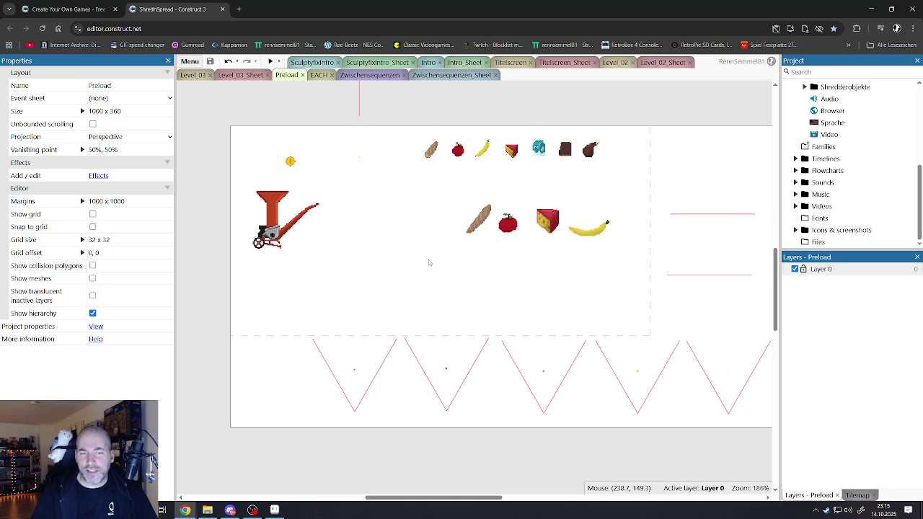
# Inspect the red Drachen_Bad_Partcle emitter and Particle_Apfel_In again, then go to the EACH sheet.
pyautogui.scroll(-1, 459, 353)
pyautogui.scroll(4, 668, 242)
pyautogui.scroll(2, 668, 241)
pyautogui.click(646, 208)
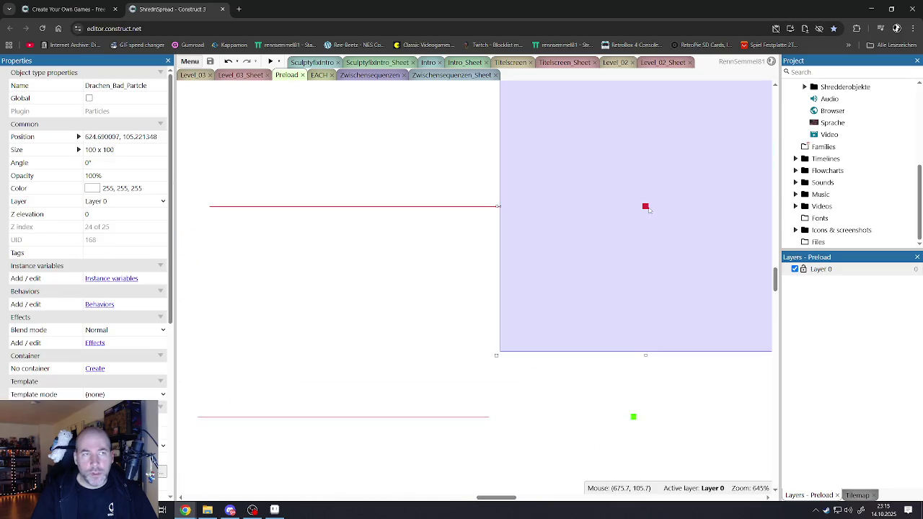
pyautogui.scroll(-9, 640, 237)
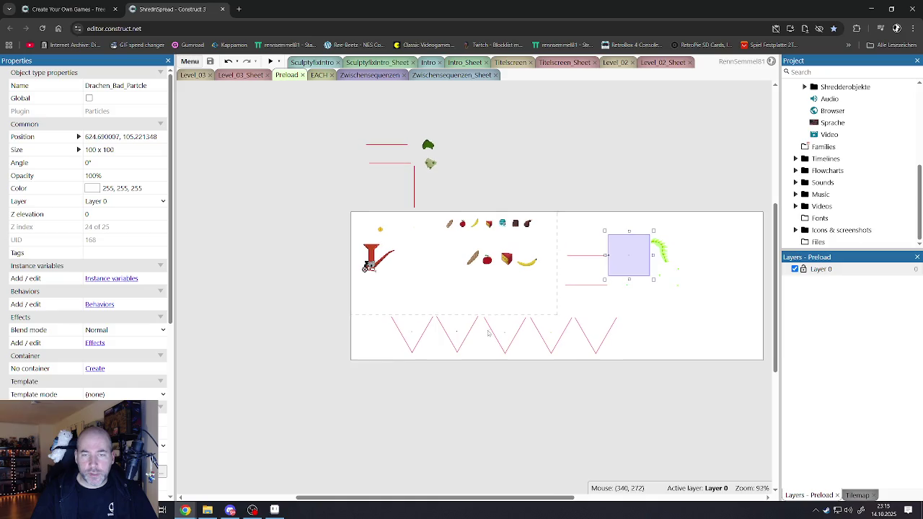
pyautogui.scroll(3, 443, 350)
pyautogui.click(471, 329)
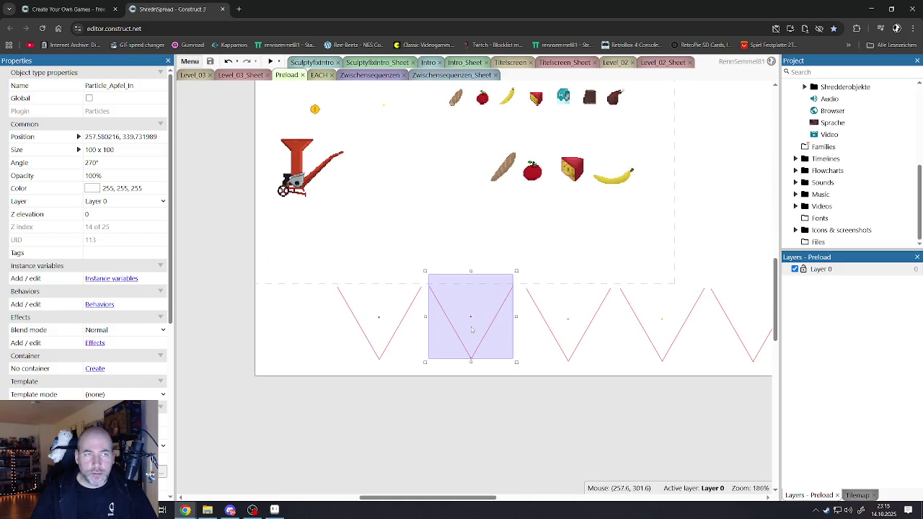
pyautogui.click(254, 283)
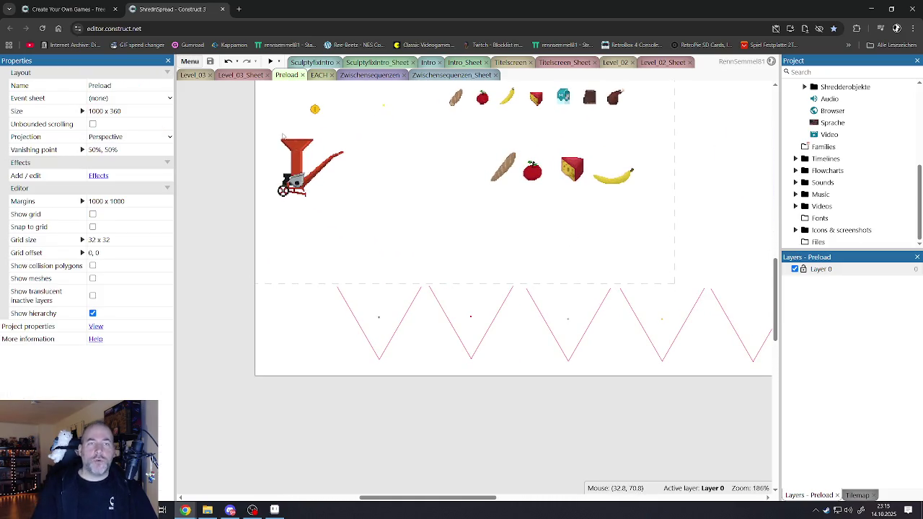
pyautogui.click(318, 76)
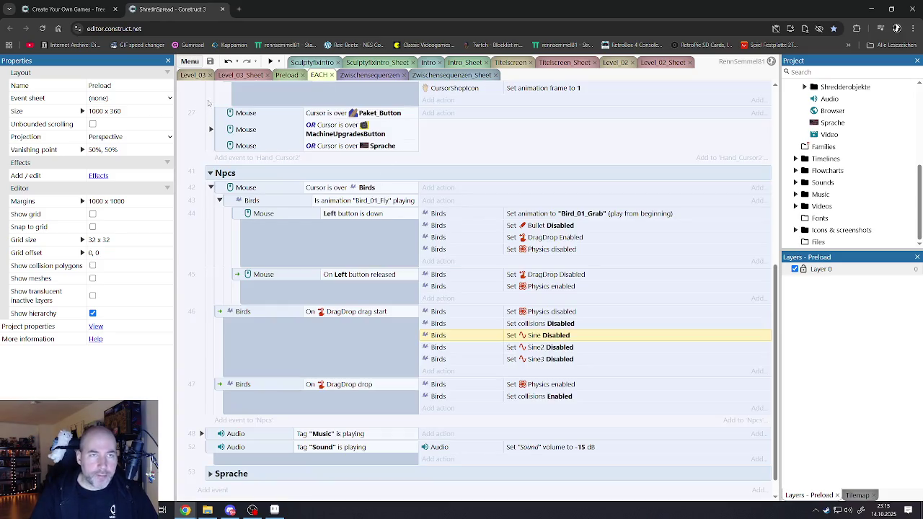
# In Level_03_Sheet, select both Spawn Particle_Wood_In actions of the Birds shredder event.
pyautogui.click(235, 75)
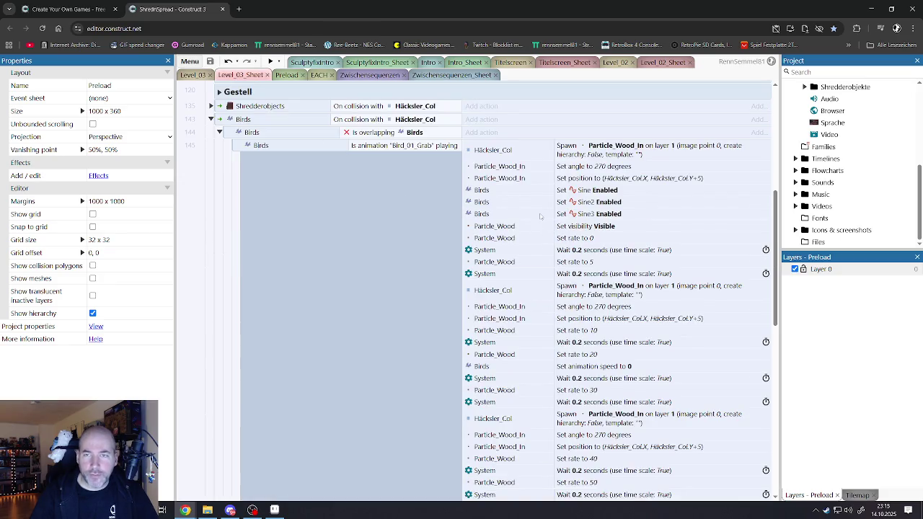
pyautogui.click(504, 156)
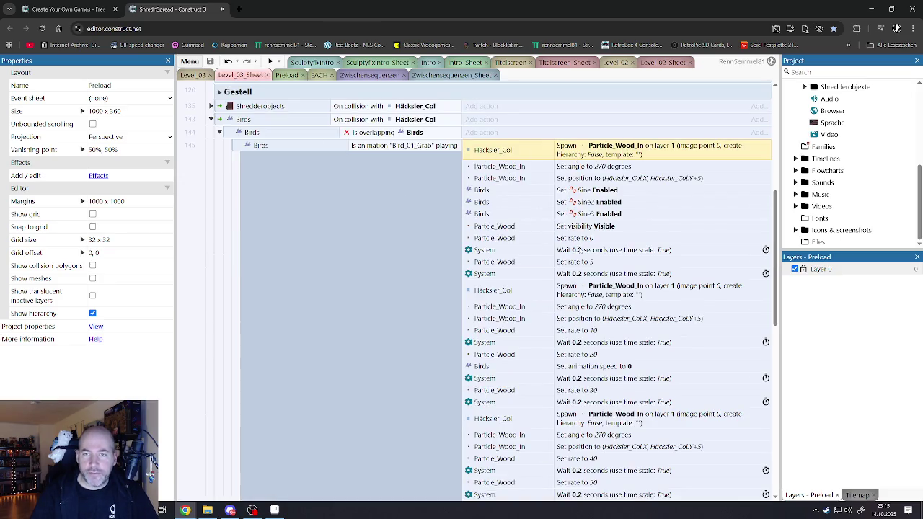
pyautogui.keyDown('ctrl'); pyautogui.click(576, 288); pyautogui.keyUp('ctrl')
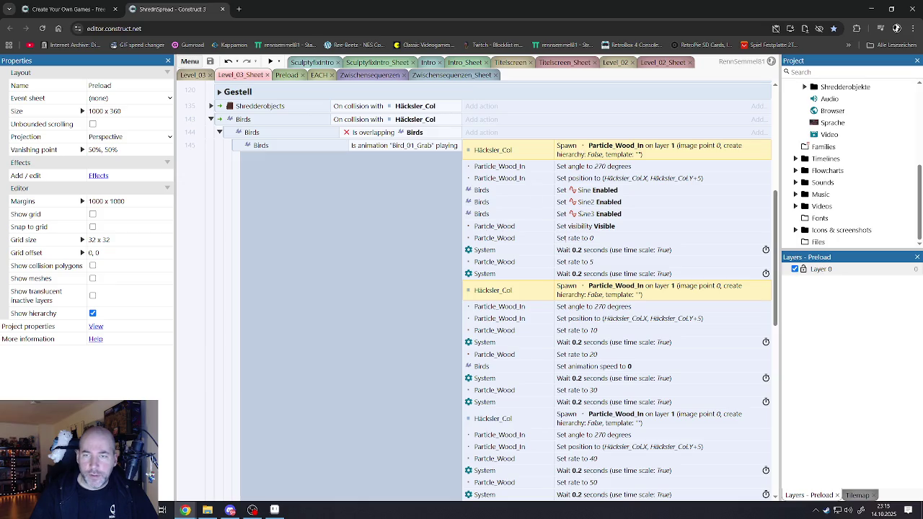
pyautogui.scroll(-5, 525, 204)
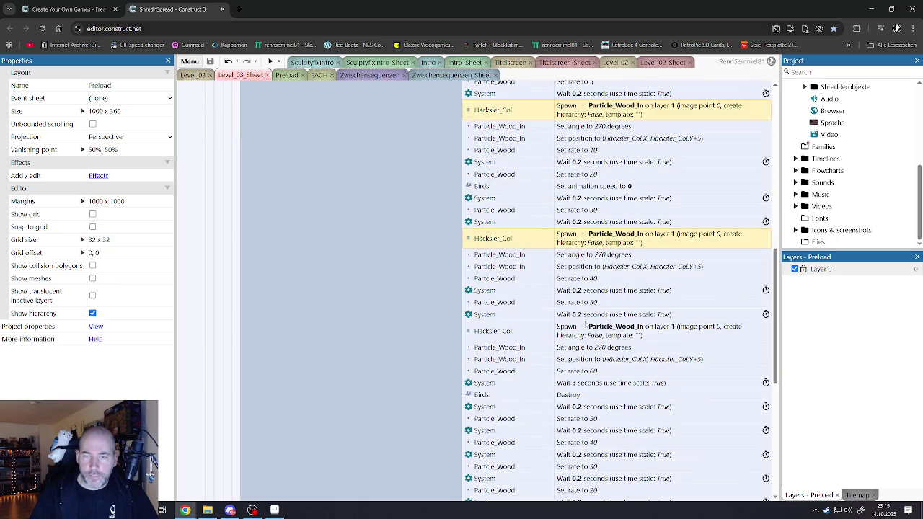
pyautogui.scroll(-3, 550, 287)
pyautogui.scroll(10, 550, 287)
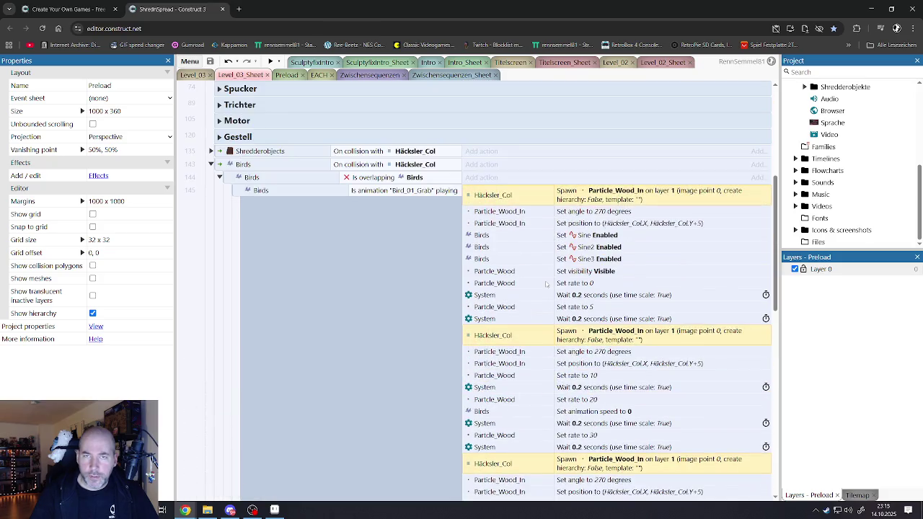
# Replace the wood particle object in the Häcksler_Col spawn actions with Partcle_Apfel.
pyautogui.rightClick(497, 201)
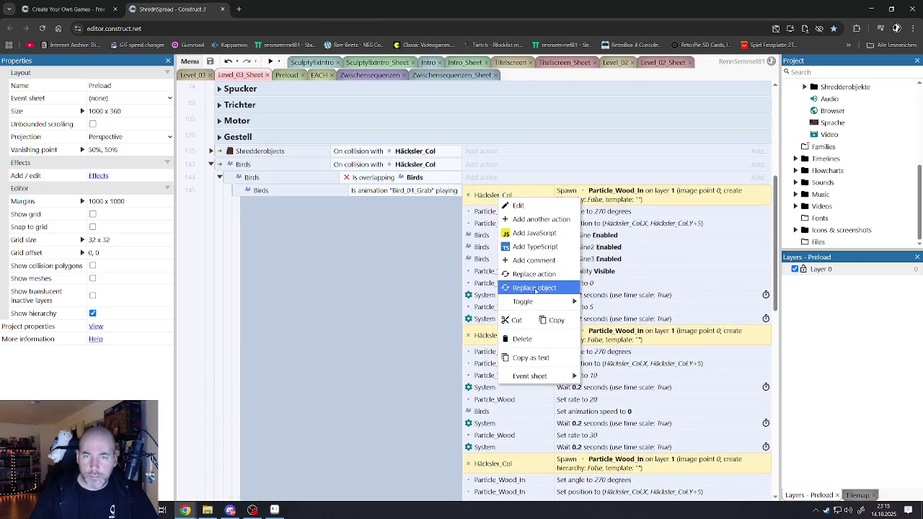
pyautogui.click(532, 291)
pyautogui.doubleClick(330, 256)
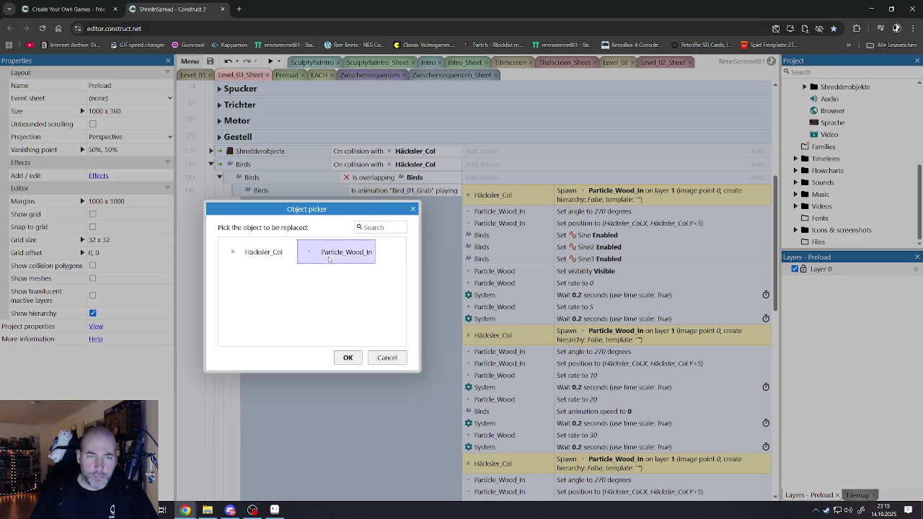
pyautogui.scroll(-1, 297, 309)
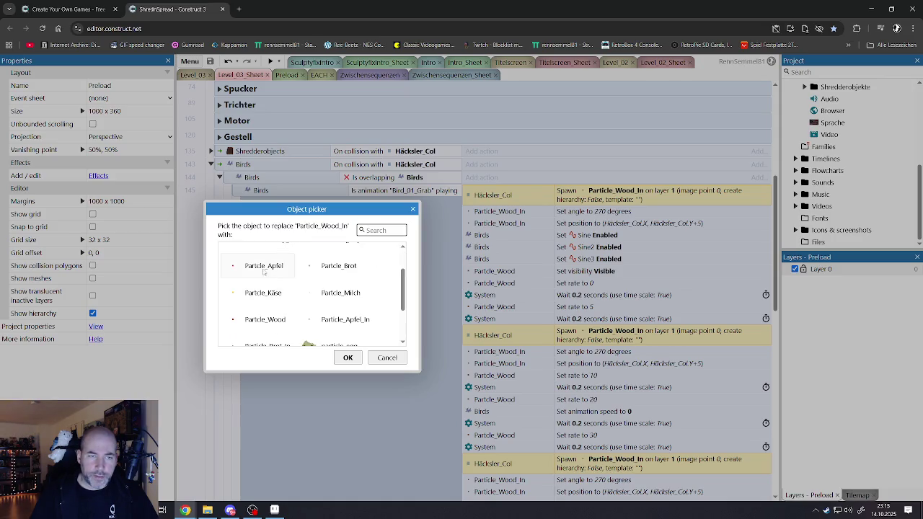
pyautogui.doubleClick(264, 267)
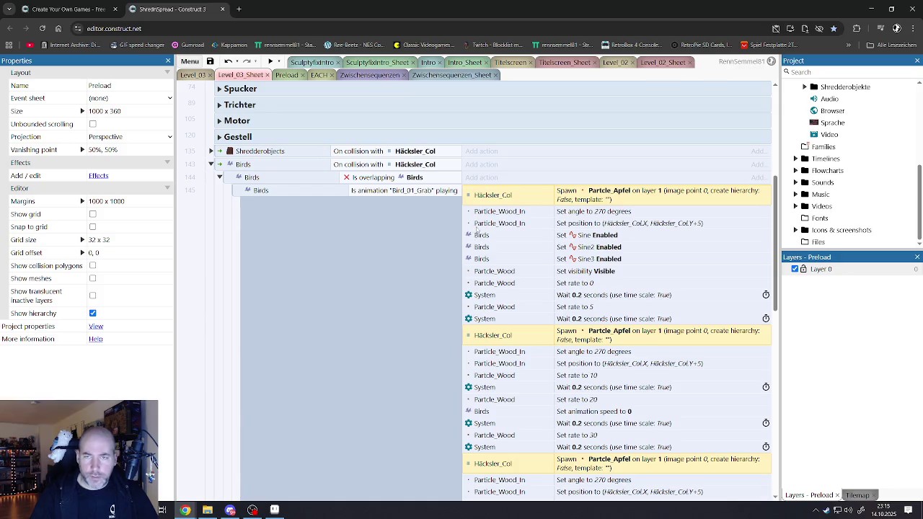
# Select the first Partcle_Wood_In Set angle 270 and Set position actions.
pyautogui.click(497, 211)
pyautogui.keyDown('ctrl'); pyautogui.click(497, 223); pyautogui.keyUp('ctrl')
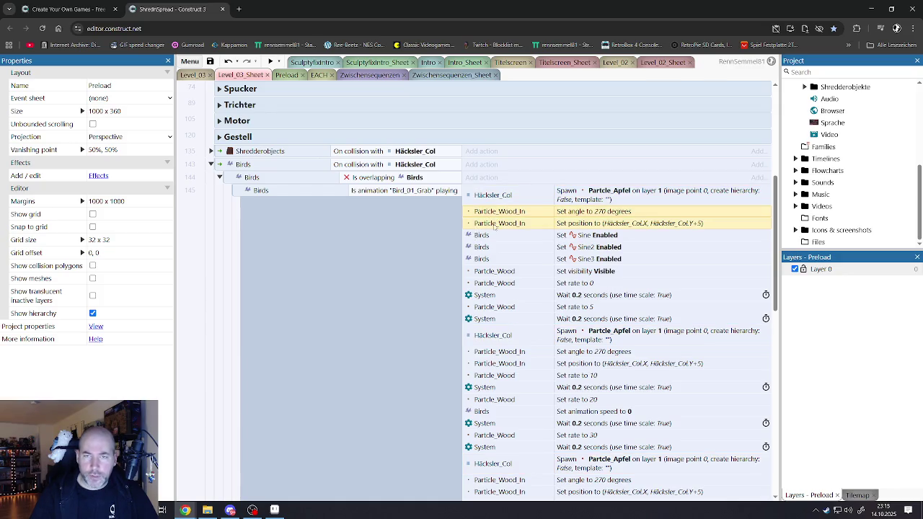
pyautogui.scroll(-1, 503, 294)
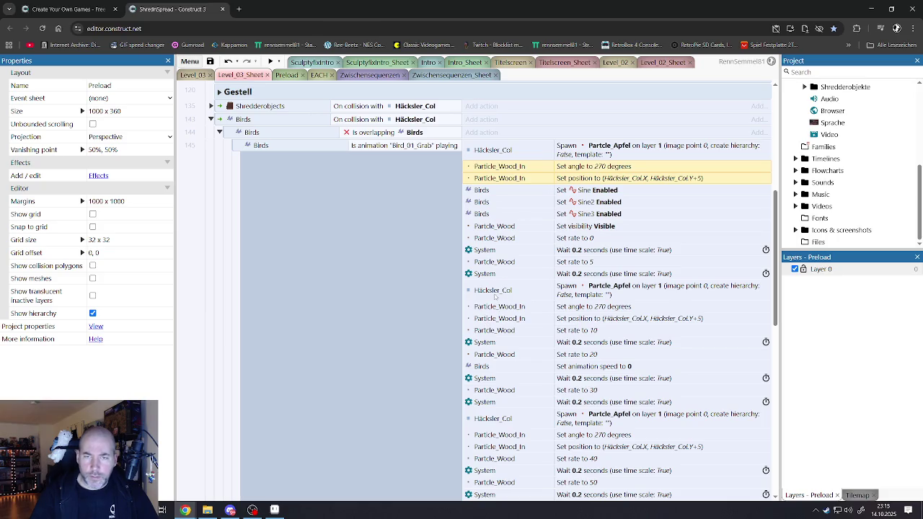
pyautogui.scroll(-2, 493, 229)
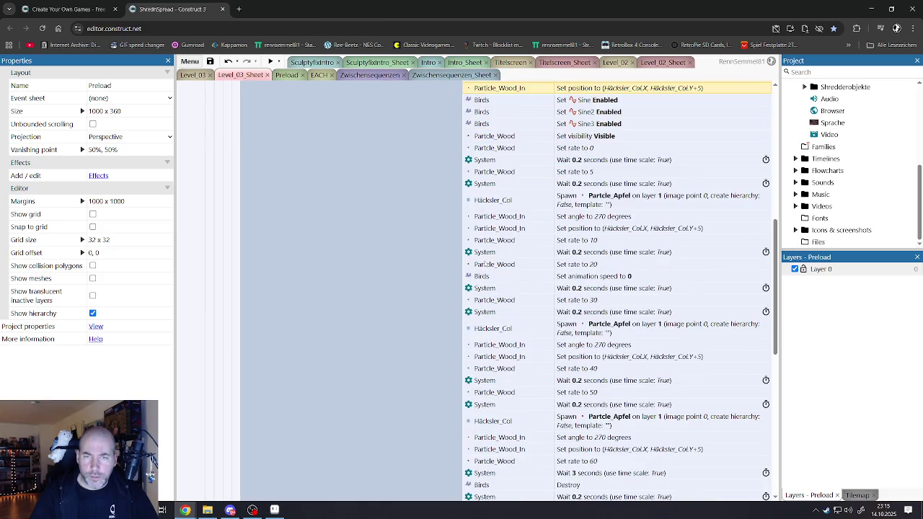
pyautogui.keyDown('shift'); pyautogui.click(501, 218); pyautogui.keyUp('shift')
pyautogui.click(497, 232)
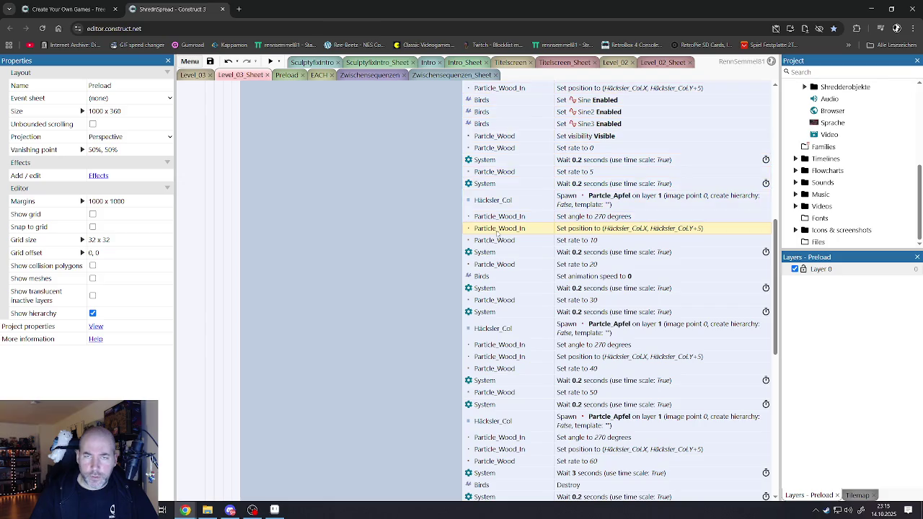
pyautogui.scroll(2, 501, 209)
pyautogui.click(500, 177)
pyautogui.scroll(-2, 500, 175)
pyautogui.keyDown('ctrl'); pyautogui.click(502, 216); pyautogui.keyUp('ctrl')
pyautogui.keyDown('ctrl'); pyautogui.click(502, 228); pyautogui.keyUp('ctrl')
# Add the angle and position pairs under the other spawns to the selection and bring up their options.
pyautogui.click(499, 344)
pyautogui.keyDown('ctrl'); pyautogui.click(499, 356); pyautogui.keyUp('ctrl')
pyautogui.scroll(2, 496, 295)
pyautogui.keyDown('ctrl'); pyautogui.click(503, 180); pyautogui.keyUp('ctrl')
pyautogui.keyDown('ctrl'); pyautogui.click(503, 168); pyautogui.keyUp('ctrl')
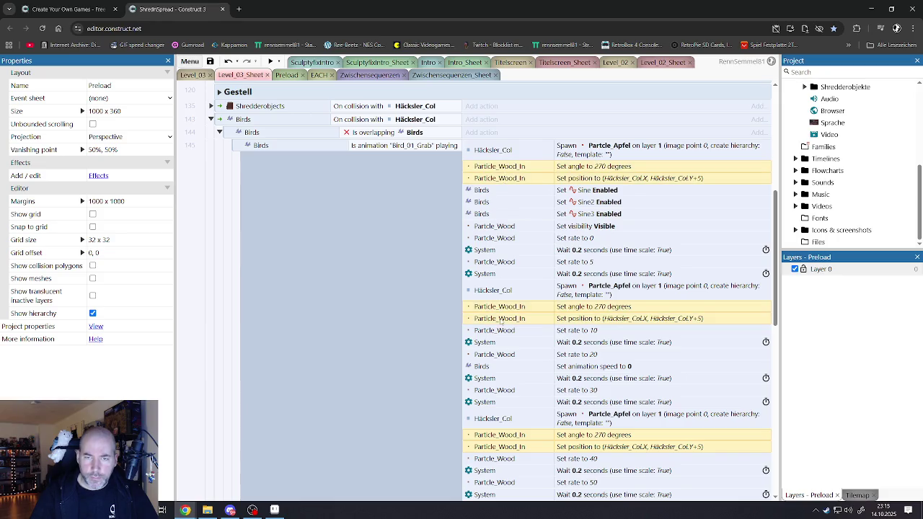
pyautogui.scroll(-5, 501, 288)
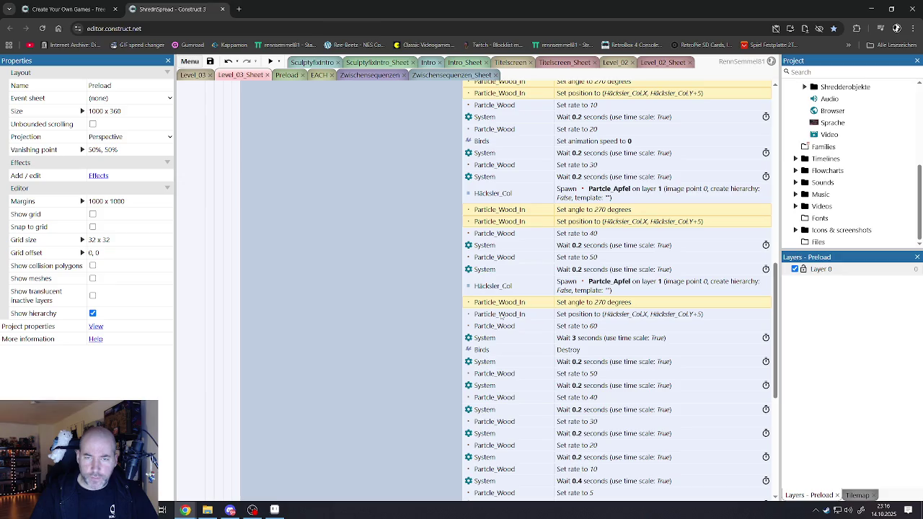
pyautogui.keyDown('ctrl'); pyautogui.click(500, 302); pyautogui.keyUp('ctrl')
pyautogui.keyDown('ctrl'); pyautogui.click(501, 314); pyautogui.keyUp('ctrl')
pyautogui.scroll(-4, 502, 314)
pyautogui.scroll(8, 495, 210)
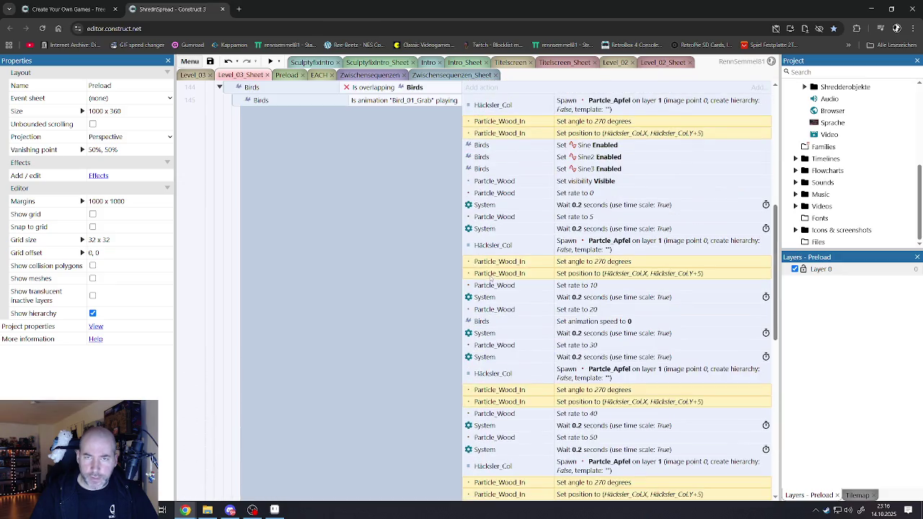
pyautogui.rightClick(514, 224)
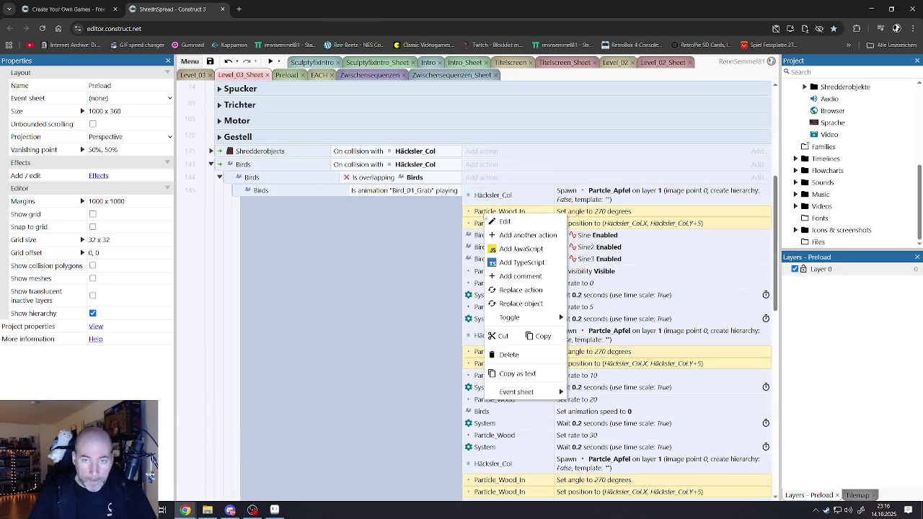
# Replace Partcle_Wood_In with Partcle_Apfel in the selected angle and position actions.
pyautogui.click(517, 303)
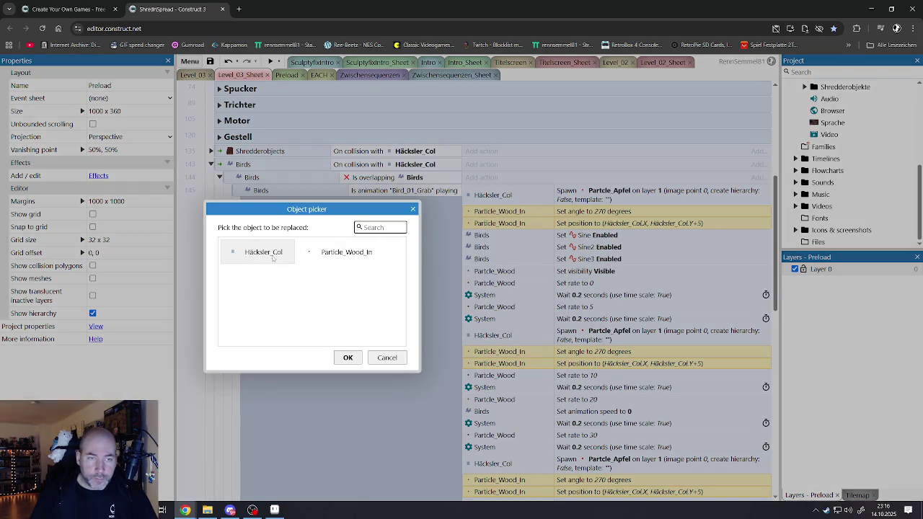
pyautogui.click(336, 253)
pyautogui.scroll(-1, 298, 297)
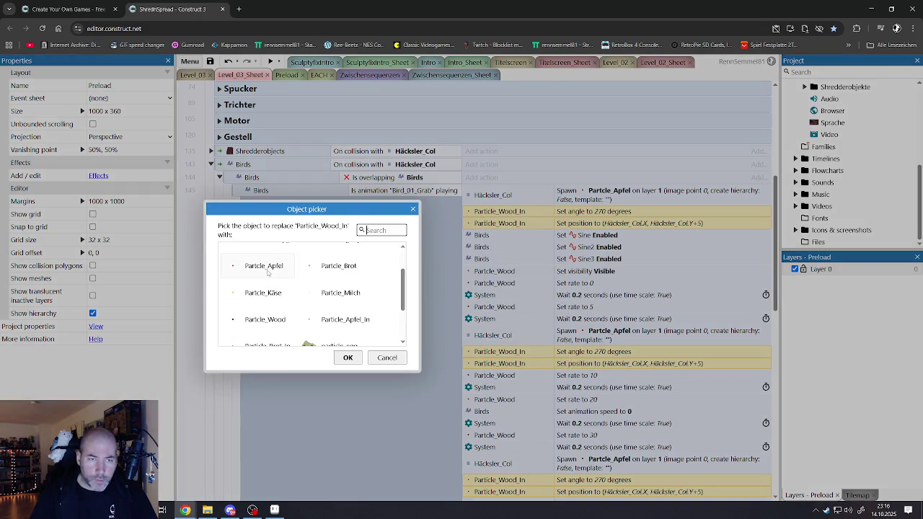
pyautogui.doubleClick(267, 264)
# Select the Partcle_Wood visibility action and the rate 0, 5, 10, 20, 30 and 40 actions.
pyautogui.scroll(-1, 477, 235)
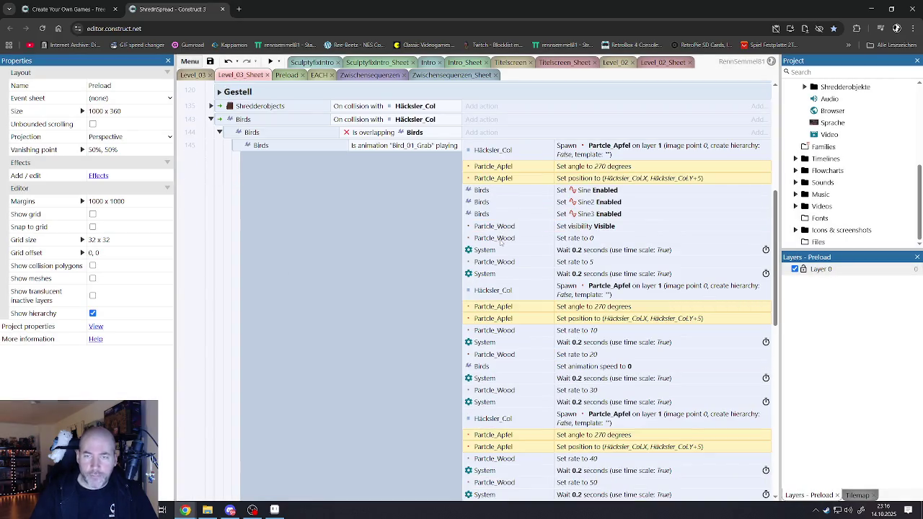
pyautogui.click(499, 226)
pyautogui.keyDown('shift'); pyautogui.click(498, 237); pyautogui.keyUp('shift')
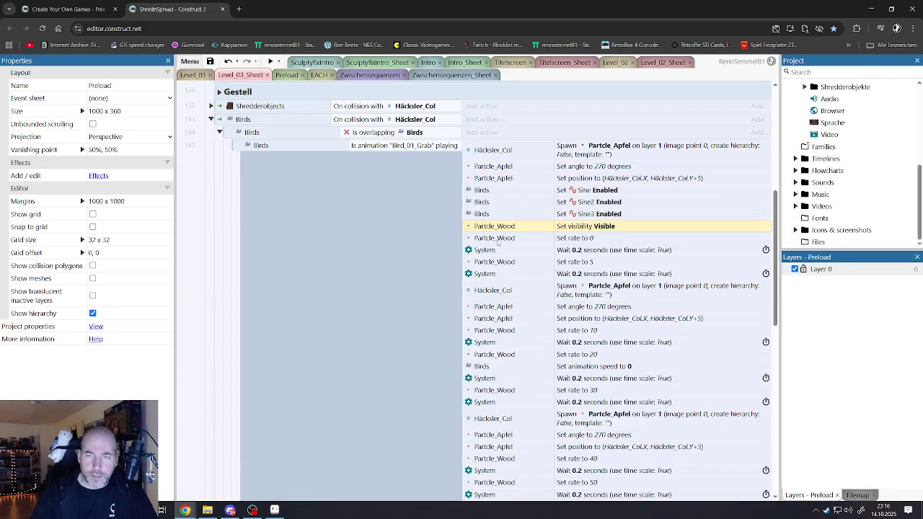
pyautogui.keyDown('ctrl'); pyautogui.click(495, 263); pyautogui.keyUp('ctrl')
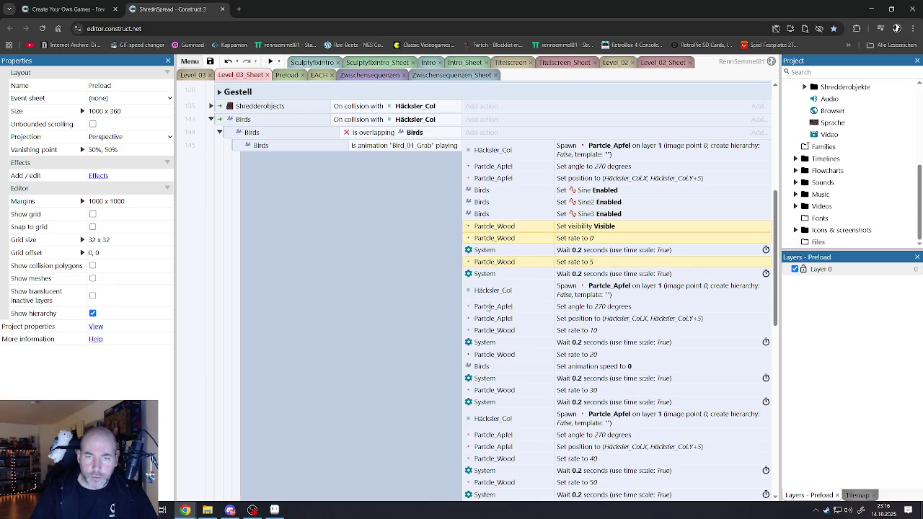
pyautogui.keyDown('ctrl'); pyautogui.click(490, 331); pyautogui.keyUp('ctrl')
pyautogui.scroll(-2, 490, 331)
pyautogui.keyDown('ctrl'); pyautogui.click(494, 269); pyautogui.keyUp('ctrl')
pyautogui.keyDown('ctrl'); pyautogui.click(494, 302); pyautogui.keyUp('ctrl')
pyautogui.keyDown('ctrl'); pyautogui.click(496, 368); pyautogui.keyUp('ctrl')
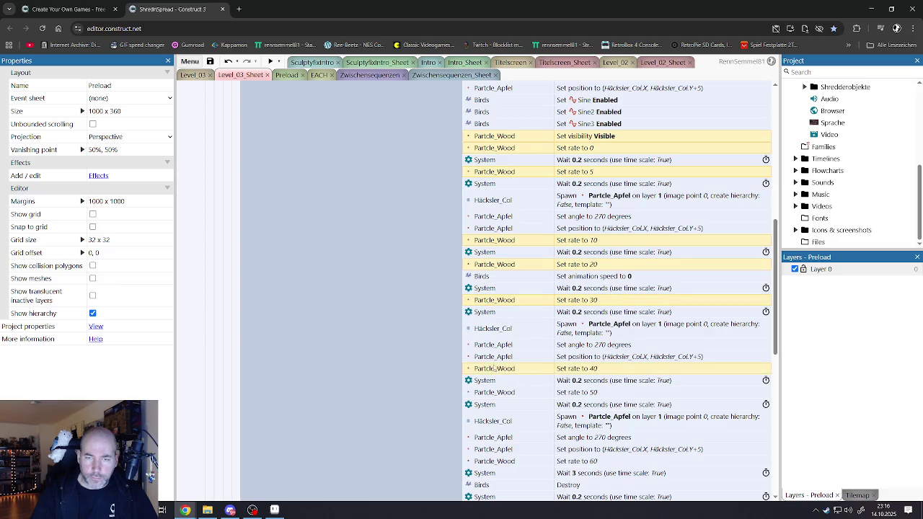
# Add the rate 50 and 60 actions and the ramp-down from 50 to 0 to the selection.
pyautogui.scroll(-3, 497, 350)
pyautogui.keyDown('ctrl'); pyautogui.click(494, 257); pyautogui.keyUp('ctrl')
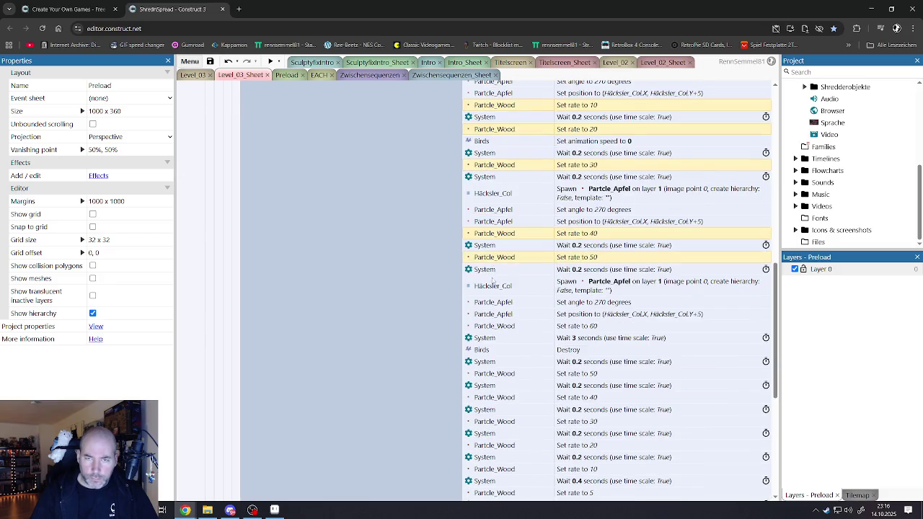
pyautogui.keyDown('ctrl'); pyautogui.click(493, 326); pyautogui.keyUp('ctrl')
pyautogui.scroll(-2, 496, 331)
pyautogui.keyDown('ctrl'); pyautogui.click(496, 283); pyautogui.keyUp('ctrl')
pyautogui.keyDown('ctrl'); pyautogui.click(497, 307); pyautogui.keyUp('ctrl')
pyautogui.keyDown('ctrl'); pyautogui.click(498, 331); pyautogui.keyUp('ctrl')
pyautogui.keyDown('ctrl'); pyautogui.click(497, 354); pyautogui.keyUp('ctrl')
pyautogui.keyDown('ctrl'); pyautogui.click(497, 378); pyautogui.keyUp('ctrl')
pyautogui.keyDown('ctrl'); pyautogui.click(498, 403); pyautogui.keyUp('ctrl')
pyautogui.keyDown('ctrl'); pyautogui.click(499, 426); pyautogui.keyUp('ctrl')
pyautogui.rightClick(502, 426)
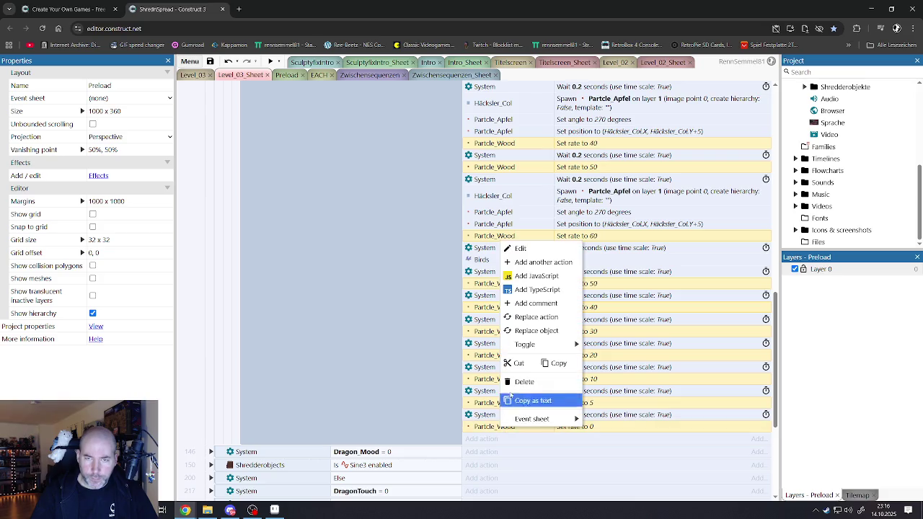
# Swap Partcle_Wood for Partcle_Apfel in the selected visibility and rate actions.
pyautogui.moveTo(527, 345)
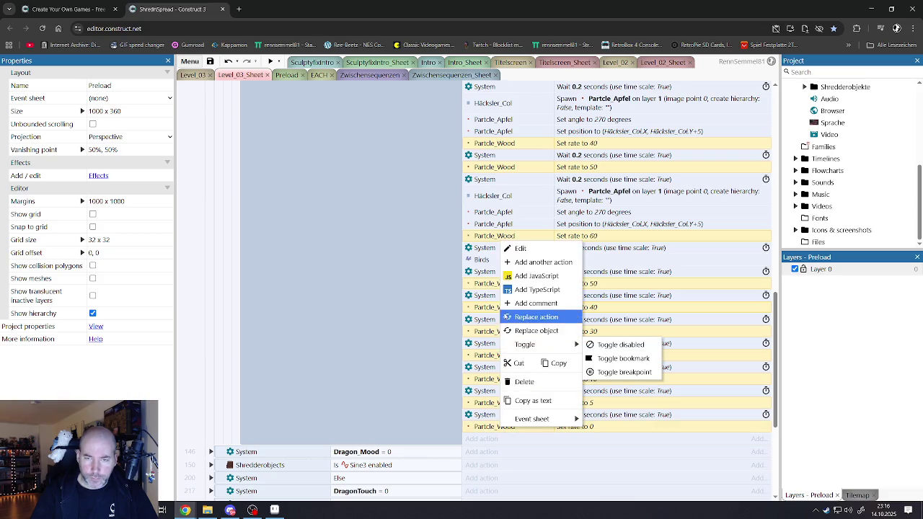
pyautogui.click(535, 331)
pyautogui.scroll(-1, 292, 288)
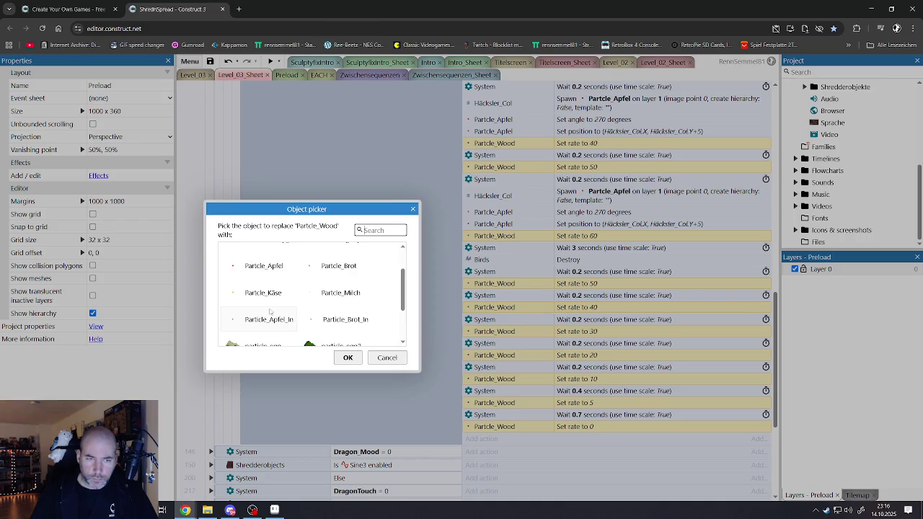
pyautogui.doubleClick(290, 281)
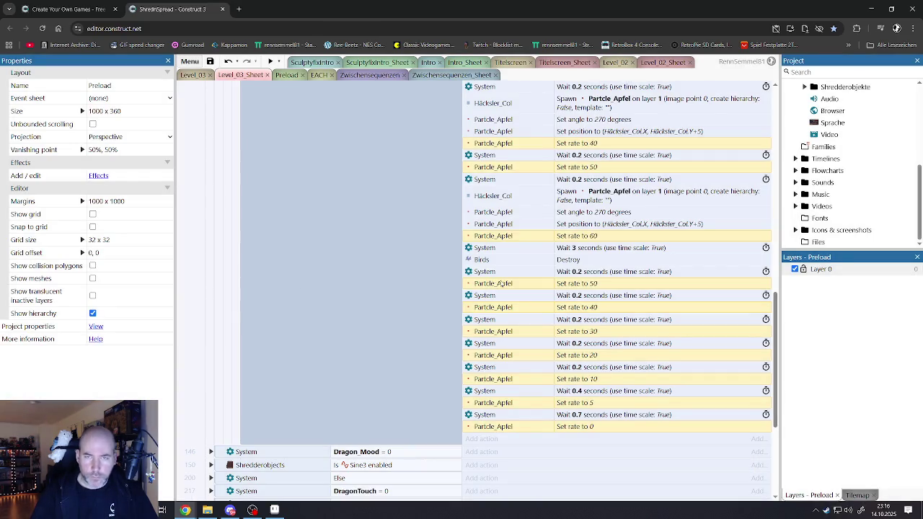
# Deselect the rows and scroll through the Birds event to review the updated rate actions.
pyautogui.scroll(3, 516, 256)
pyautogui.scroll(3, 516, 257)
pyautogui.click(492, 272)
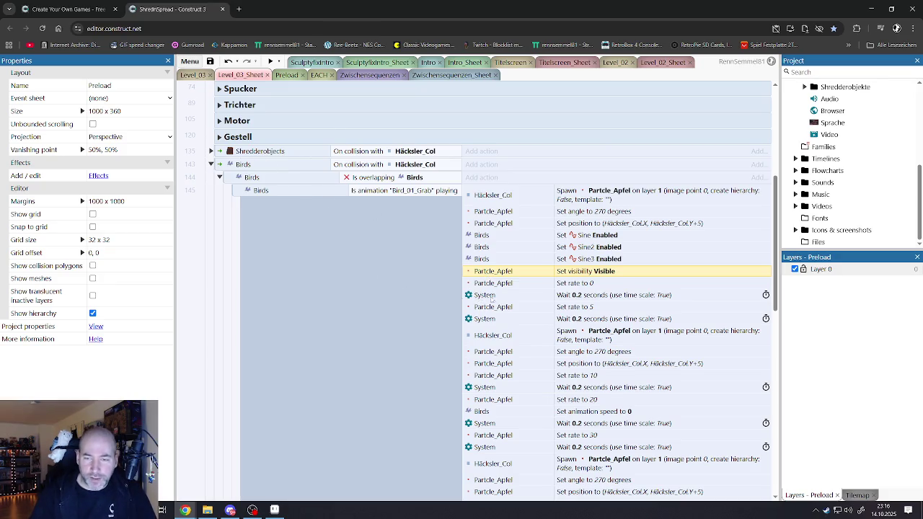
pyautogui.scroll(-1, 486, 298)
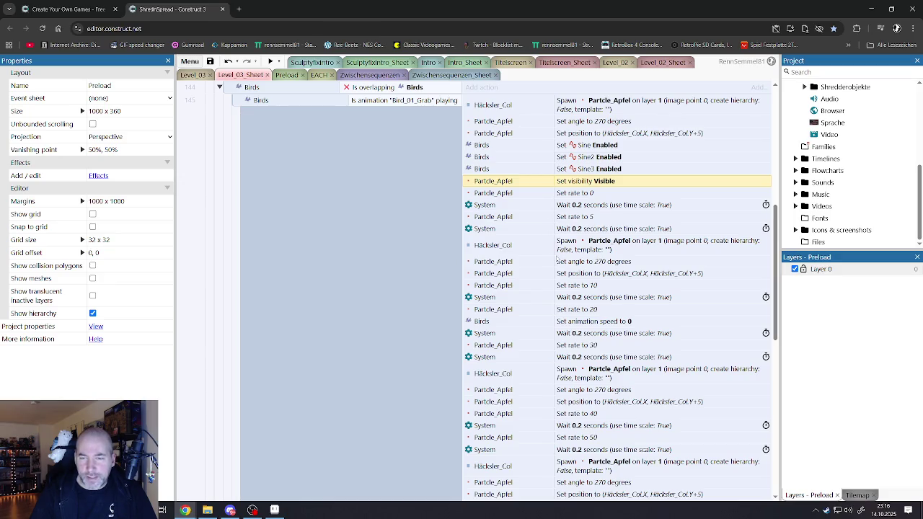
pyautogui.scroll(-2, 556, 258)
pyautogui.scroll(1, 566, 273)
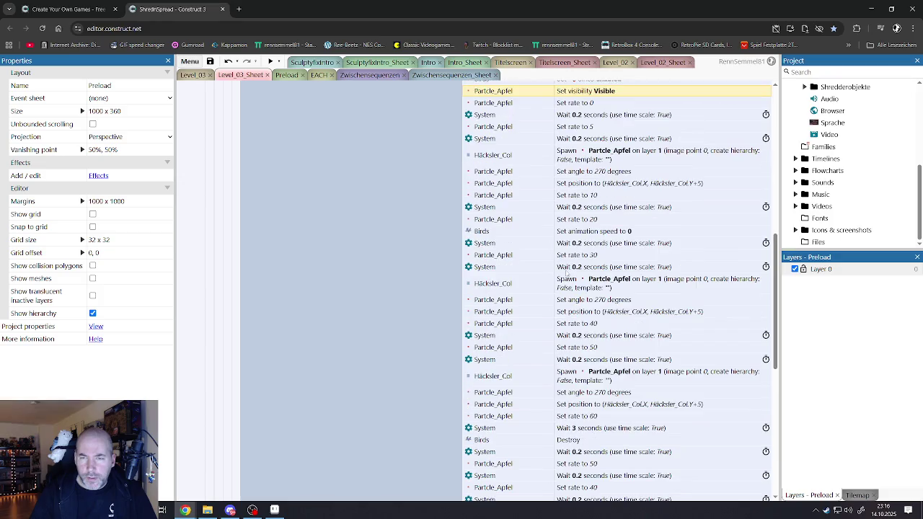
pyautogui.scroll(2, 567, 274)
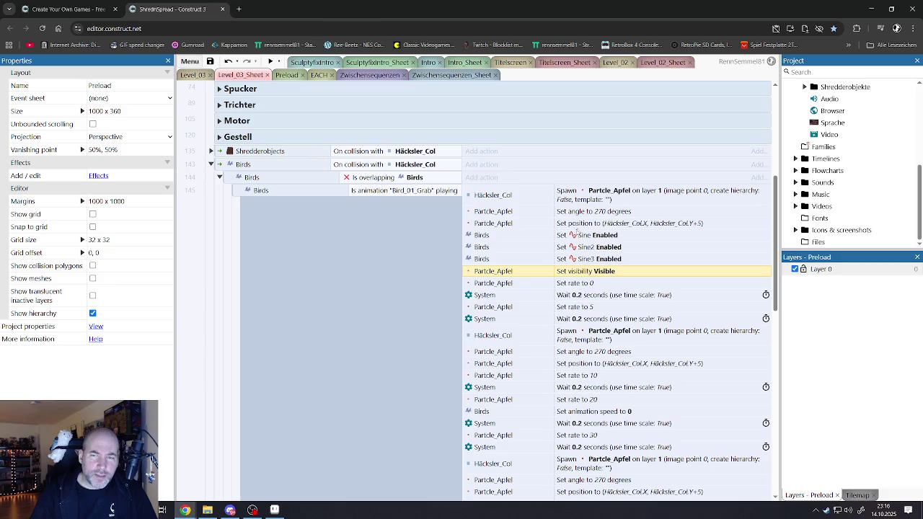
pyautogui.scroll(-1, 576, 260)
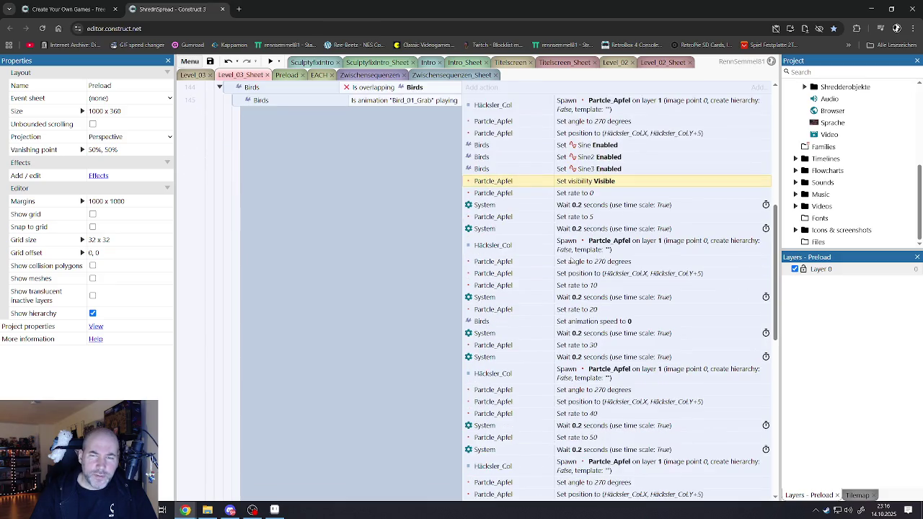
pyautogui.scroll(-1, 570, 261)
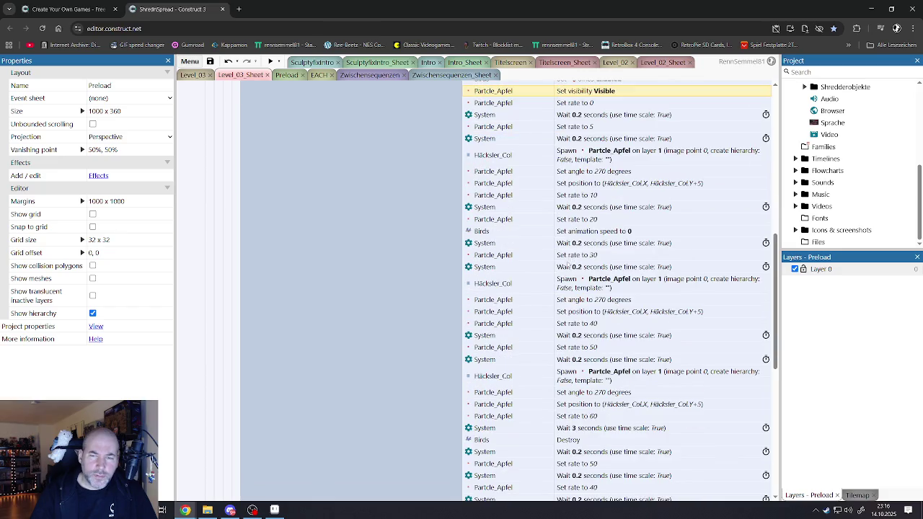
pyautogui.scroll(-1, 568, 264)
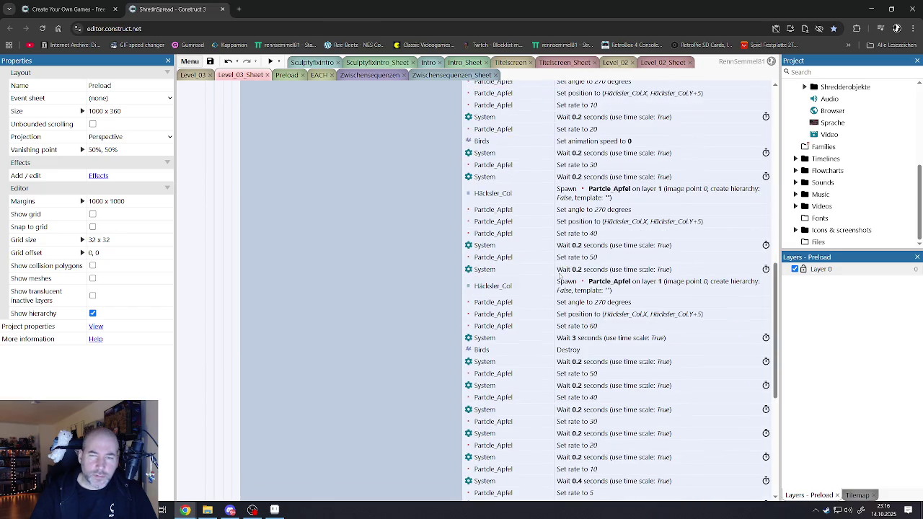
pyautogui.scroll(-1, 559, 276)
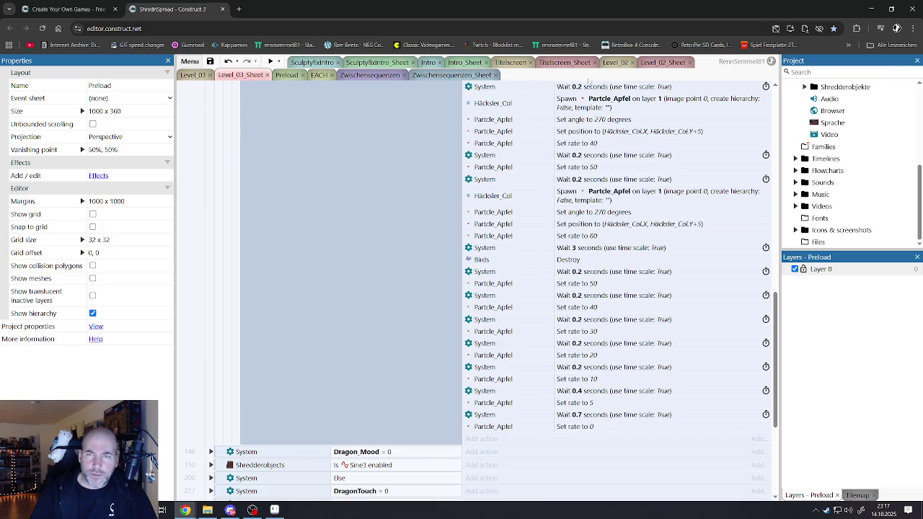
# Preview Level_03 fullscreen, drag a bird into the shredder, then return to the event sheet.
pyautogui.click(193, 74)
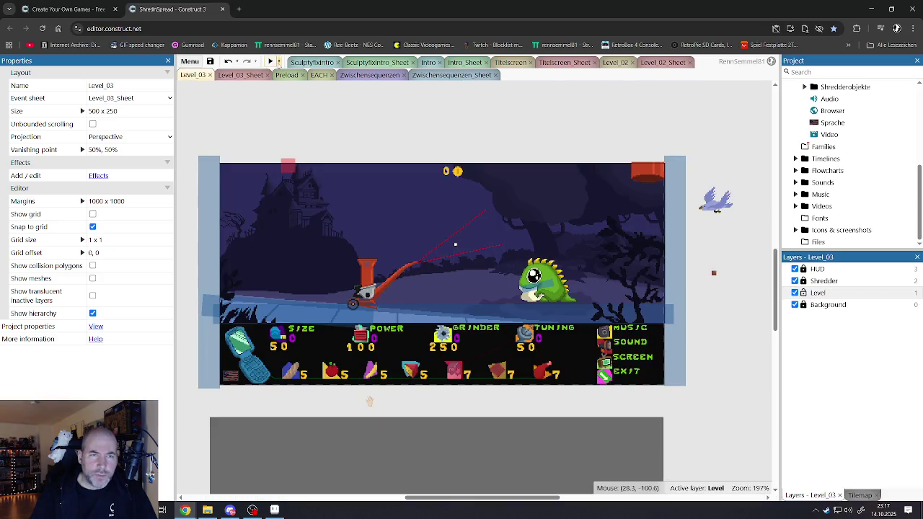
pyautogui.click(271, 61)
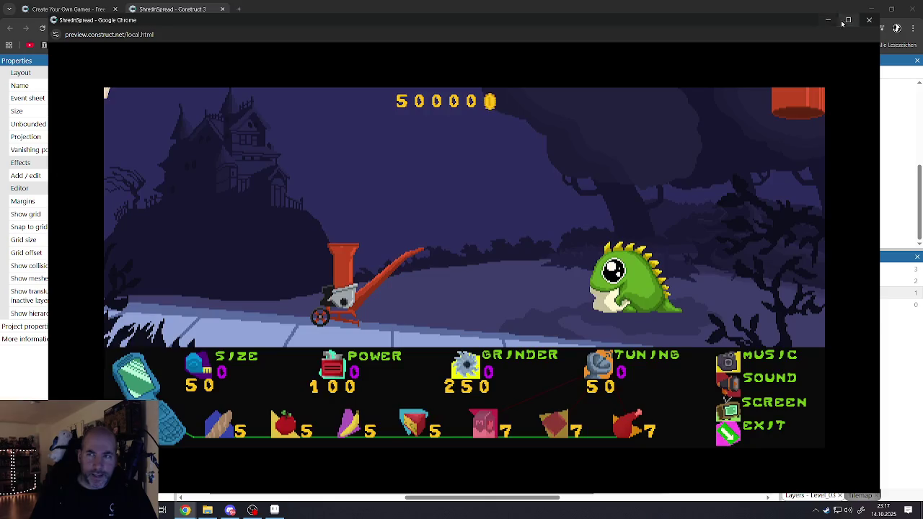
pyautogui.click(846, 20)
pyautogui.click(671, 124)
pyautogui.moveTo(668, 128)
pyautogui.mouseDown()
pyautogui.moveTo(668, 206)
pyautogui.moveTo(756, 278)
pyautogui.moveTo(319, 180)
pyautogui.moveTo(306, 169)
pyautogui.mouseUp()
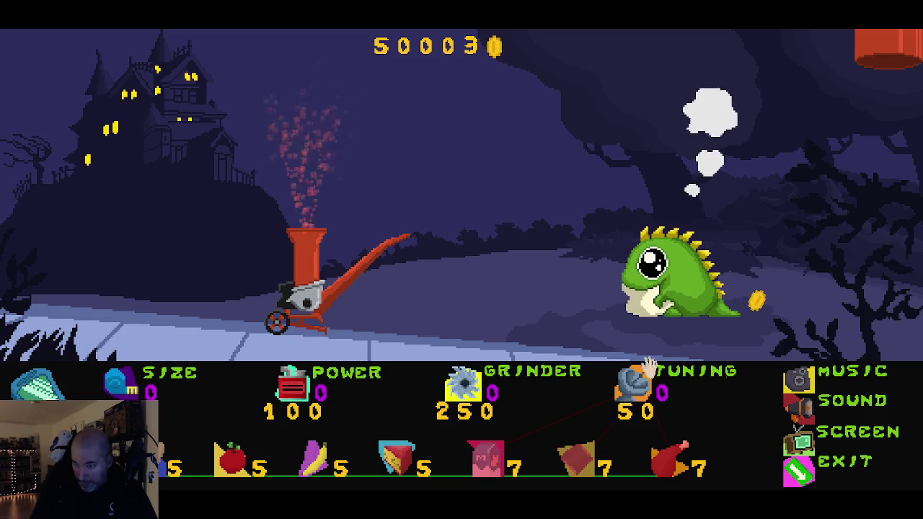
pyautogui.hotkey('alt', 'F4')
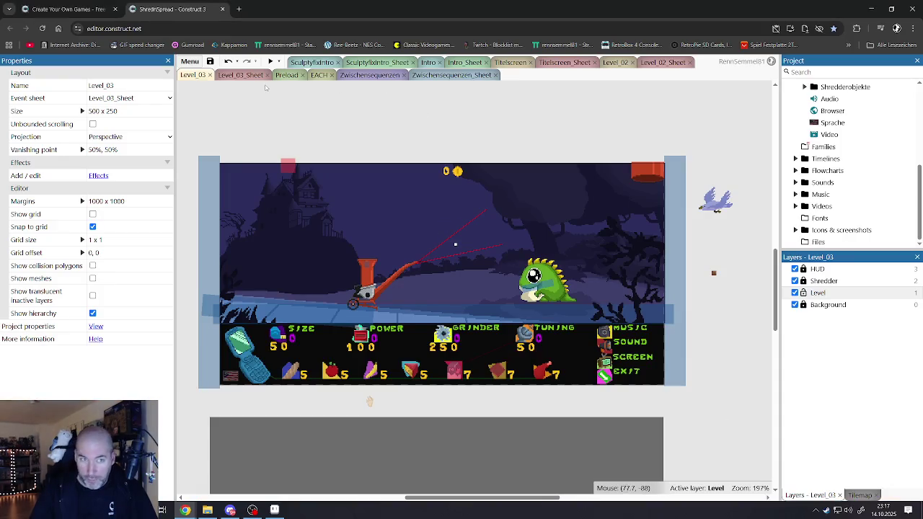
pyautogui.click(238, 76)
# Undo the last object swap on the Birds event actions.
pyautogui.scroll(3, 488, 272)
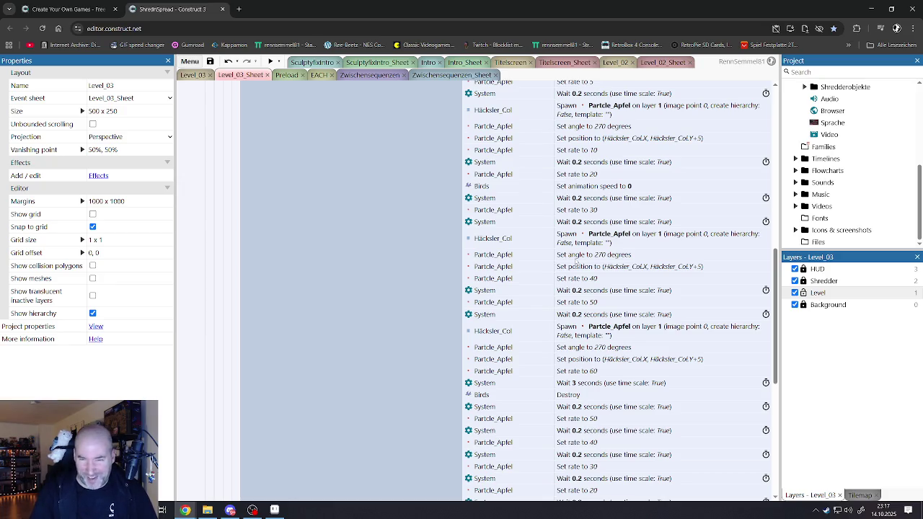
pyautogui.scroll(4, 505, 259)
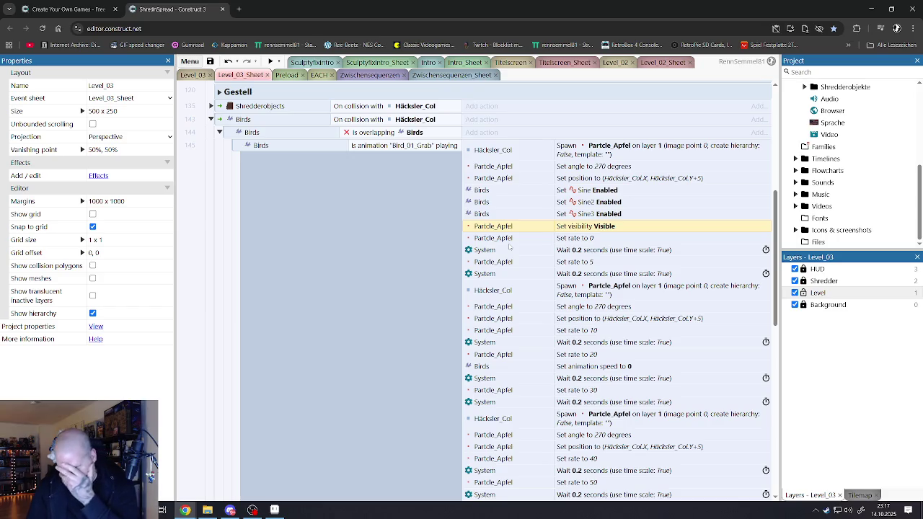
pyautogui.click(228, 62)
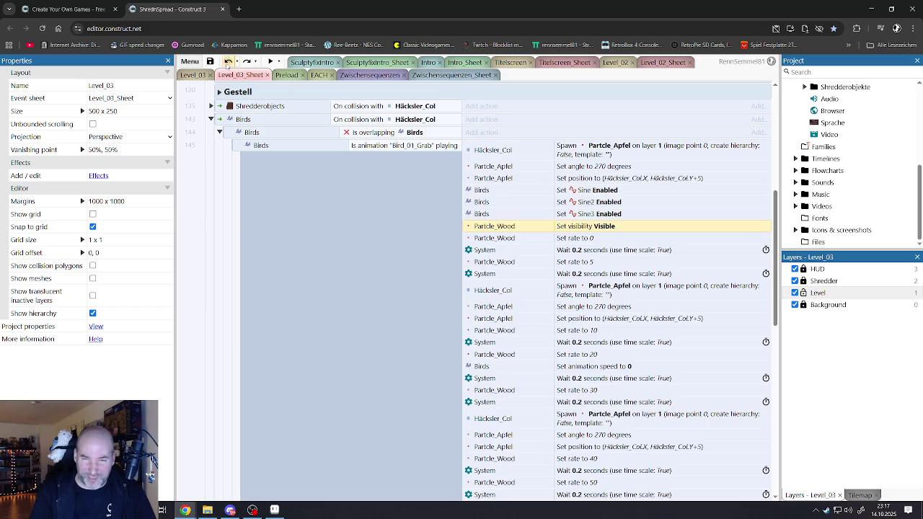
# Select the Partcle_Wood rate 0, 5, 10, 30, 40 and 60 actions.
pyautogui.keyDown('shift'); pyautogui.click(497, 240); pyautogui.keyUp('shift')
pyautogui.scroll(-3, 497, 245)
pyautogui.keyDown('ctrl'); pyautogui.click(493, 173); pyautogui.keyUp('ctrl')
pyautogui.keyDown('ctrl'); pyautogui.click(495, 240); pyautogui.keyUp('ctrl')
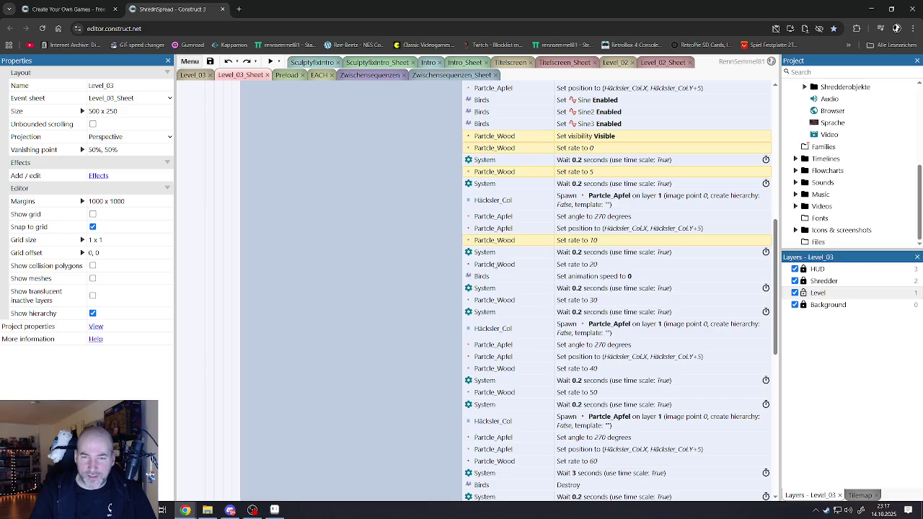
pyautogui.keyDown('ctrl'); pyautogui.click(493, 300); pyautogui.keyUp('ctrl')
pyautogui.scroll(-4, 498, 282)
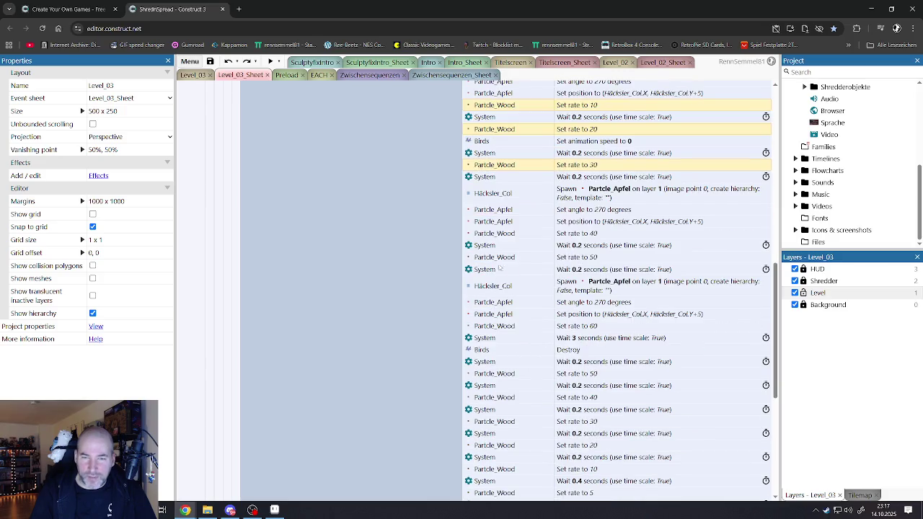
pyautogui.keyDown('ctrl'); pyautogui.click(496, 233); pyautogui.keyUp('ctrl')
pyautogui.keyDown('ctrl'); pyautogui.click(494, 326); pyautogui.keyUp('ctrl')
# Add the ramp-down rate 50, 40, 30 and 20 actions to the selection.
pyautogui.scroll(5, 497, 317)
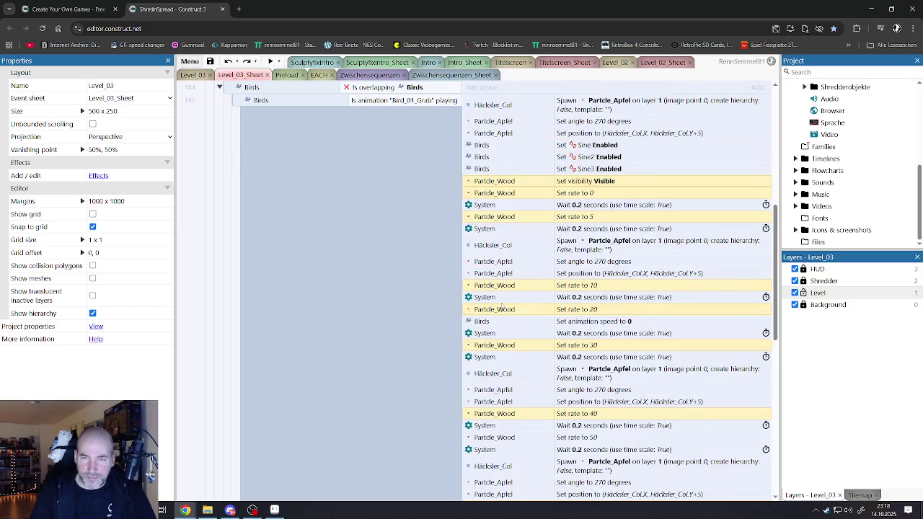
pyautogui.scroll(1, 502, 306)
pyautogui.scroll(-3, 502, 306)
pyautogui.scroll(-3, 502, 303)
pyautogui.scroll(-3, 509, 282)
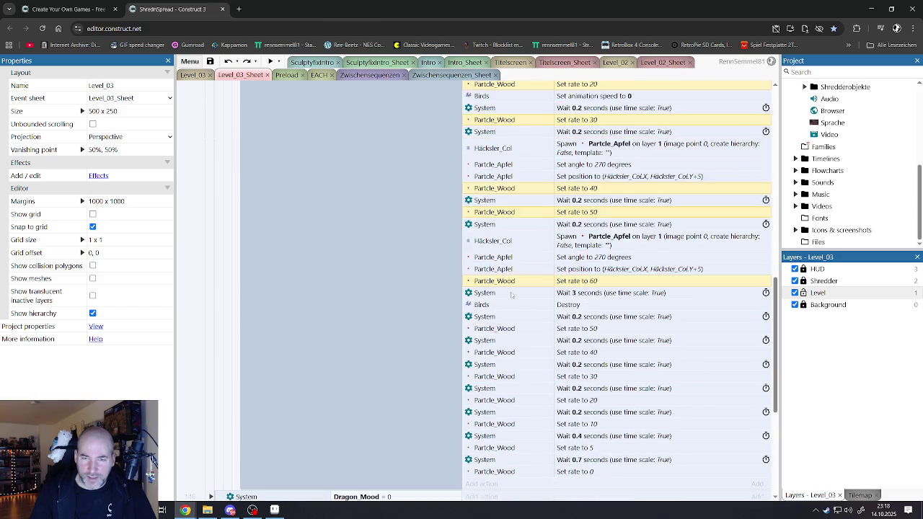
pyautogui.keyDown('ctrl'); pyautogui.click(506, 285); pyautogui.keyUp('ctrl')
pyautogui.keyDown('ctrl'); pyautogui.click(505, 309); pyautogui.keyUp('ctrl')
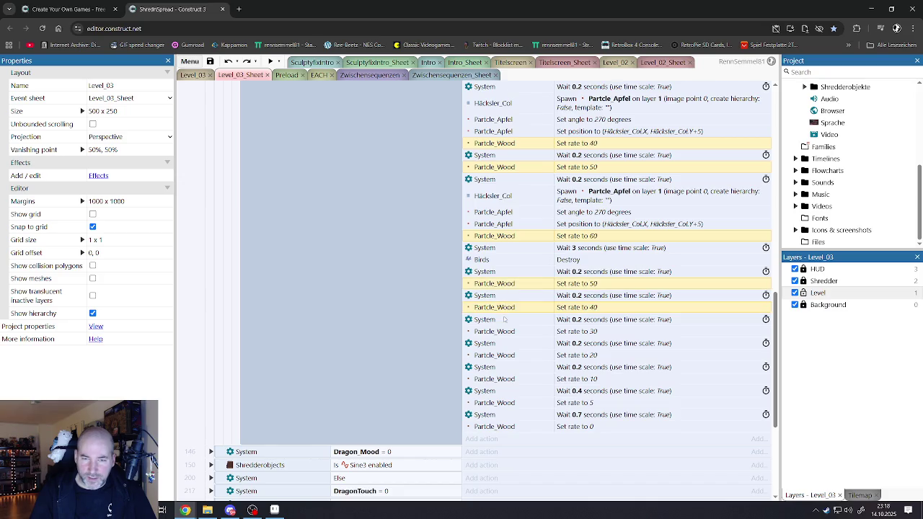
pyautogui.keyDown('ctrl'); pyautogui.click(503, 332); pyautogui.keyUp('ctrl')
pyautogui.keyDown('ctrl'); pyautogui.click(504, 353); pyautogui.keyUp('ctrl')
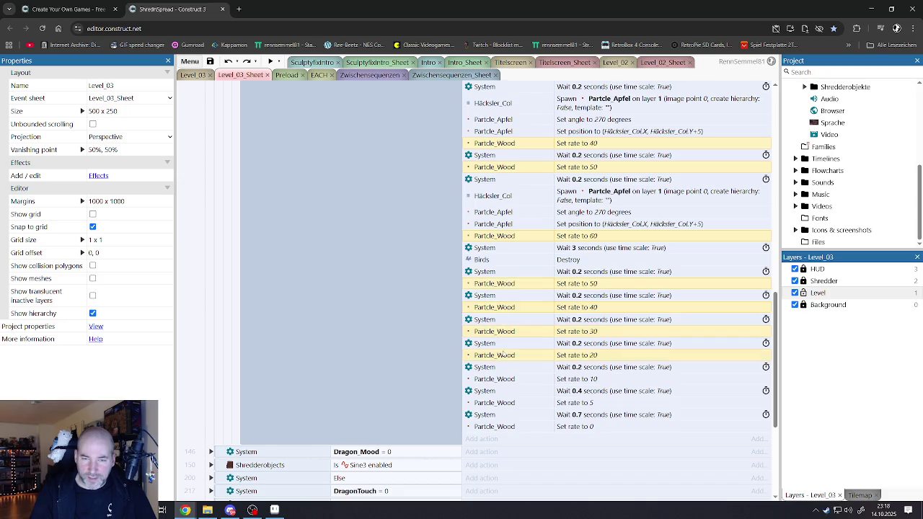
# Replace Partcle_Wood with Partcle_Apfel in the selected rate actions.
pyautogui.rightClick(503, 425)
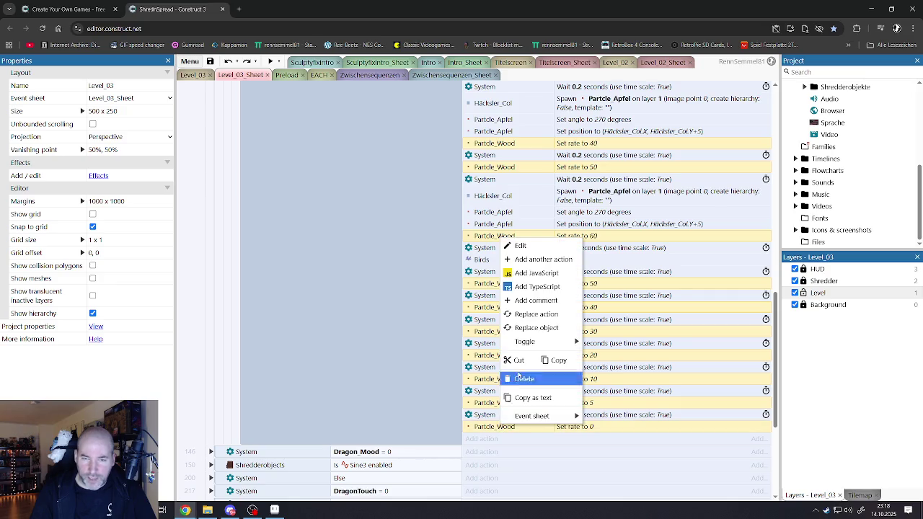
pyautogui.click(530, 328)
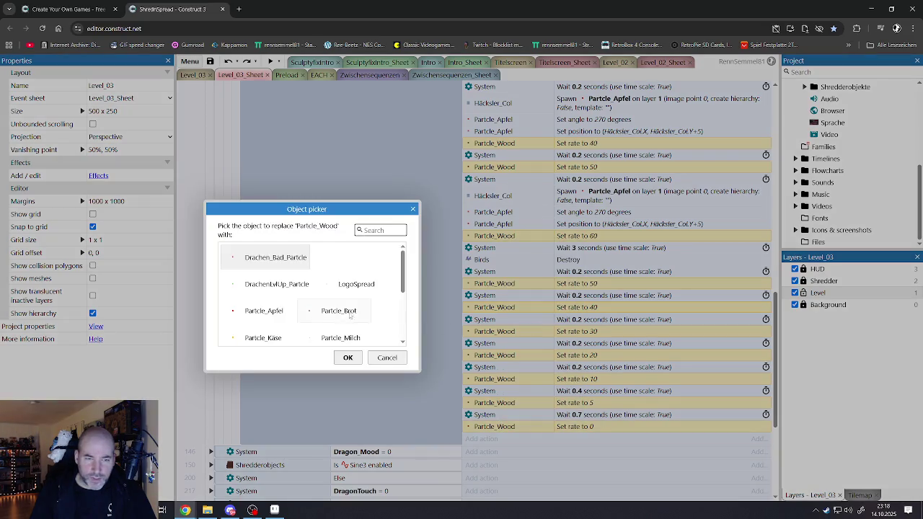
pyautogui.scroll(-3, 288, 297)
pyautogui.scroll(-1, 289, 297)
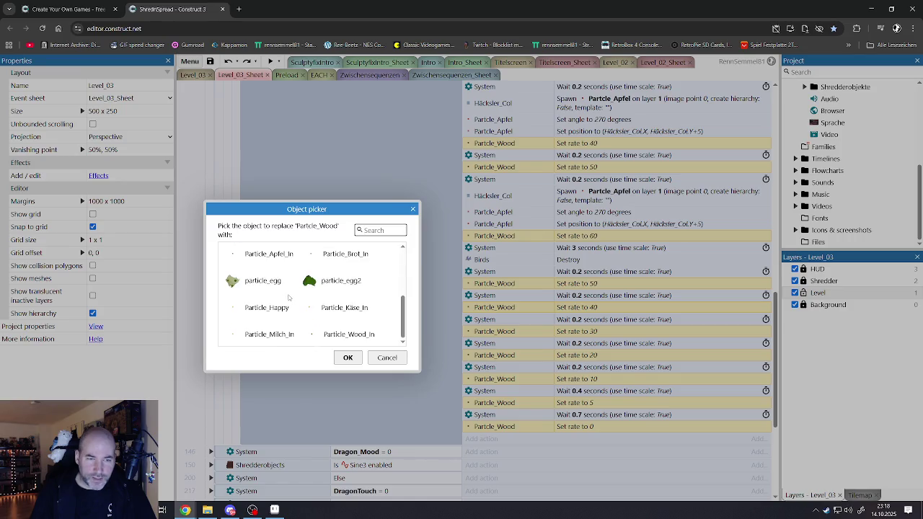
pyautogui.scroll(1, 310, 320)
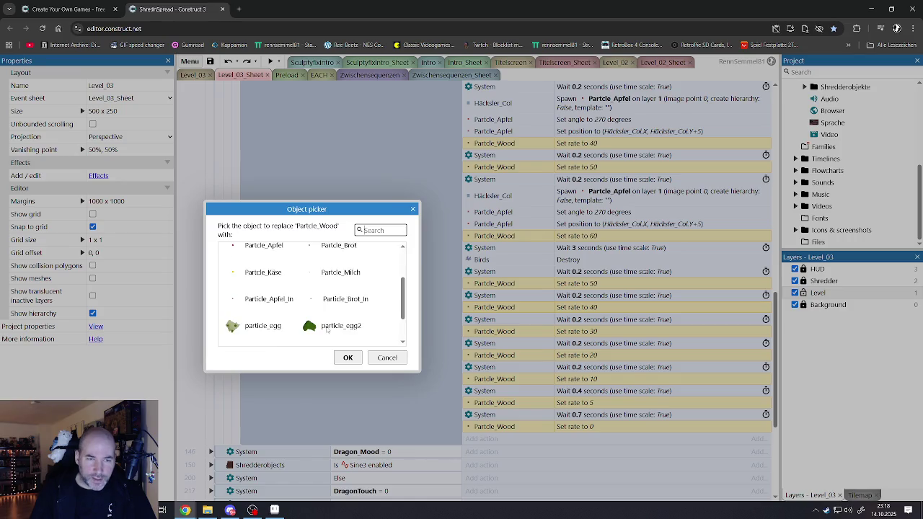
pyautogui.scroll(1, 273, 306)
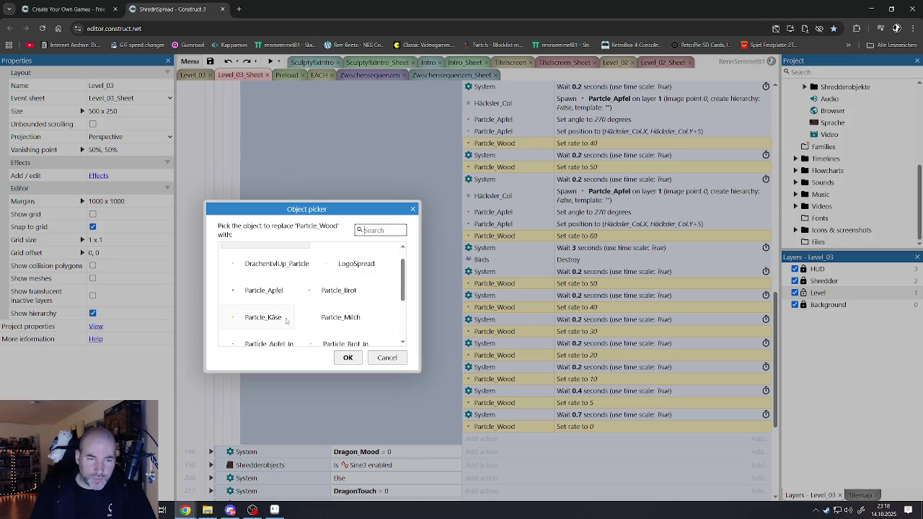
pyautogui.click(258, 296)
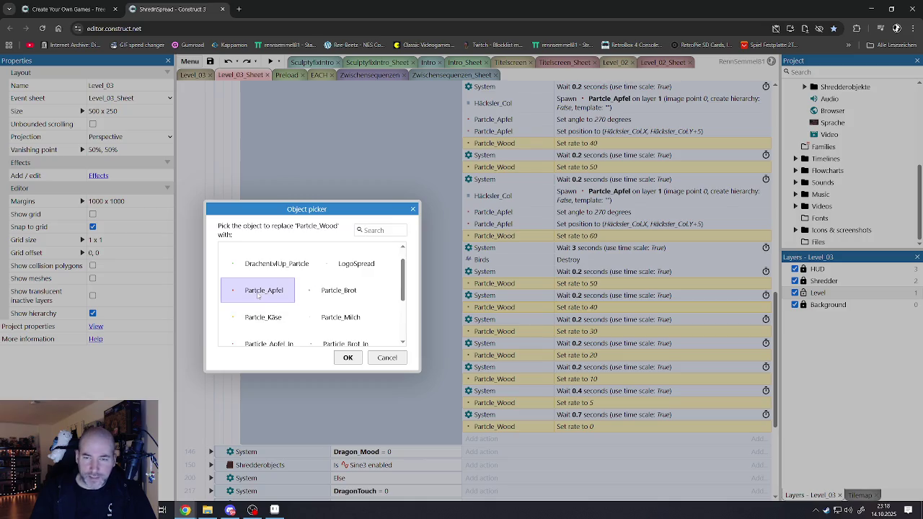
pyautogui.doubleClick(258, 296)
pyautogui.scroll(5, 484, 280)
pyautogui.scroll(2, 486, 279)
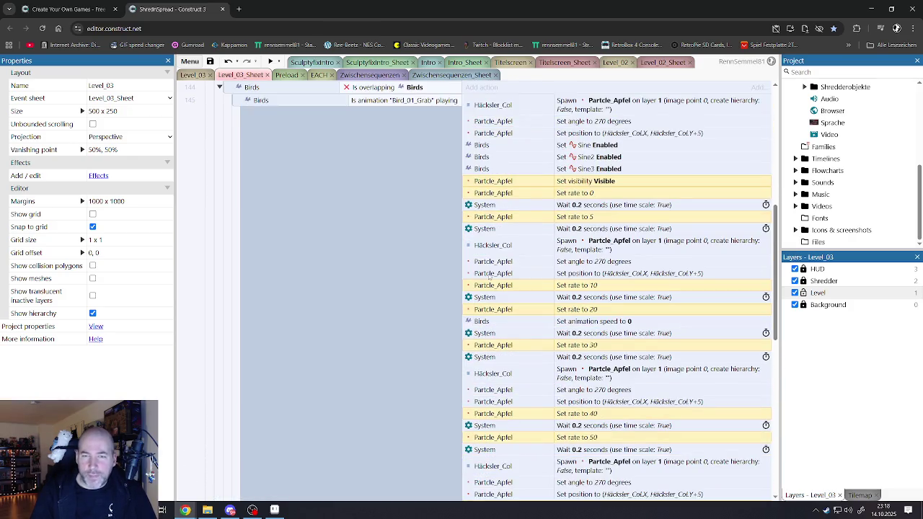
# Undo the earlier object replacements on the Birds event actions.
pyautogui.scroll(2, 490, 277)
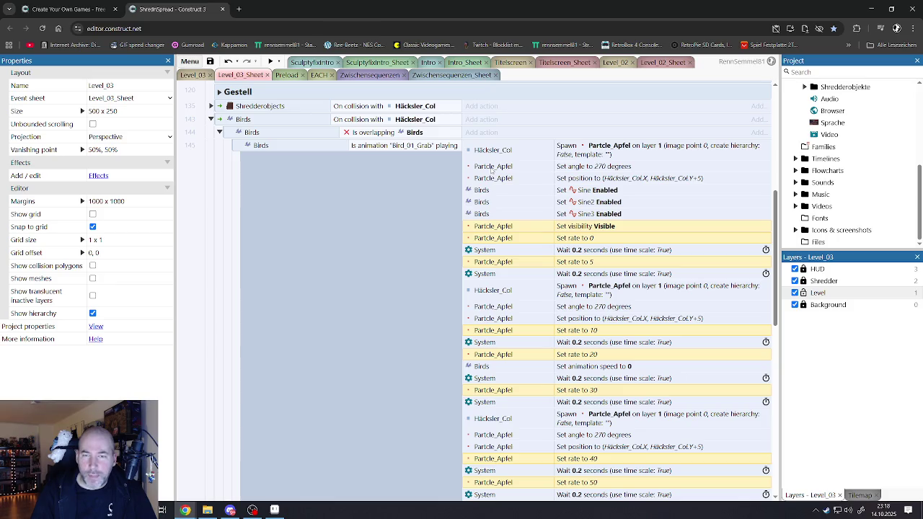
pyautogui.click(228, 61)
pyautogui.click(228, 61)
pyautogui.click(228, 62)
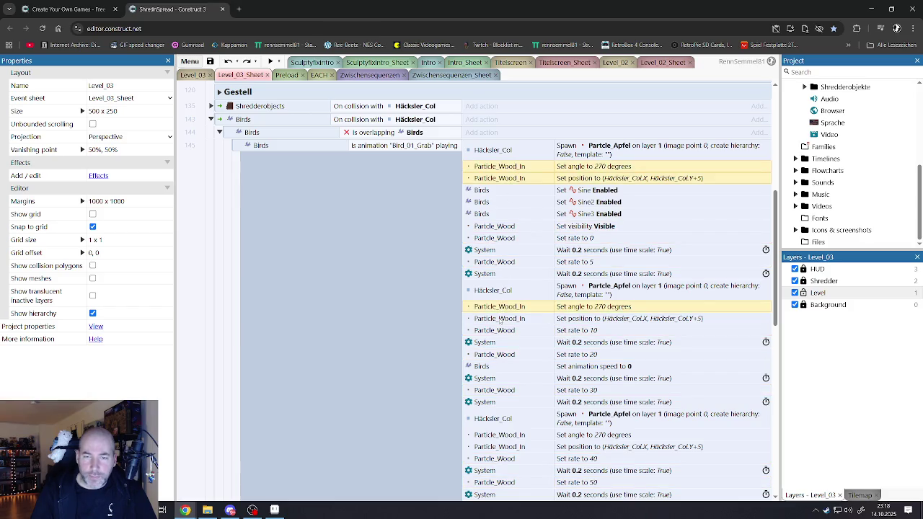
pyautogui.scroll(-3, 504, 279)
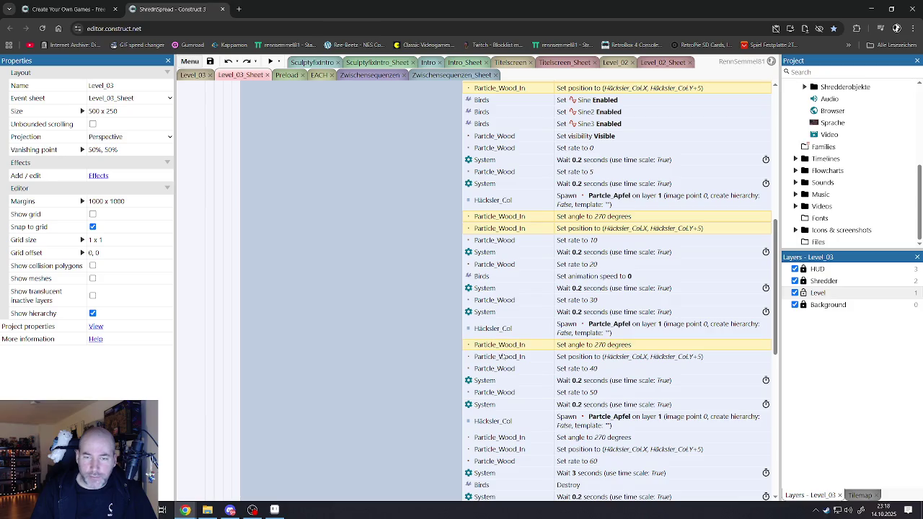
pyautogui.hotkey('ctrl', 'z')
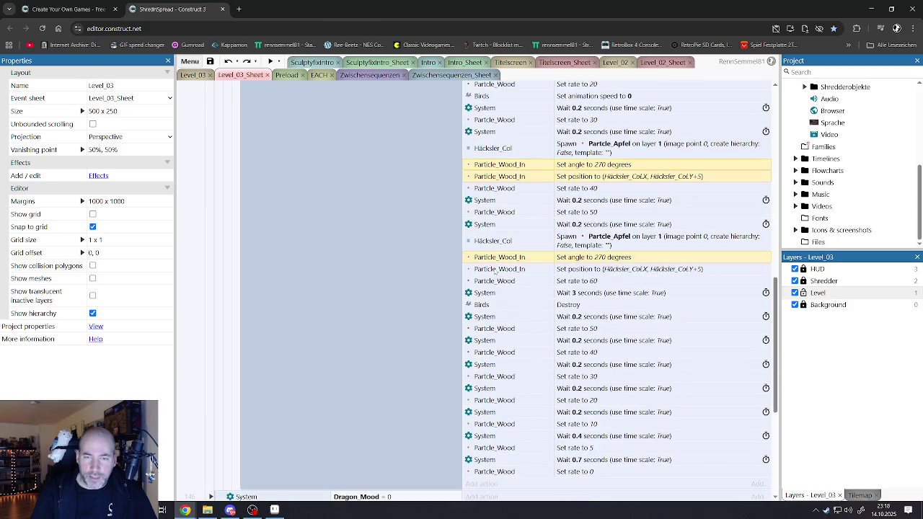
pyautogui.hotkey('ctrl', 'z')
pyautogui.scroll(-5, 499, 280)
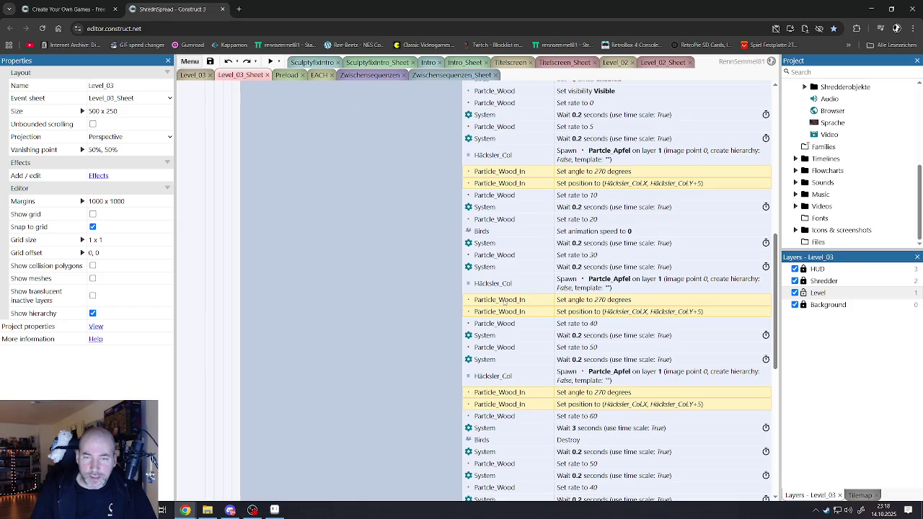
# Replace Particle_Wood_In with Particle_Apfel_In in the angle and position actions.
pyautogui.rightClick(504, 383)
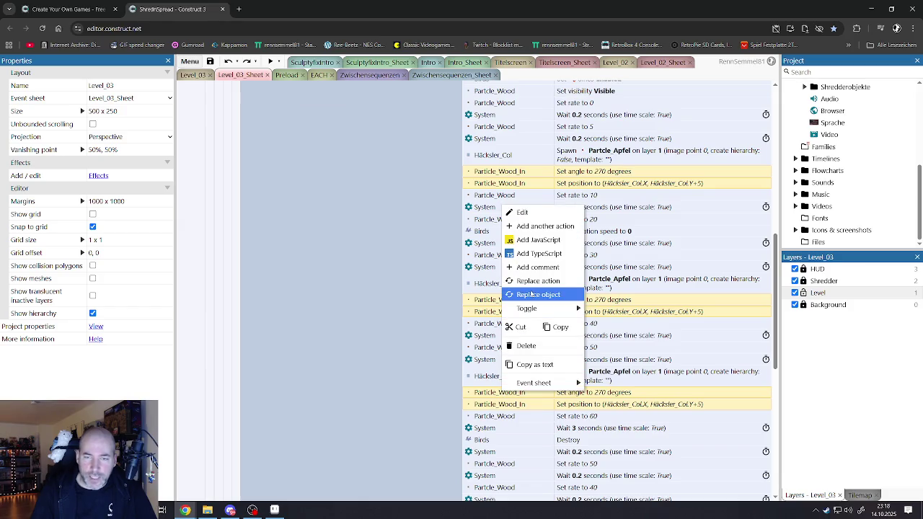
pyautogui.click(508, 295)
pyautogui.doubleClick(353, 260)
pyautogui.scroll(-4, 305, 290)
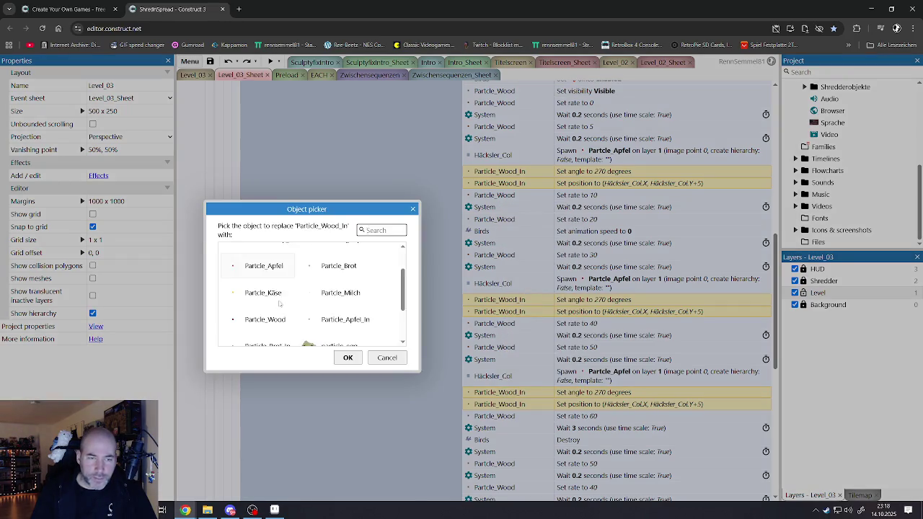
pyautogui.scroll(-1, 272, 323)
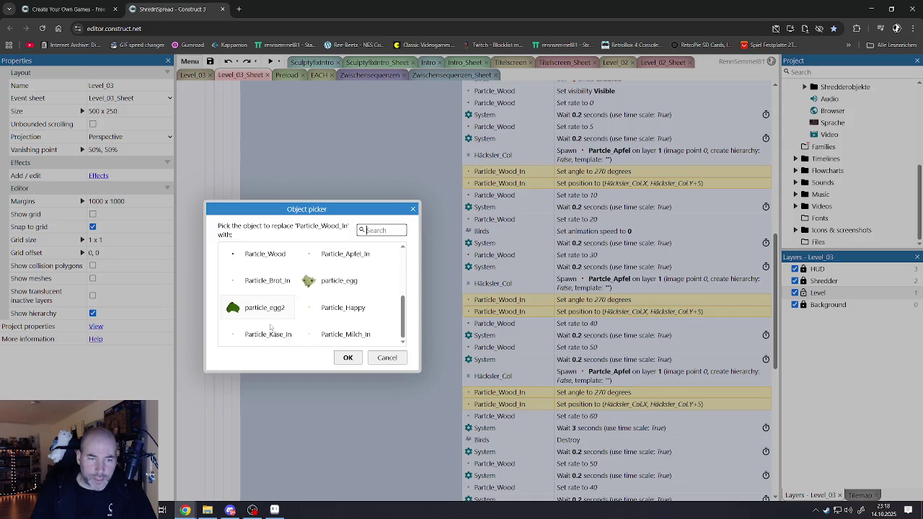
pyautogui.scroll(2, 313, 340)
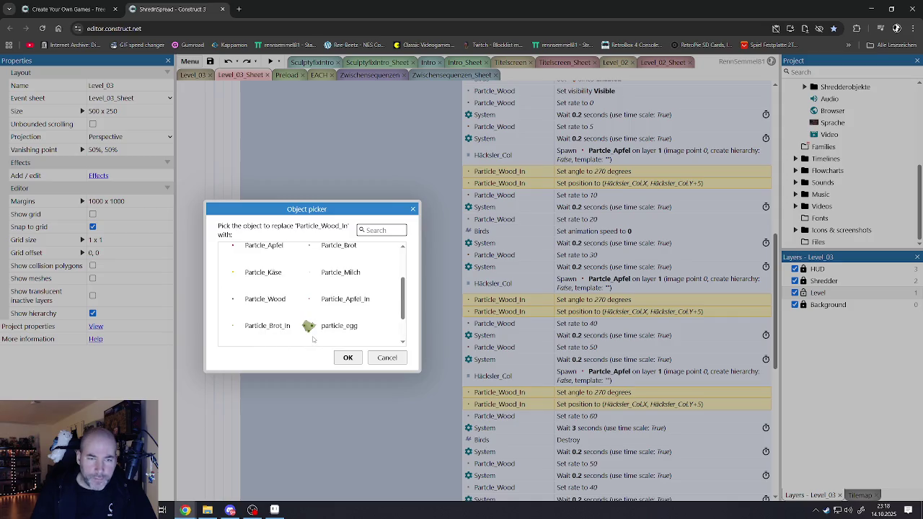
pyautogui.click(340, 303)
pyautogui.doubleClick(339, 301)
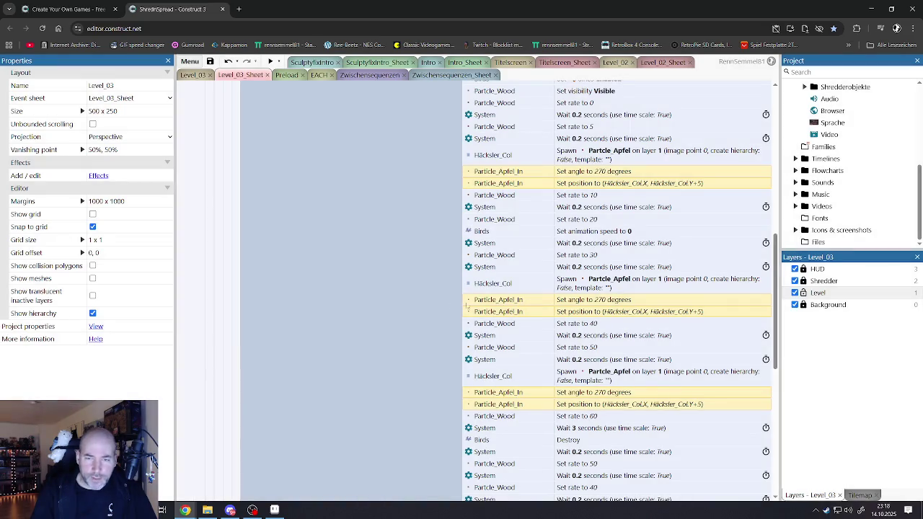
pyautogui.scroll(-5, 501, 389)
# Select the Particle_Wood Set rate actions ramping up from 0 to 60.
pyautogui.click(499, 337)
pyautogui.keyDown('ctrl'); pyautogui.click(500, 314); pyautogui.keyUp('ctrl')
pyautogui.keyDown('ctrl'); pyautogui.click(499, 292); pyautogui.keyUp('ctrl')
pyautogui.keyDown('ctrl'); pyautogui.click(499, 265); pyautogui.keyUp('ctrl')
pyautogui.keyDown('ctrl'); pyautogui.click(500, 242); pyautogui.keyUp('ctrl')
pyautogui.keyDown('ctrl'); pyautogui.click(502, 218); pyautogui.keyUp('ctrl')
pyautogui.keyDown('ctrl'); pyautogui.click(505, 195); pyautogui.keyUp('ctrl')
pyautogui.scroll(3, 504, 218)
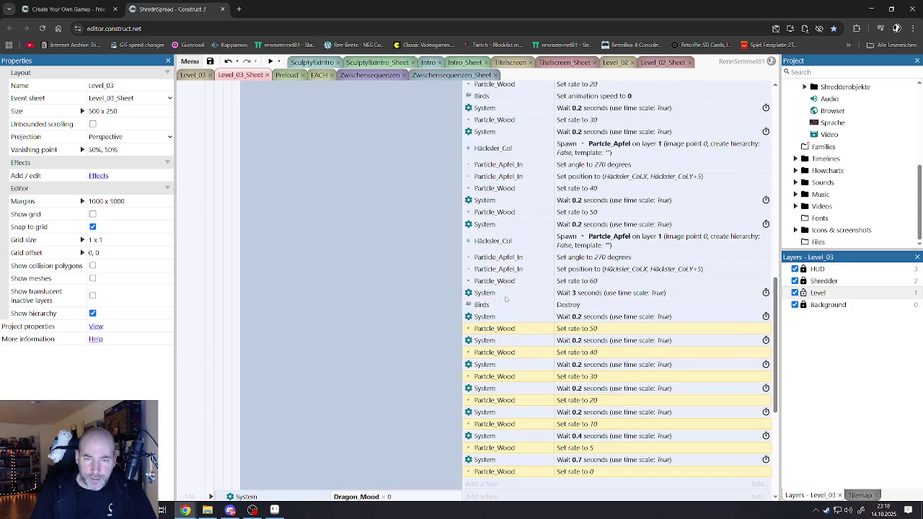
pyautogui.keyDown('ctrl'); pyautogui.click(499, 269); pyautogui.keyUp('ctrl')
pyautogui.keyDown('ctrl'); pyautogui.click(499, 257); pyautogui.keyUp('ctrl')
pyautogui.scroll(2, 500, 280)
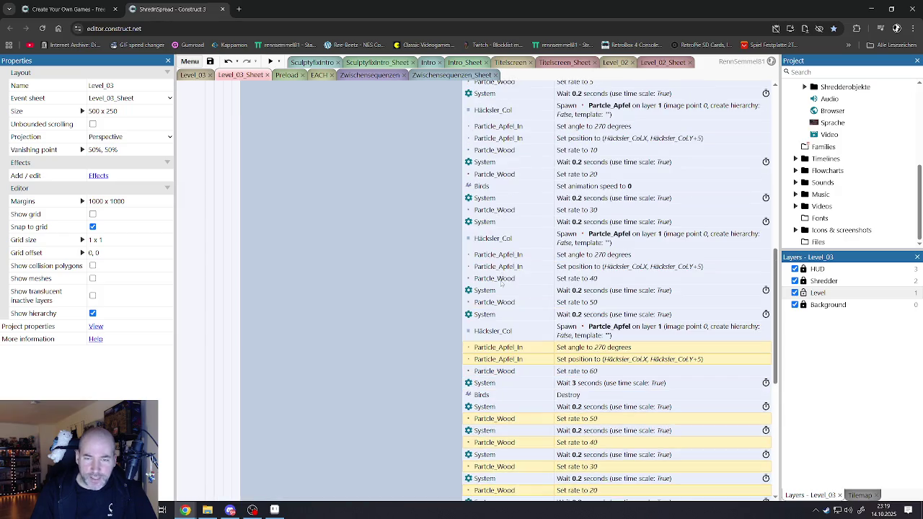
pyautogui.keyDown('ctrl'); pyautogui.click(496, 359); pyautogui.keyUp('ctrl')
pyautogui.keyDown('ctrl'); pyautogui.click(497, 347); pyautogui.keyUp('ctrl')
pyautogui.keyDown('ctrl'); pyautogui.click(500, 370); pyautogui.keyUp('ctrl')
# Add the ramp-down rate actions (50 to 0) and the Set visibility action to the selection.
pyautogui.keyDown('ctrl'); pyautogui.click(500, 305); pyautogui.keyUp('ctrl')
pyautogui.keyDown('ctrl'); pyautogui.click(502, 280); pyautogui.keyUp('ctrl')
pyautogui.scroll(2, 503, 280)
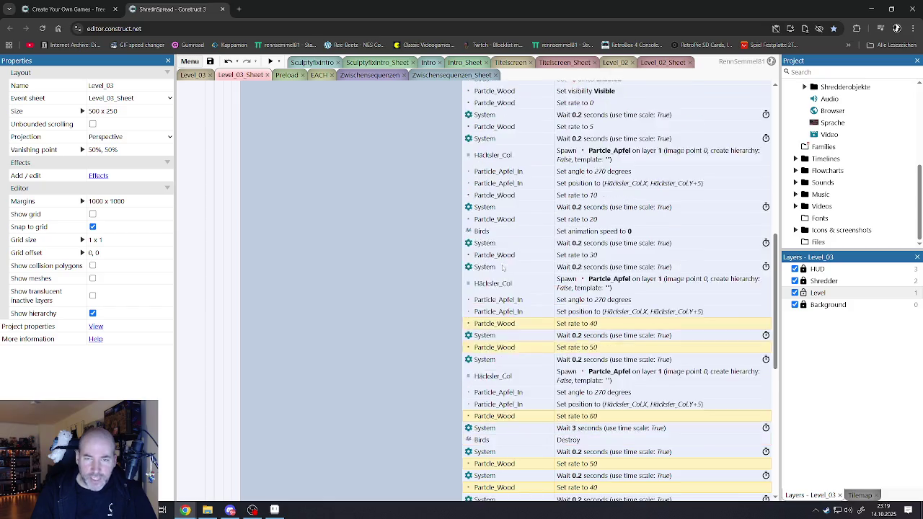
pyautogui.keyDown('ctrl'); pyautogui.click(500, 301); pyautogui.keyUp('ctrl')
pyautogui.keyDown('ctrl'); pyautogui.click(500, 265); pyautogui.keyUp('ctrl')
pyautogui.keyDown('ctrl'); pyautogui.click(503, 242); pyautogui.keyUp('ctrl')
pyautogui.scroll(2, 504, 256)
pyautogui.keyDown('ctrl'); pyautogui.click(502, 263); pyautogui.keyUp('ctrl')
pyautogui.keyDown('ctrl'); pyautogui.click(503, 240); pyautogui.keyUp('ctrl')
pyautogui.keyDown('ctrl'); pyautogui.click(503, 228); pyautogui.keyUp('ctrl')
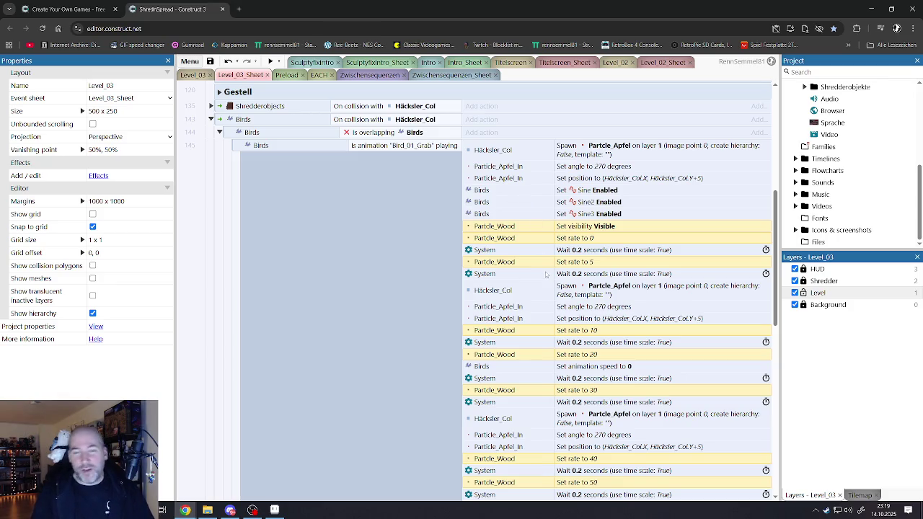
# Replace Particle_Wood with Partcle_Apfel in all the selected actions.
pyautogui.scroll(-2, 546, 271)
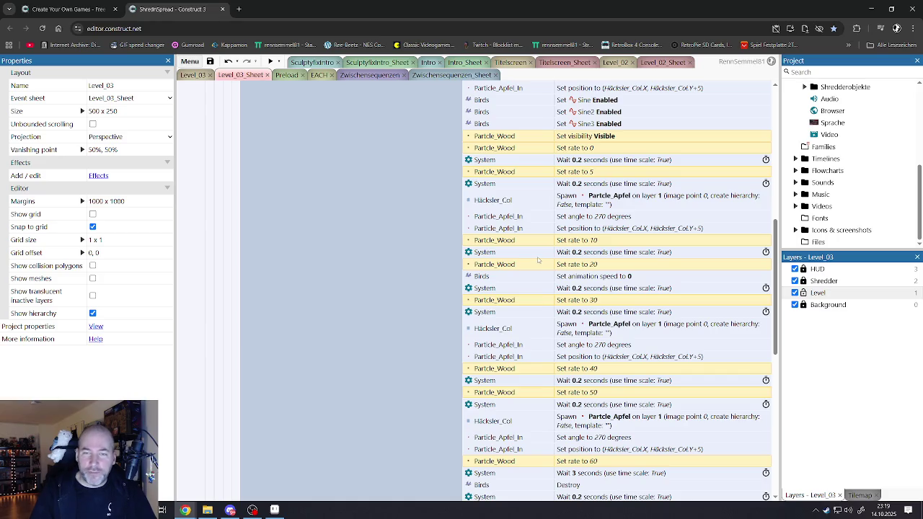
pyautogui.scroll(-2, 538, 260)
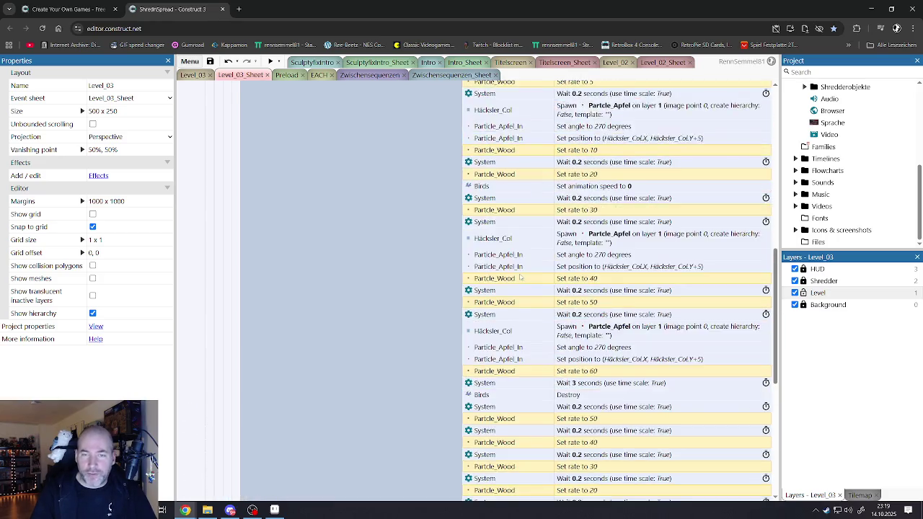
pyautogui.scroll(5, 520, 277)
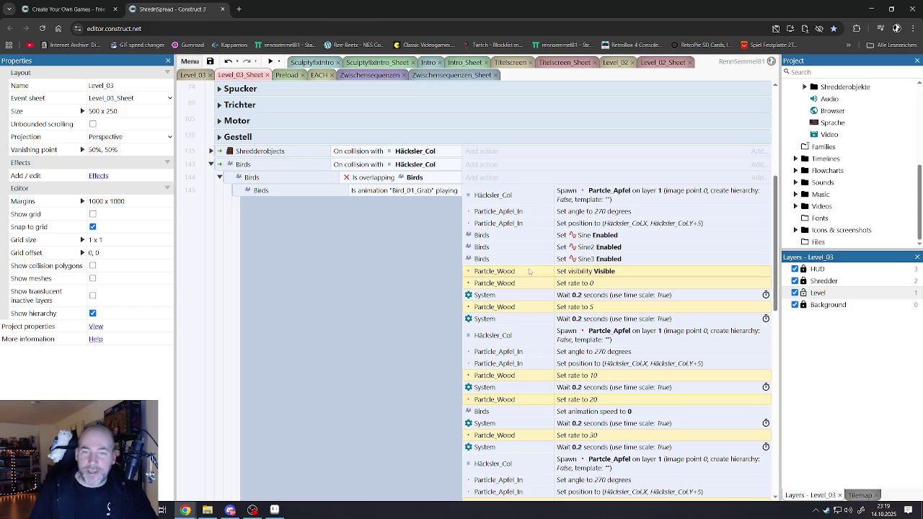
pyautogui.rightClick(509, 273)
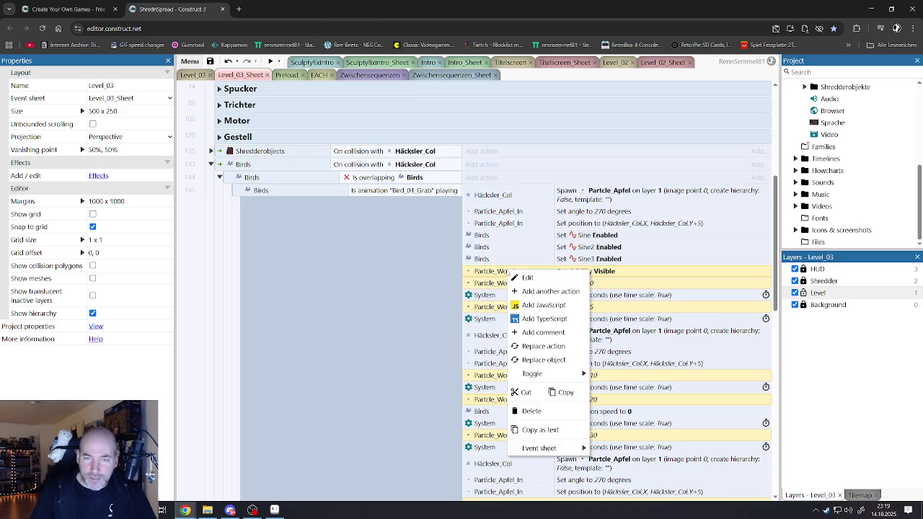
pyautogui.click(546, 360)
pyautogui.scroll(-1, 285, 304)
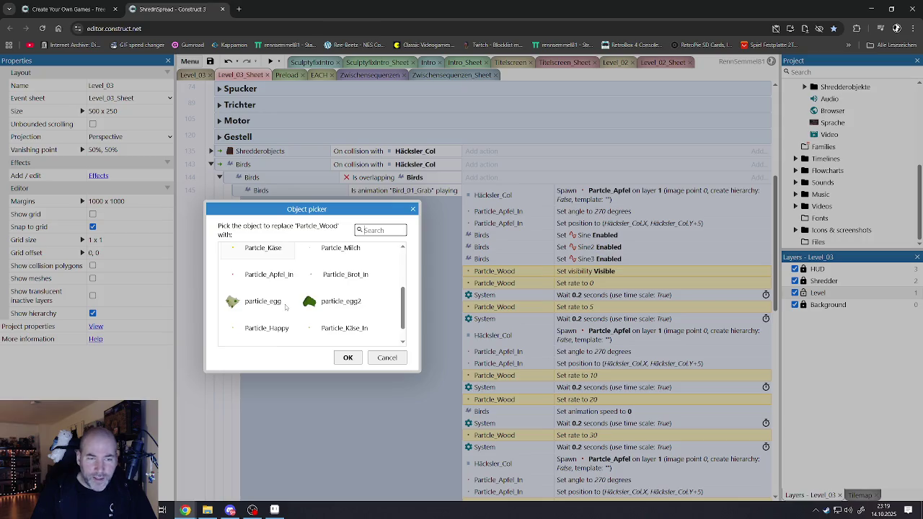
pyautogui.scroll(1, 286, 303)
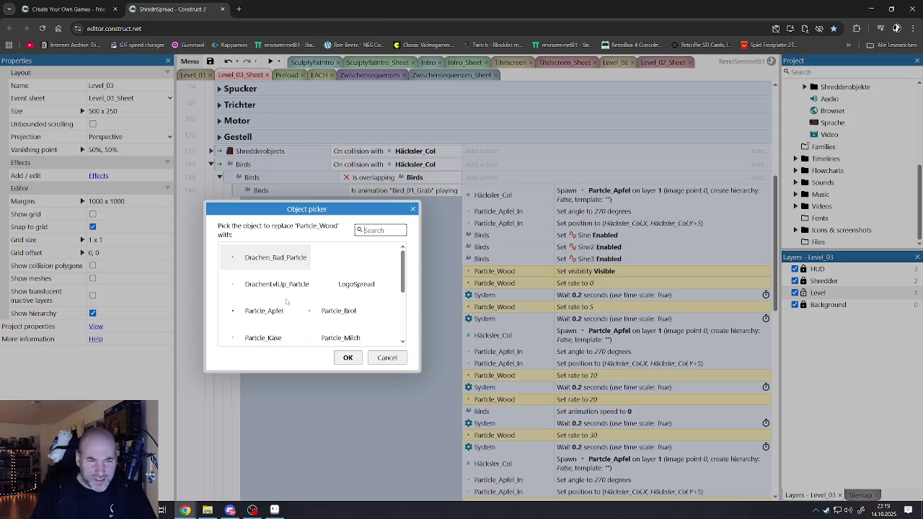
pyautogui.scroll(-3, 287, 302)
pyautogui.scroll(3, 283, 318)
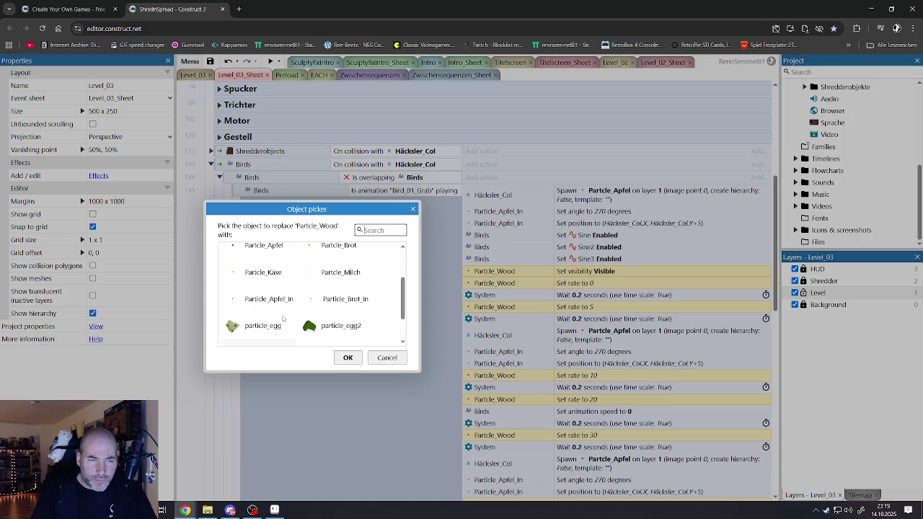
pyautogui.click(268, 297)
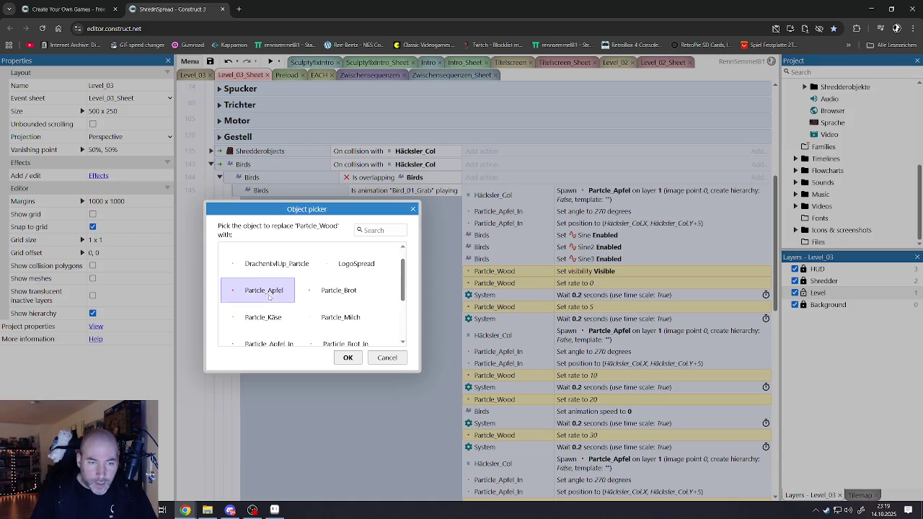
pyautogui.doubleClick(264, 296)
pyautogui.scroll(-5, 483, 323)
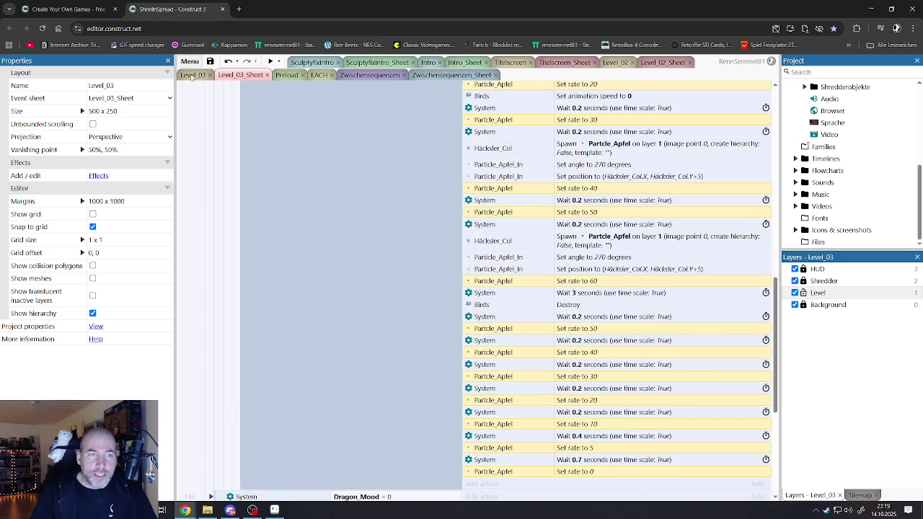
pyautogui.click(192, 75)
pyautogui.click(270, 62)
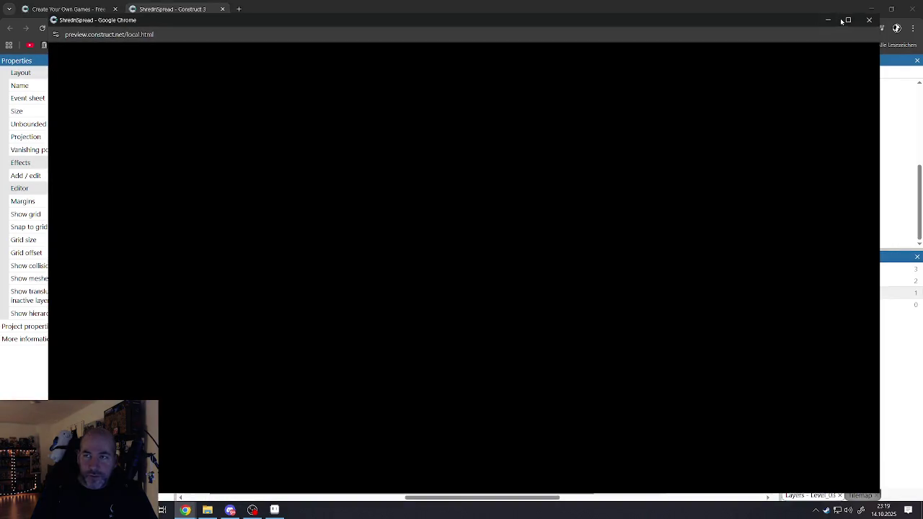
pyautogui.click(847, 20)
pyautogui.click(821, 368)
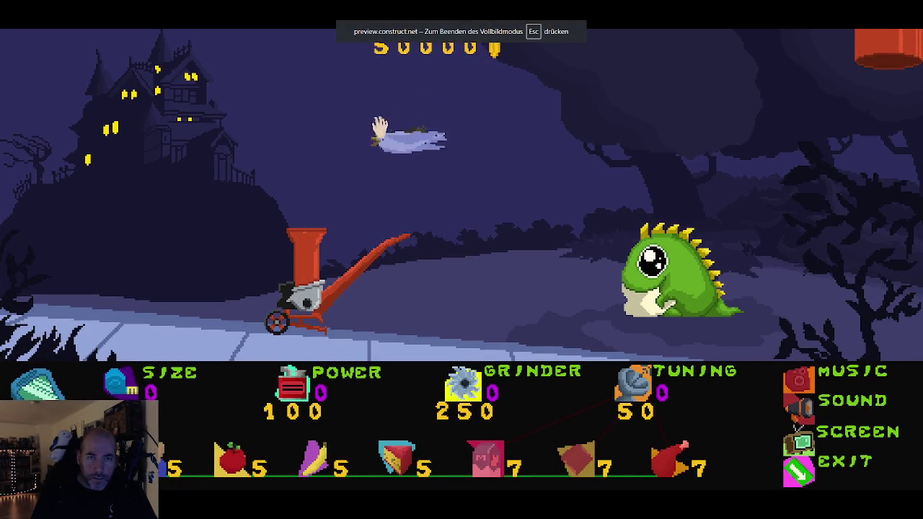
pyautogui.click(377, 126)
pyautogui.click(163, 431)
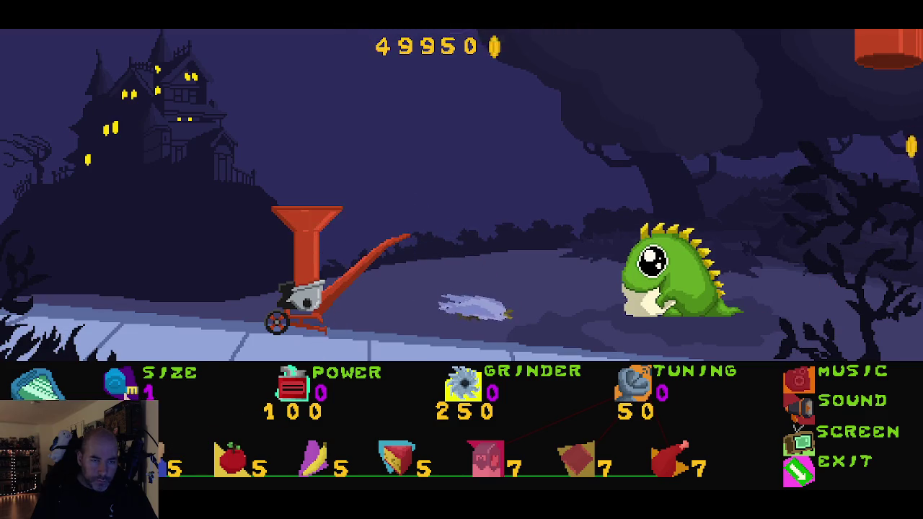
pyautogui.click(122, 386)
pyautogui.moveTo(469, 312); pyautogui.dragTo(289, 138)
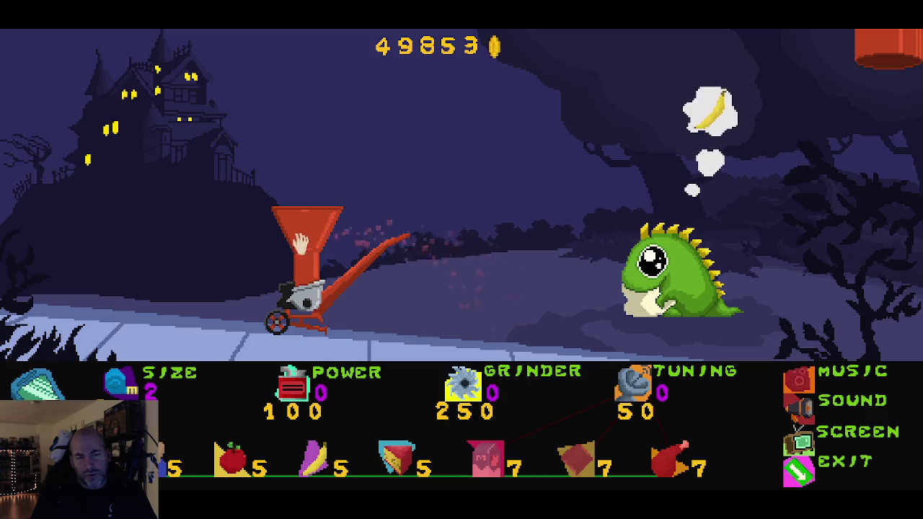
pyautogui.click(797, 472)
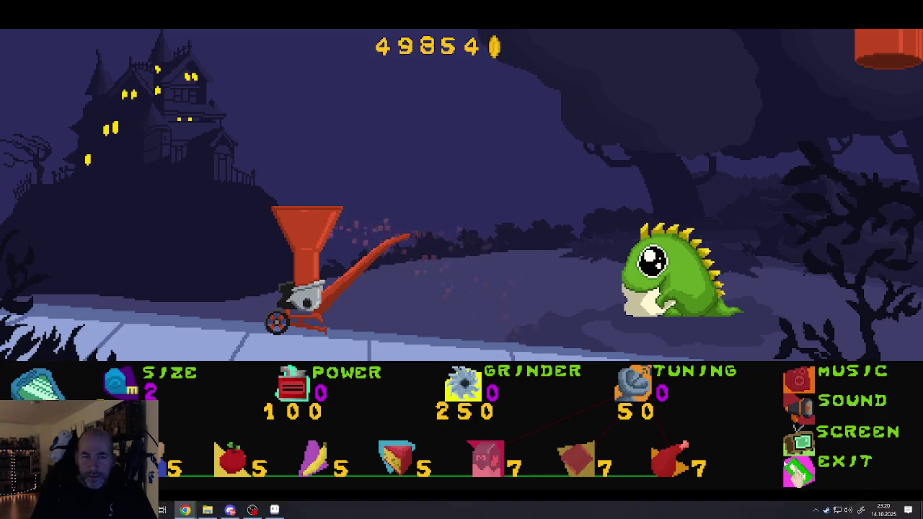
pyautogui.click(240, 75)
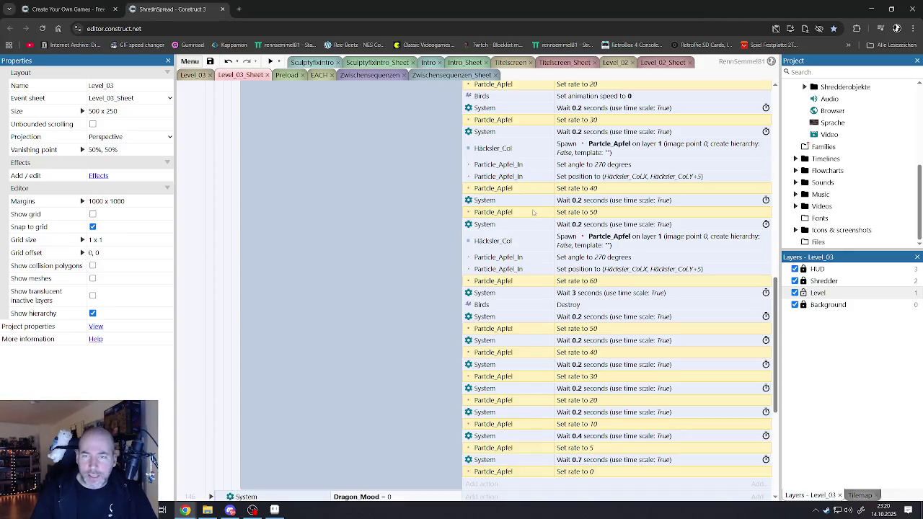
# Undo the Partcle_Apfel and spawn-object replacements, restoring the wood particles.
pyautogui.scroll(4, 537, 212)
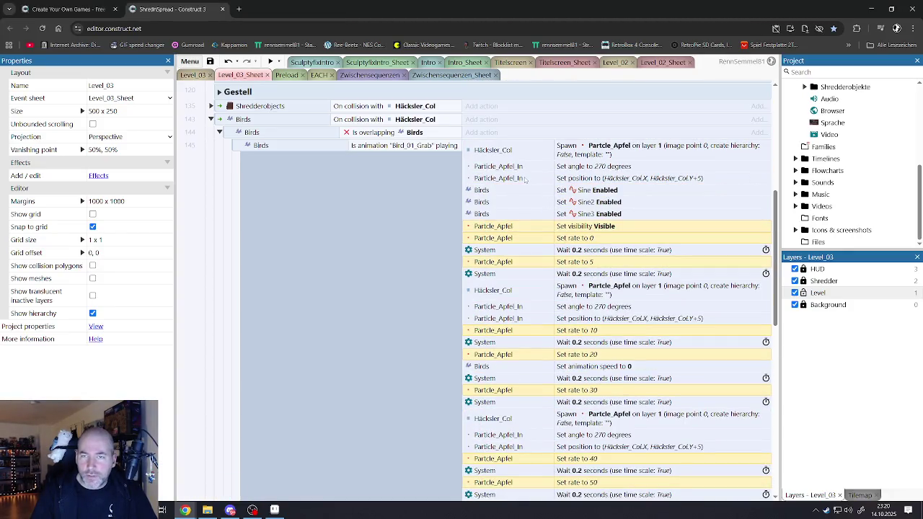
pyautogui.click(499, 180)
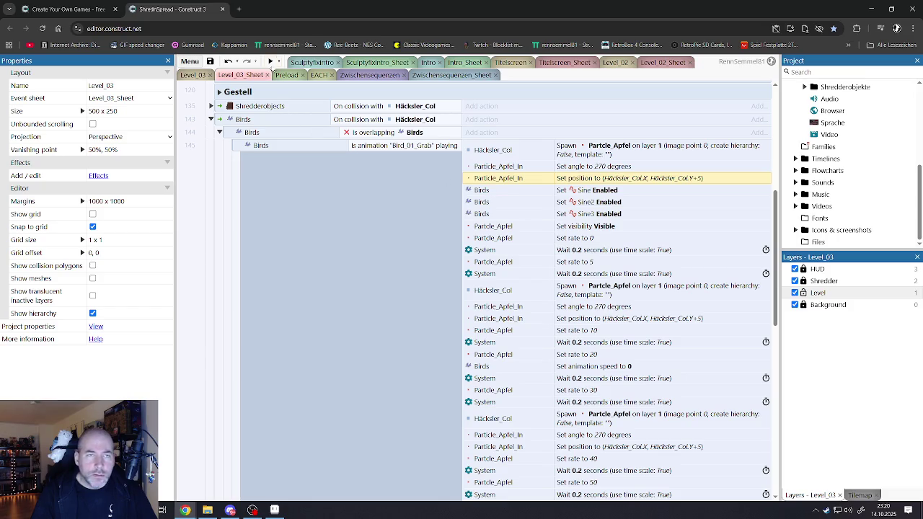
pyautogui.click(227, 62)
pyautogui.click(228, 62)
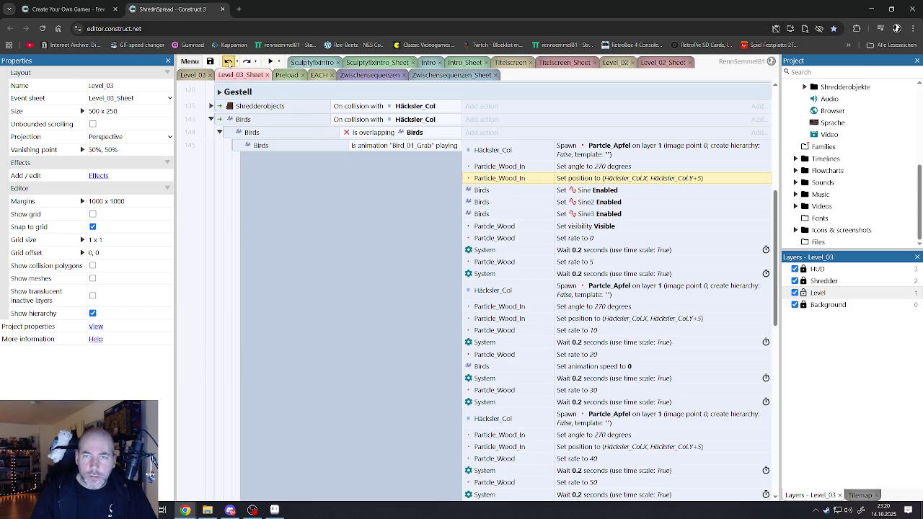
pyautogui.click(228, 62)
# Select all three Spawn Particle_Wood_In actions and bring up their context menu.
pyautogui.click(609, 154)
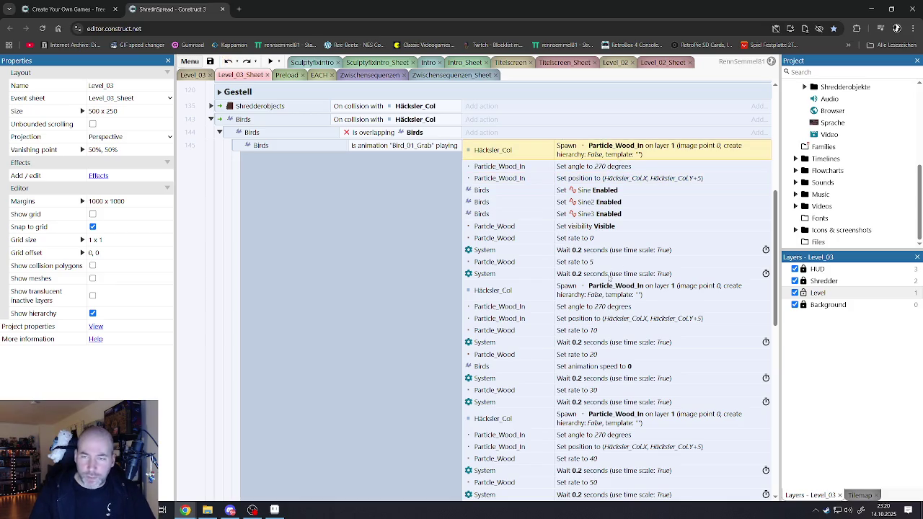
pyautogui.scroll(-2, 607, 301)
pyautogui.keyDown('ctrl'); pyautogui.click(606, 284); pyautogui.keyUp('ctrl')
pyautogui.keyDown('ctrl'); pyautogui.click(602, 369); pyautogui.keyUp('ctrl')
pyautogui.scroll(-1, 602, 360)
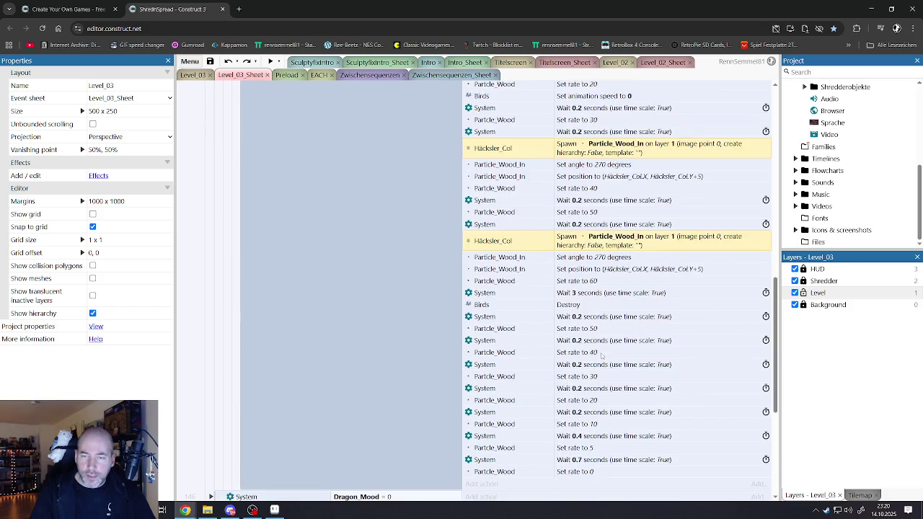
pyautogui.scroll(5, 600, 335)
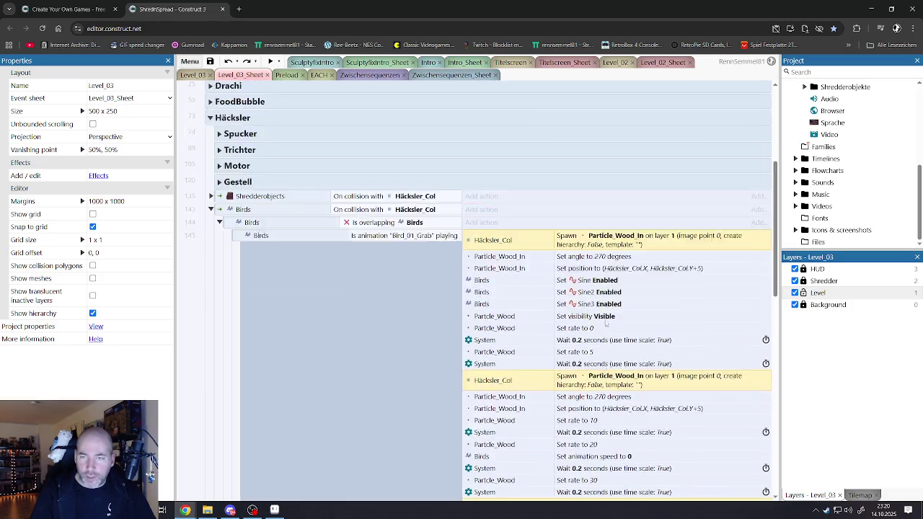
pyautogui.rightClick(597, 284)
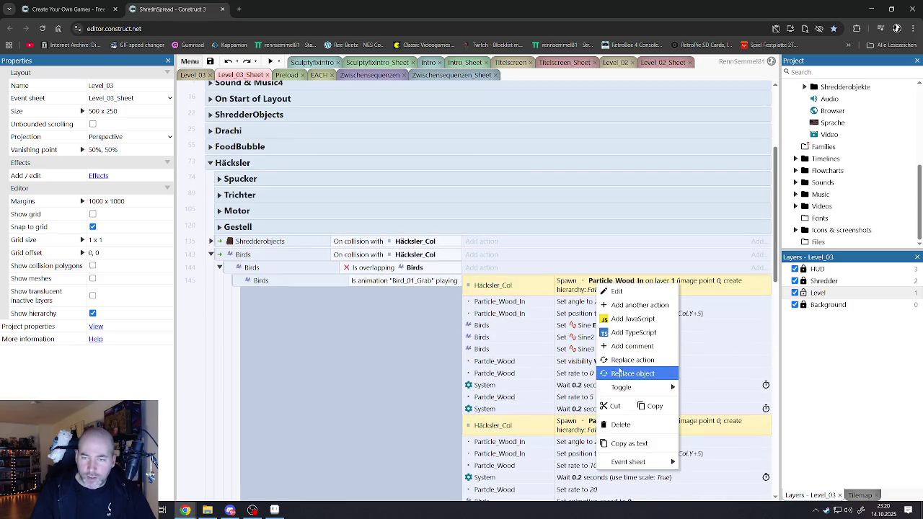
# Make the three Spawn actions spawn Particle_Apfel_In instead of Particle_Wood_In.
pyautogui.click(620, 370)
pyautogui.doubleClick(319, 258)
pyautogui.scroll(-4, 310, 282)
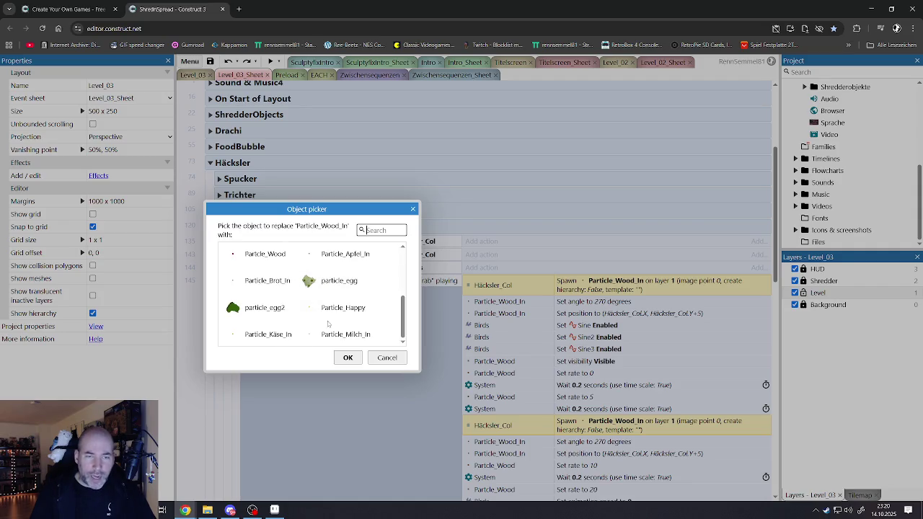
pyautogui.doubleClick(345, 254)
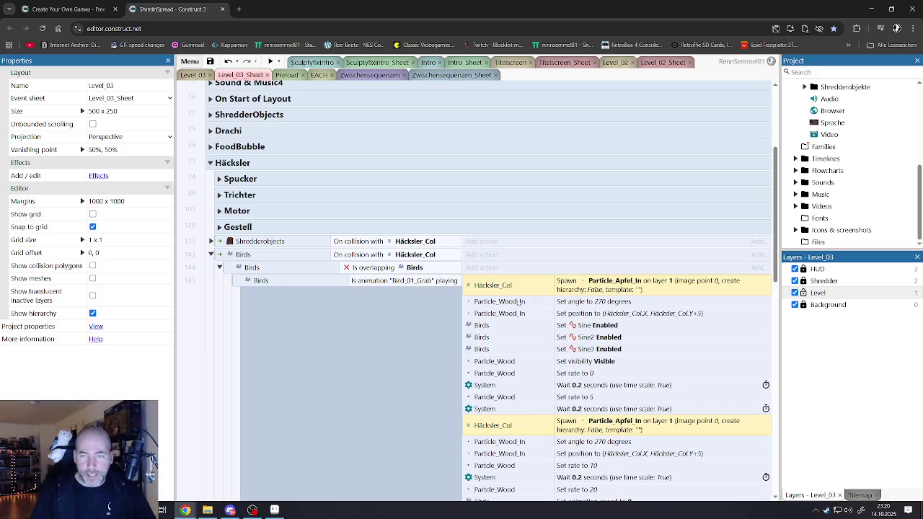
# Select the Particle_Wood_In Set angle and Set position actions.
pyautogui.scroll(-1, 518, 303)
pyautogui.click(494, 257)
pyautogui.keyDown('shift'); pyautogui.click(494, 268); pyautogui.keyUp('shift')
pyautogui.scroll(-2, 498, 349)
pyautogui.click(509, 306)
pyautogui.keyDown('shift'); pyautogui.click(505, 317); pyautogui.keyUp('shift')
pyautogui.scroll(-3, 501, 318)
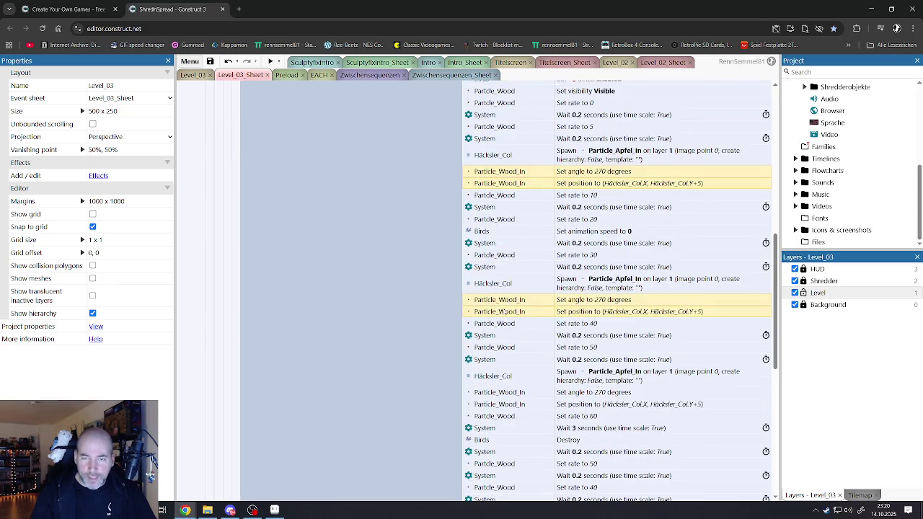
pyautogui.scroll(-4, 506, 303)
pyautogui.scroll(-3, 504, 267)
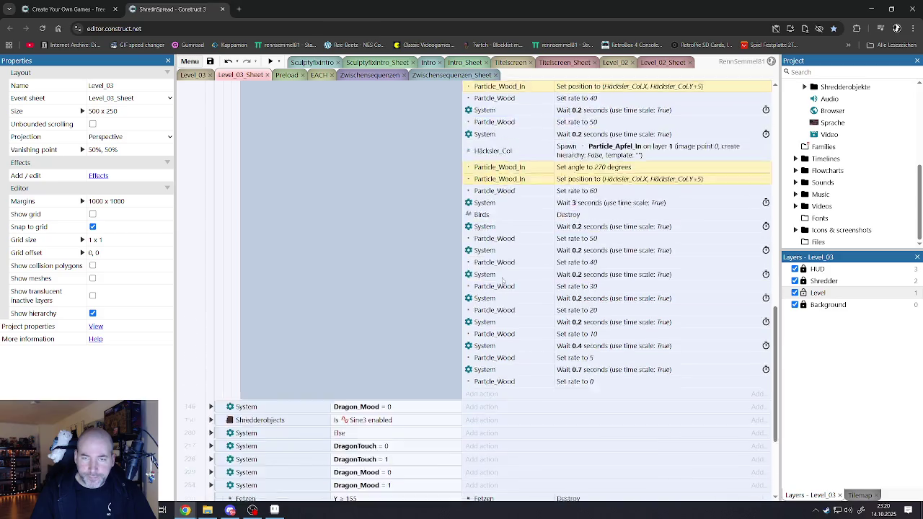
pyautogui.scroll(7, 505, 274)
pyautogui.scroll(5, 503, 282)
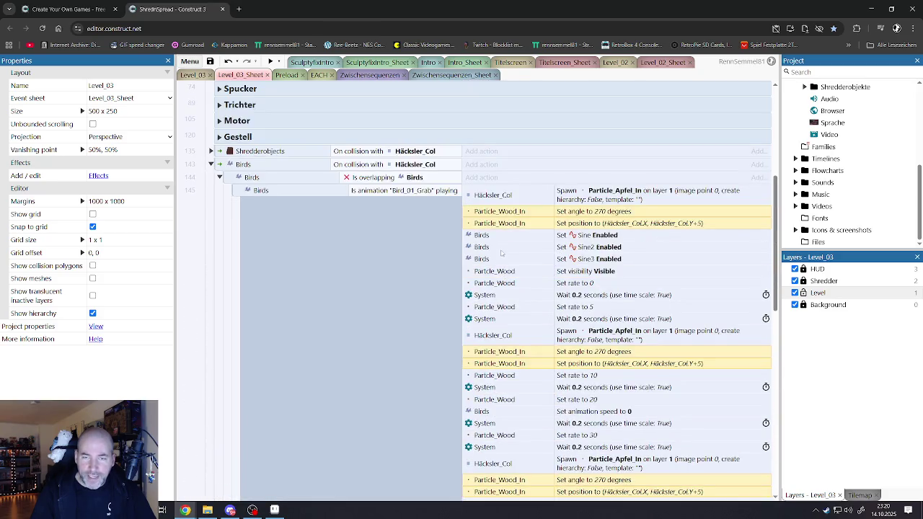
# Swap those angle and position actions from Particle_Wood_In to Particle_Apfel_In.
pyautogui.rightClick(499, 222)
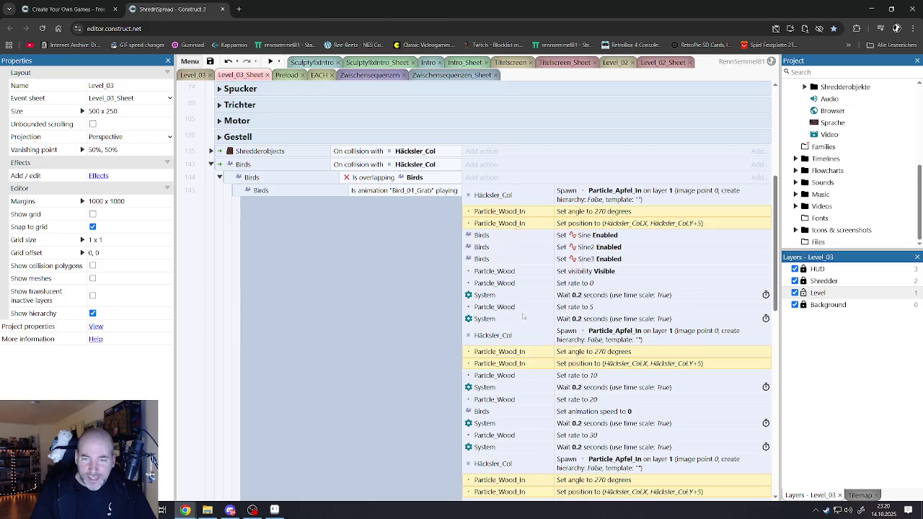
pyautogui.click(525, 314)
pyautogui.click(328, 252)
pyautogui.doubleClick(328, 252)
pyautogui.scroll(-2, 318, 285)
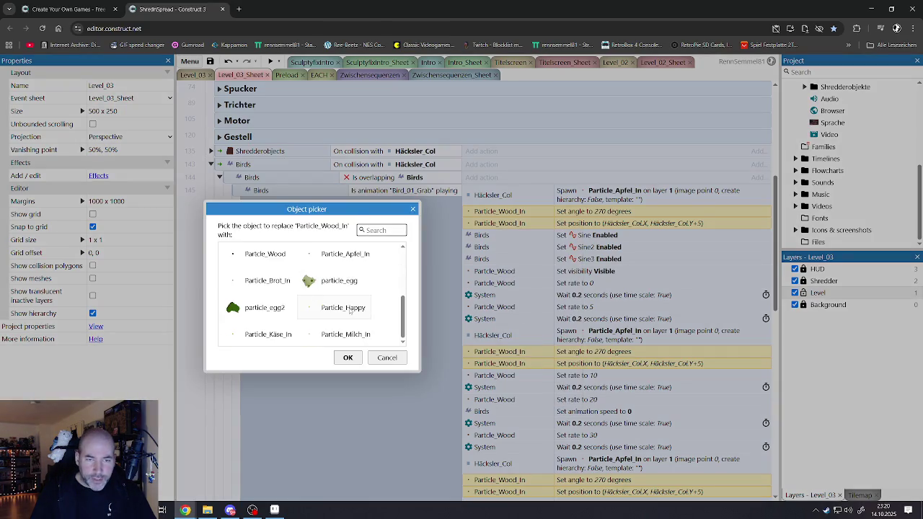
pyautogui.doubleClick(335, 255)
# Inspect the Set angle to 270 degrees action, leaving it unchanged.
pyautogui.click(487, 271)
pyautogui.keyDown('shift'); pyautogui.click(490, 284); pyautogui.keyUp('shift')
pyautogui.doubleClick(491, 352)
pyautogui.click(490, 261)
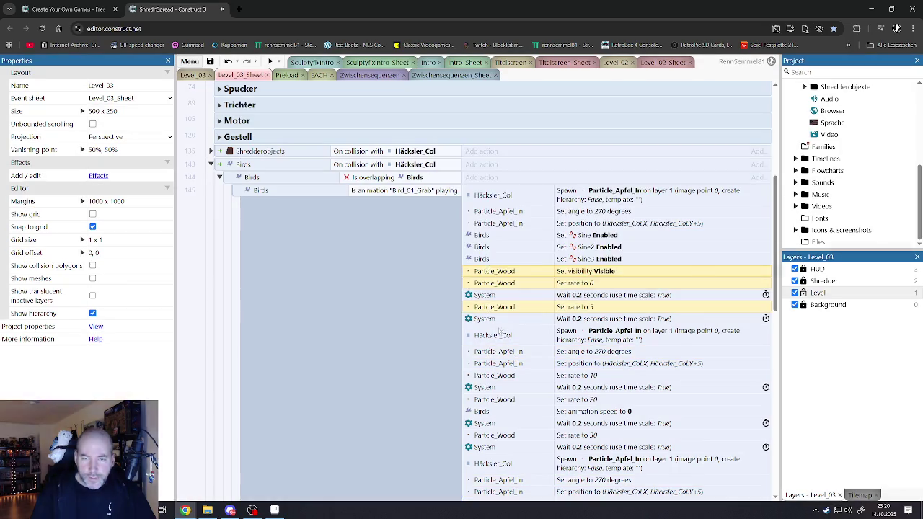
pyautogui.scroll(-2, 499, 346)
pyautogui.keyDown('ctrl'); pyautogui.click(500, 244); pyautogui.keyUp('ctrl')
pyautogui.keyDown('ctrl'); pyautogui.click(496, 265); pyautogui.keyUp('ctrl')
pyautogui.keyDown('ctrl'); pyautogui.click(494, 300); pyautogui.keyUp('ctrl')
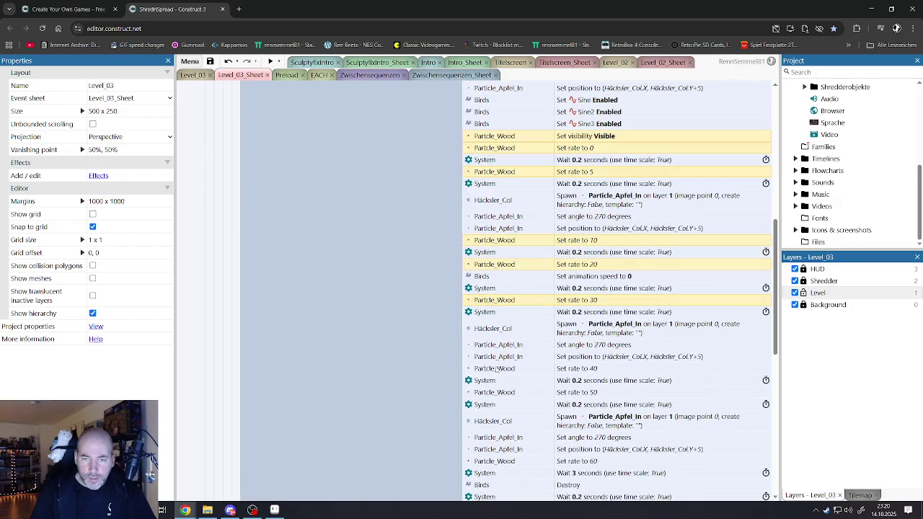
pyautogui.keyDown('ctrl'); pyautogui.click(496, 368); pyautogui.keyUp('ctrl')
pyautogui.scroll(-3, 496, 351)
pyautogui.keyDown('ctrl'); pyautogui.click(498, 281); pyautogui.keyUp('ctrl')
pyautogui.keyDown('ctrl'); pyautogui.click(500, 213); pyautogui.keyUp('ctrl')
pyautogui.keyDown('ctrl'); pyautogui.click(499, 330); pyautogui.keyUp('ctrl')
pyautogui.keyDown('ctrl'); pyautogui.click(496, 378); pyautogui.keyUp('ctrl')
pyautogui.keyDown('ctrl'); pyautogui.click(498, 401); pyautogui.keyUp('ctrl')
pyautogui.keyDown('ctrl'); pyautogui.click(494, 425); pyautogui.keyUp('ctrl')
pyautogui.keyDown('ctrl'); pyautogui.click(493, 437); pyautogui.keyUp('ctrl')
pyautogui.keyDown('ctrl'); pyautogui.click(496, 448); pyautogui.keyUp('ctrl')
pyautogui.keyDown('ctrl'); pyautogui.click(498, 472); pyautogui.keyUp('ctrl')
pyautogui.scroll(6, 505, 403)
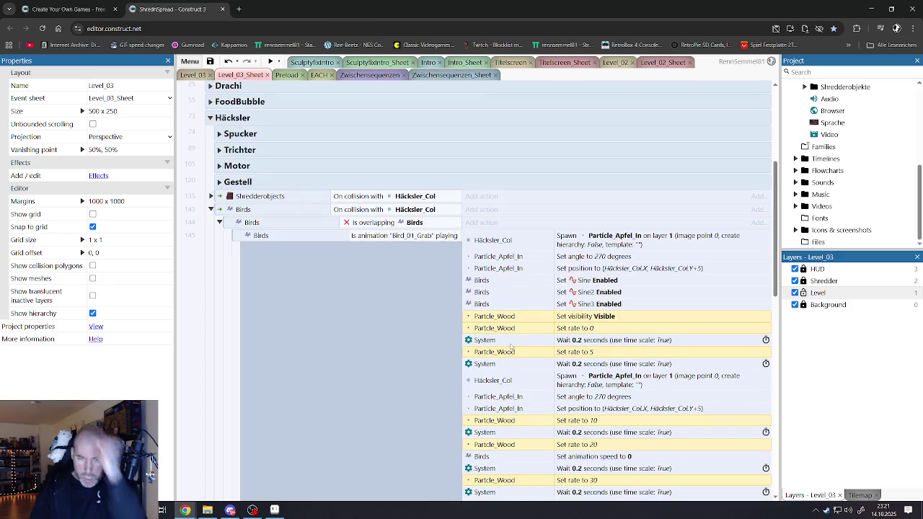
pyautogui.scroll(-4, 513, 350)
pyautogui.scroll(-3, 509, 343)
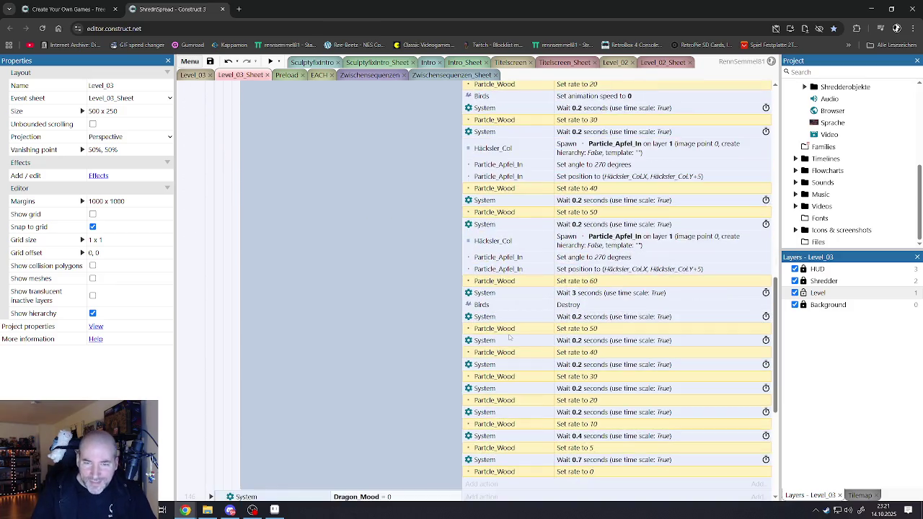
pyautogui.rightClick(503, 284)
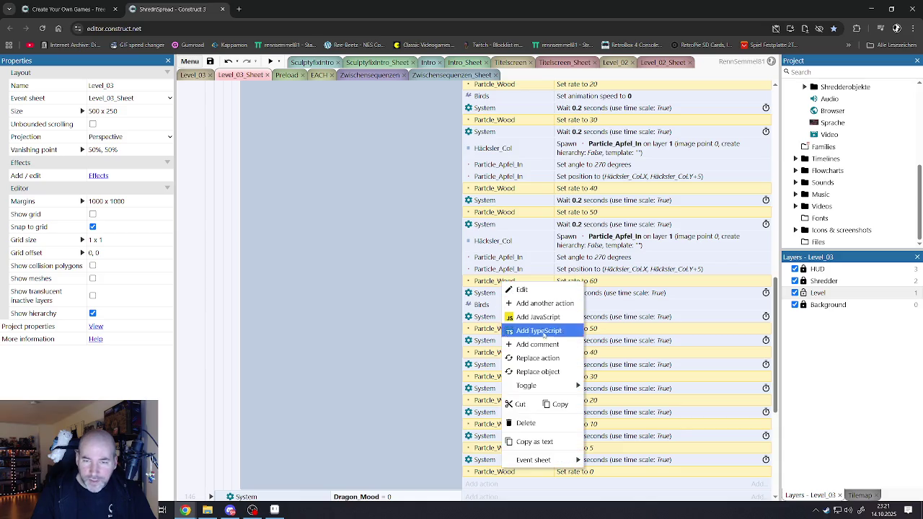
pyautogui.click(533, 372)
pyautogui.scroll(-2, 339, 288)
pyautogui.scroll(2, 310, 303)
pyautogui.doubleClick(264, 311)
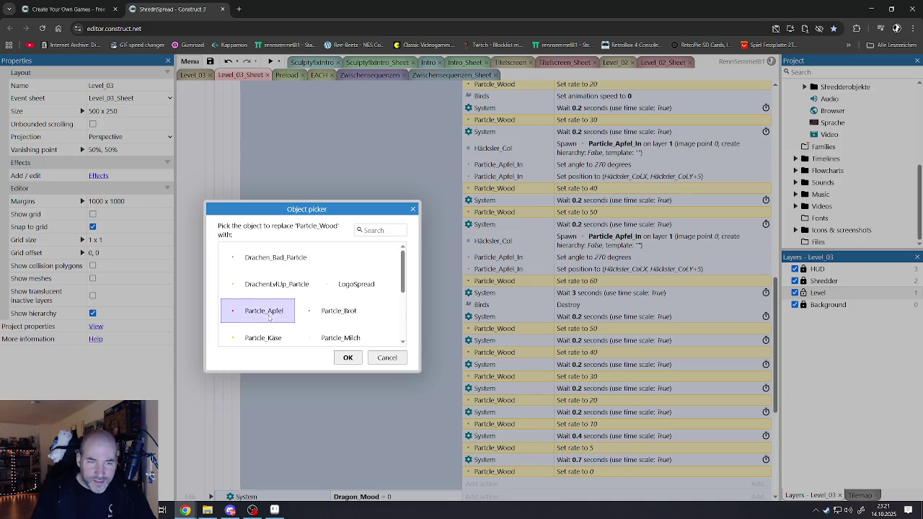
pyautogui.scroll(5, 521, 296)
pyautogui.scroll(5, 521, 295)
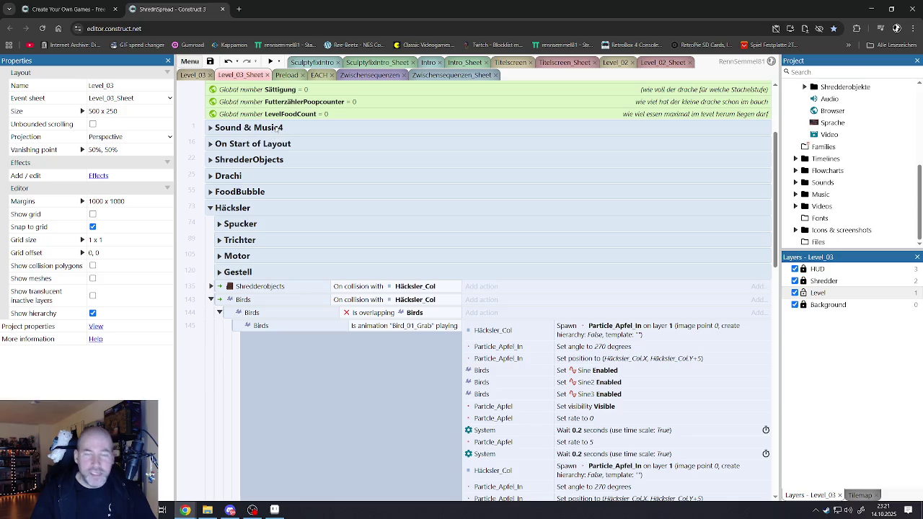
# Switch to the Level_03 layout and launch a preview of the game.
pyautogui.click(192, 75)
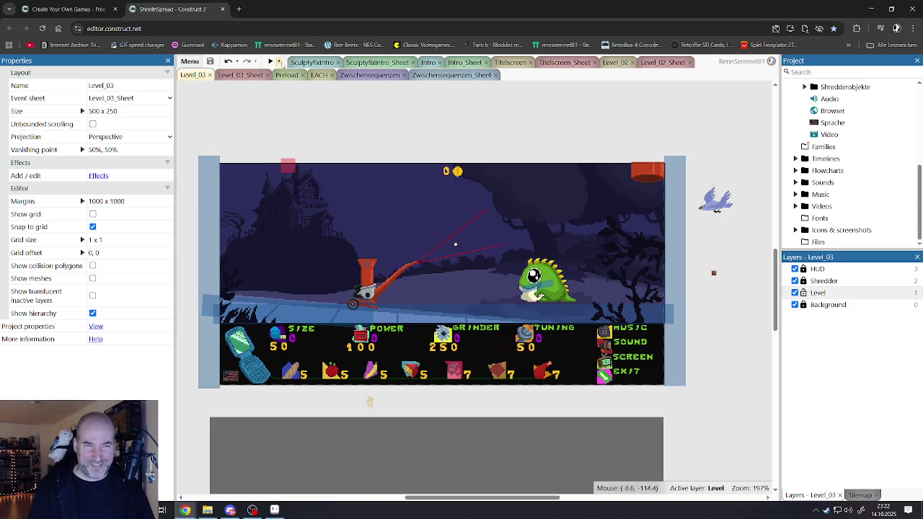
pyautogui.click(268, 63)
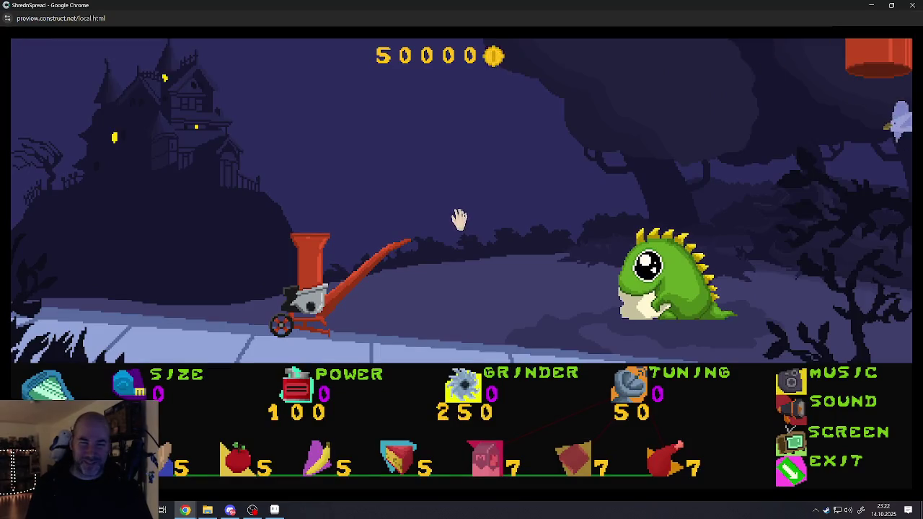
# Test the level fullscreen by feeding fish into the shredder, then return to Level_03_Sheet.
pyautogui.click(459, 219)
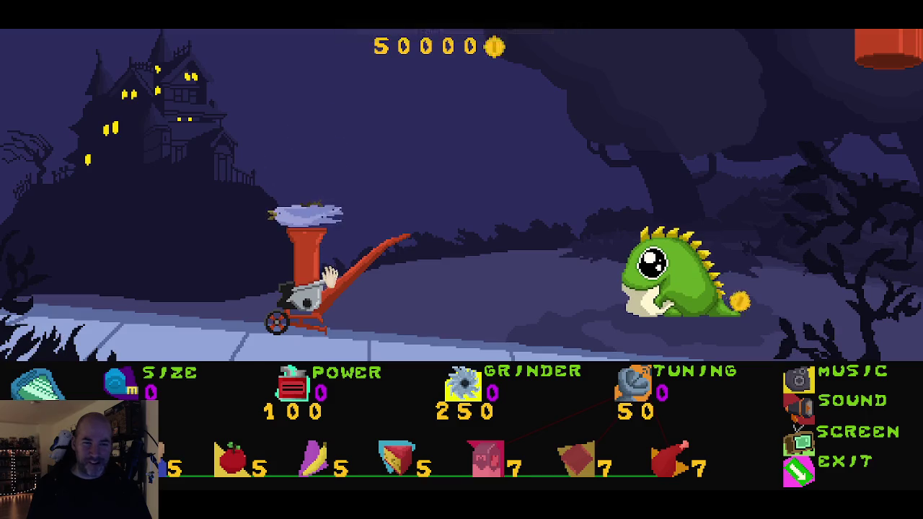
pyautogui.click(119, 382)
pyautogui.click(119, 382)
pyautogui.click(119, 382)
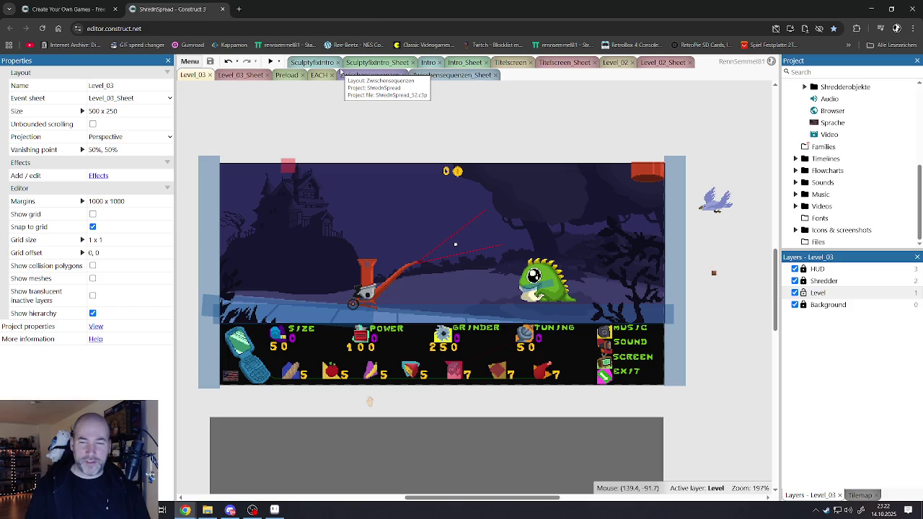
pyautogui.click(245, 77)
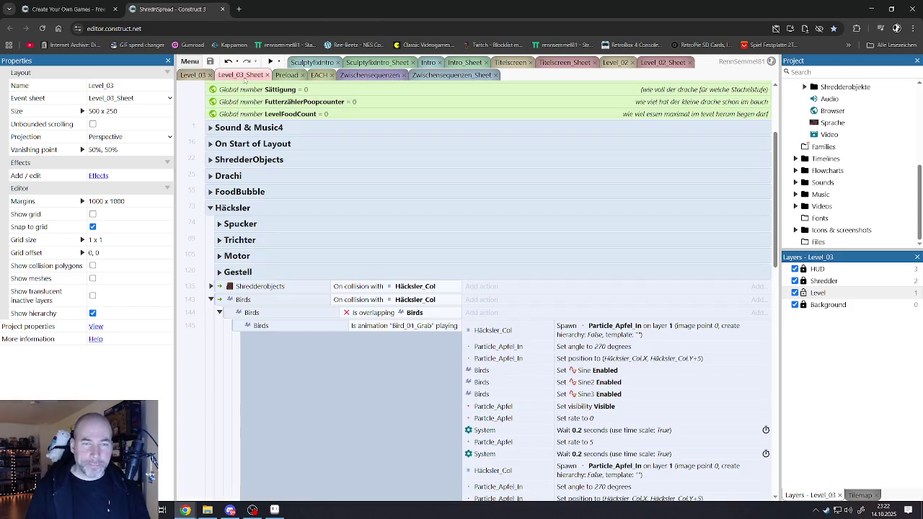
# Review the Birds event's Particle_Apfel_In spawns and its 0–60 Particle_Apfel rate ramp.
pyautogui.scroll(-5, 323, 249)
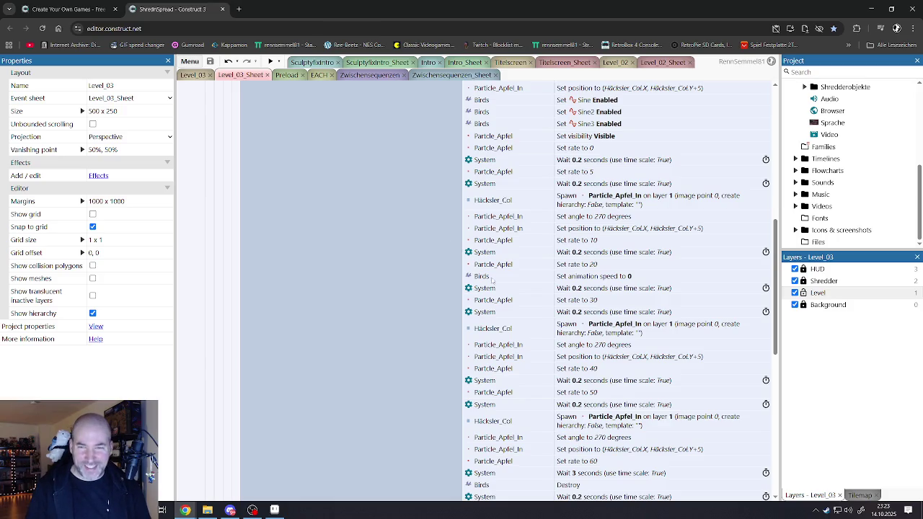
pyautogui.scroll(3, 483, 263)
pyautogui.scroll(-7, 424, 256)
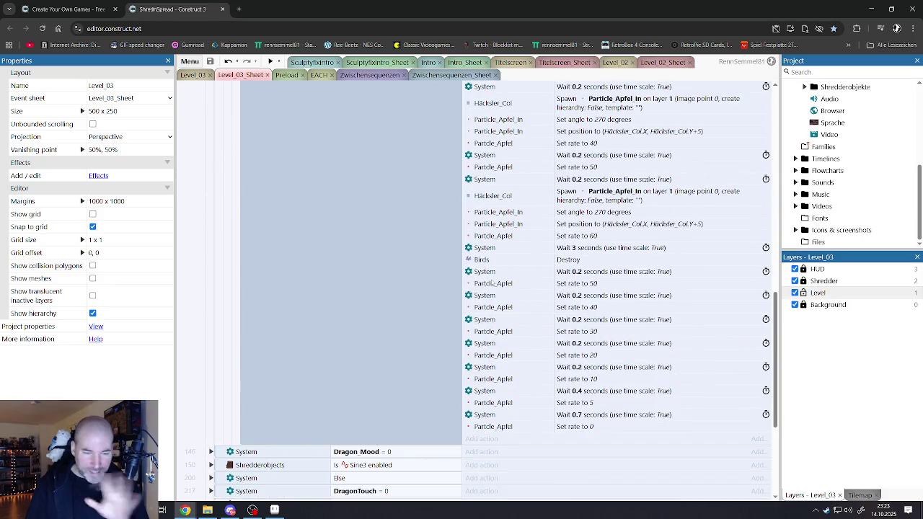
pyautogui.scroll(-2, 493, 283)
pyautogui.scroll(10, 491, 283)
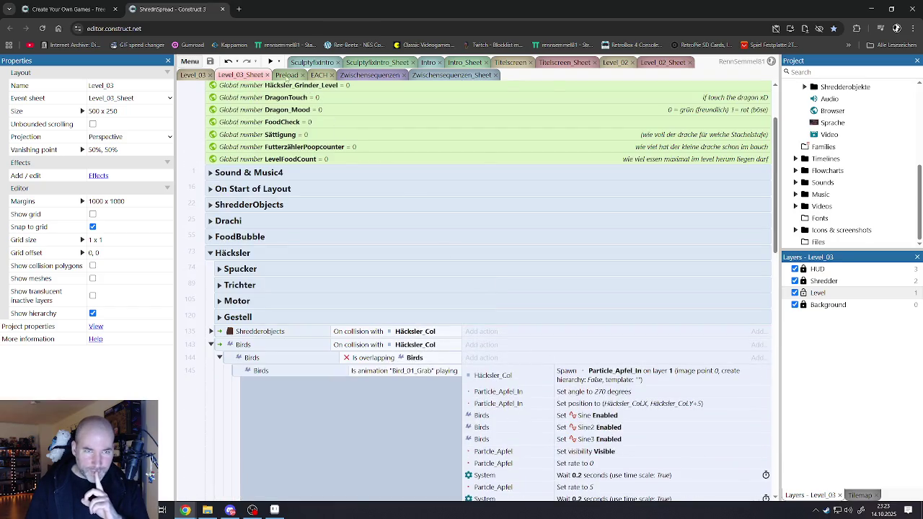
pyautogui.click(286, 75)
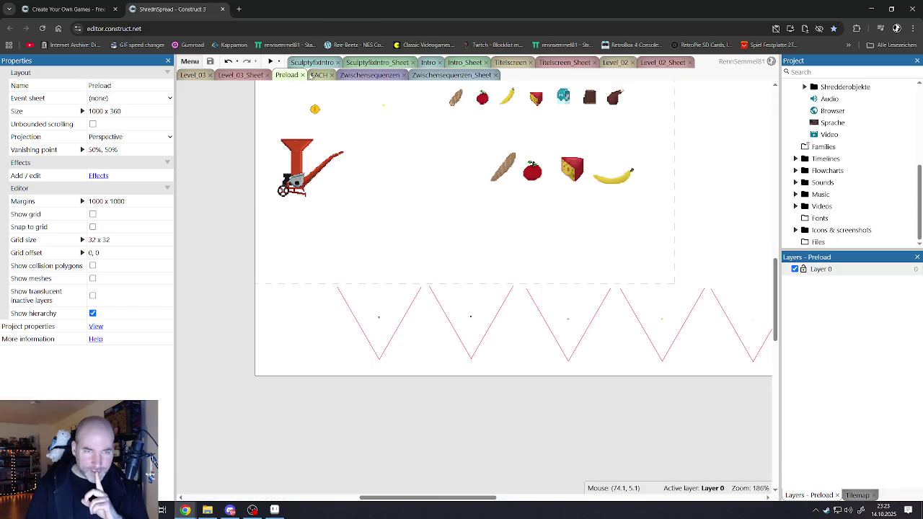
# Find the apple particle type in the Particles folder and clone it.
pyautogui.click(462, 332)
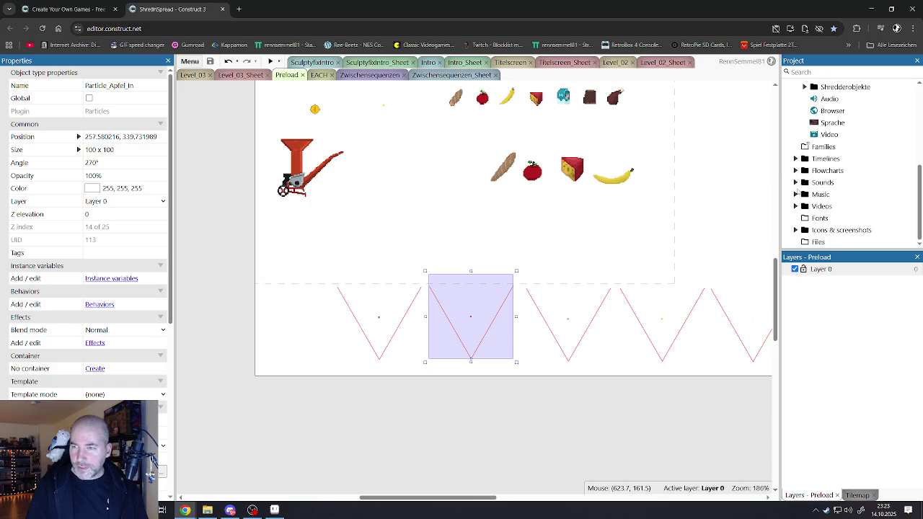
pyautogui.scroll(5, 799, 198)
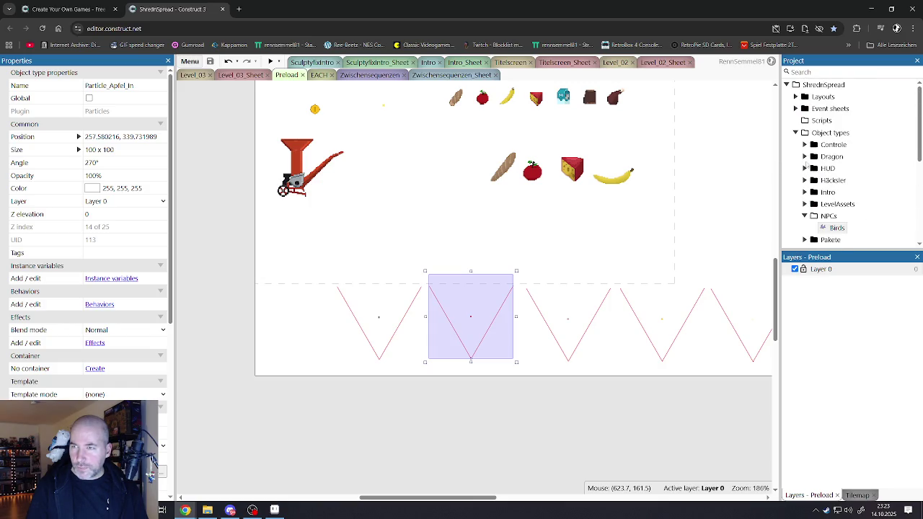
pyautogui.click(805, 216)
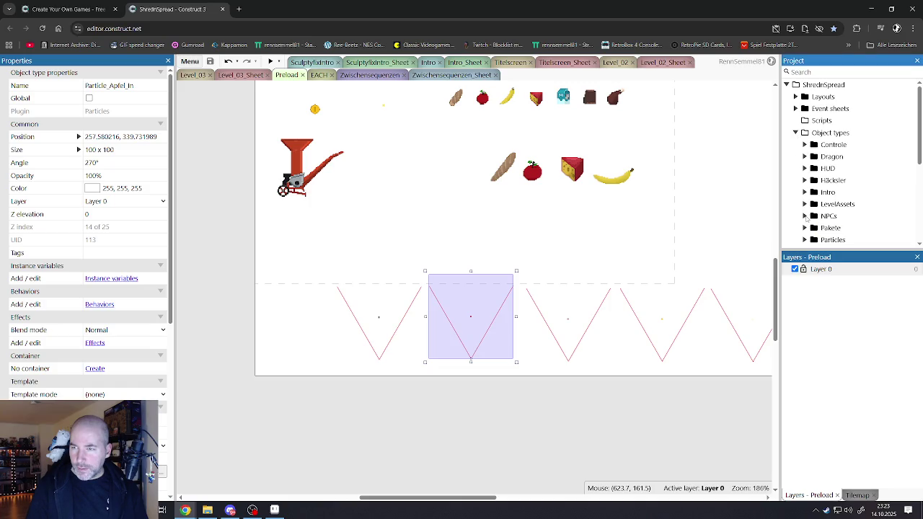
pyautogui.click(804, 239)
pyautogui.scroll(-5, 836, 201)
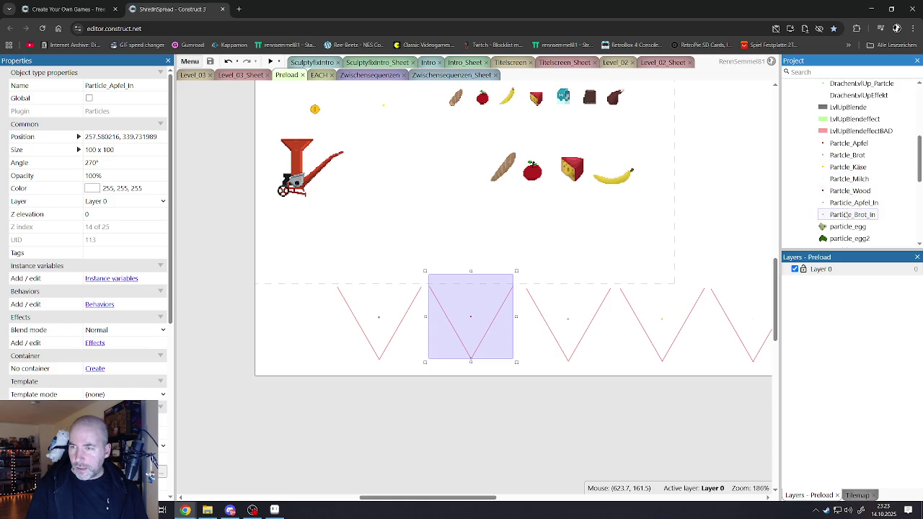
pyautogui.click(845, 143)
pyautogui.rightClick(845, 147)
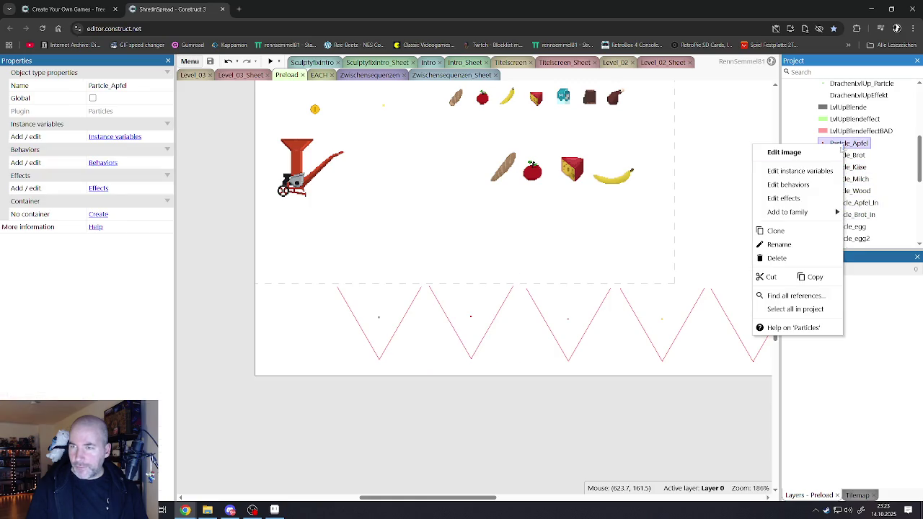
pyautogui.click(794, 230)
# Rename the cloned particle type to Partcle_Blut.
pyautogui.rightClick(838, 161)
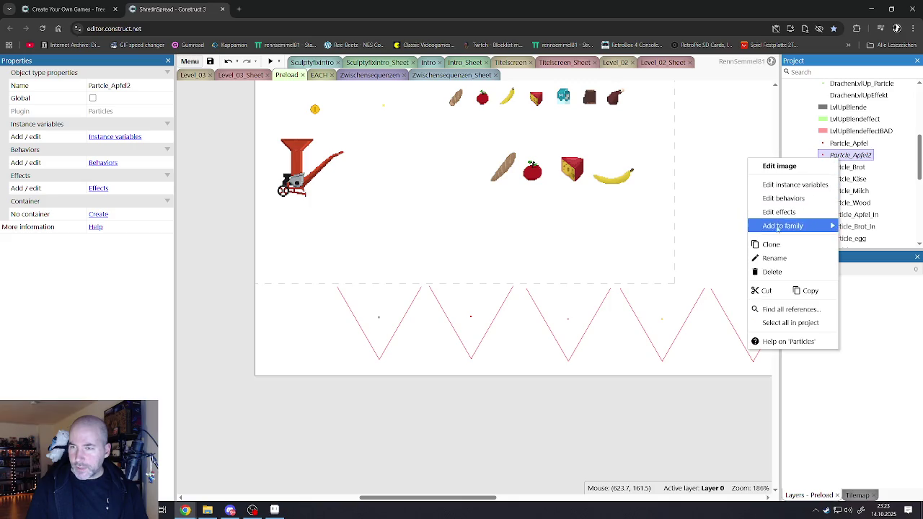
pyautogui.click(770, 258)
pyautogui.moveTo(851, 155); pyautogui.dragTo(881, 158)
pyautogui.write('Blut')
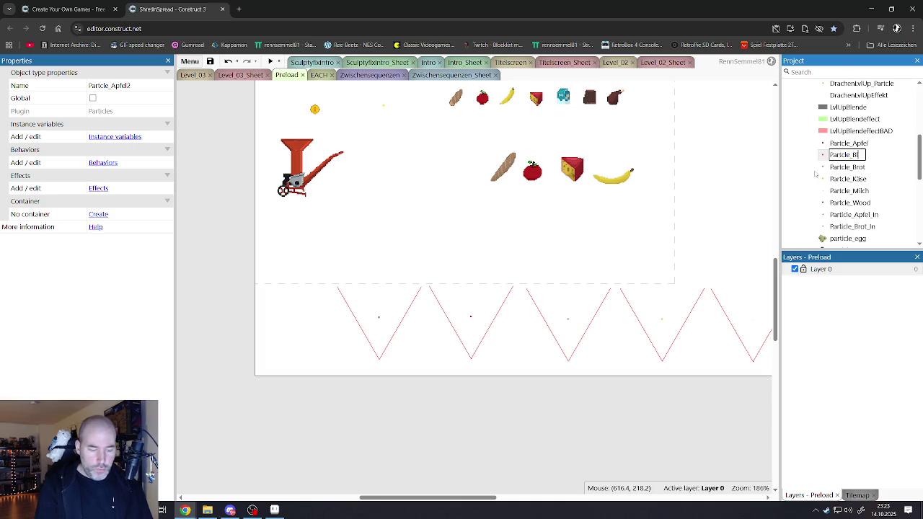
pyautogui.press('Return')
# Place a trial Partcle_Blut emitter in Preload, rotate it to 270°, move it, then delete it.
pyautogui.moveTo(847, 155)
pyautogui.mouseDown()
pyautogui.moveTo(269, 319)
pyautogui.moveTo(277, 313)
pyautogui.moveTo(261, 328)
pyautogui.mouseUp()
pyautogui.moveTo(352, 378)
pyautogui.mouseDown()
pyautogui.moveTo(336, 267)
pyautogui.moveTo(305, 249)
pyautogui.mouseUp()
pyautogui.moveTo(282, 300); pyautogui.dragTo(309, 332)
pyautogui.click(851, 155)
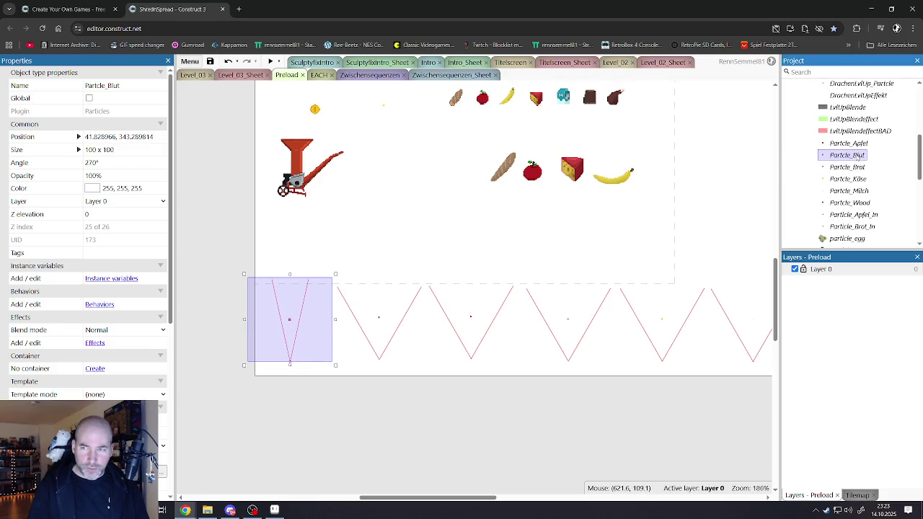
pyautogui.click(398, 323)
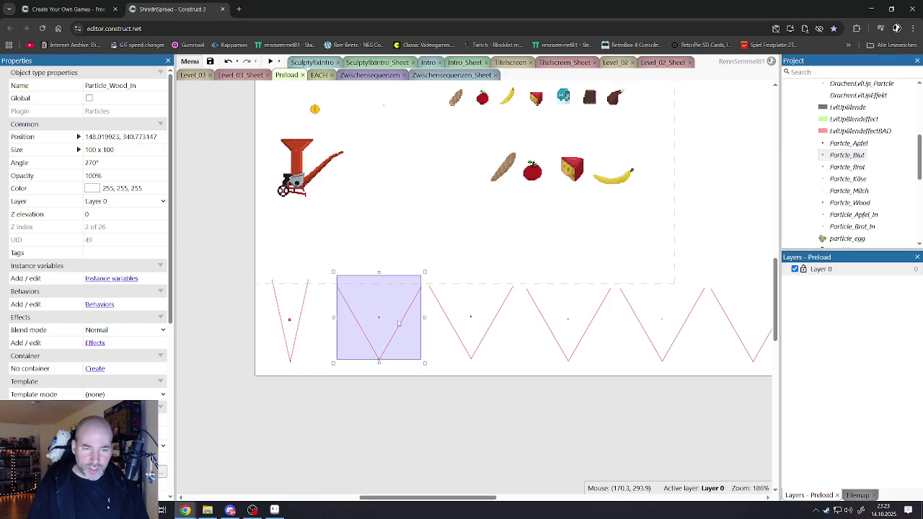
pyautogui.click(300, 330)
pyautogui.scroll(-2, 309, 326)
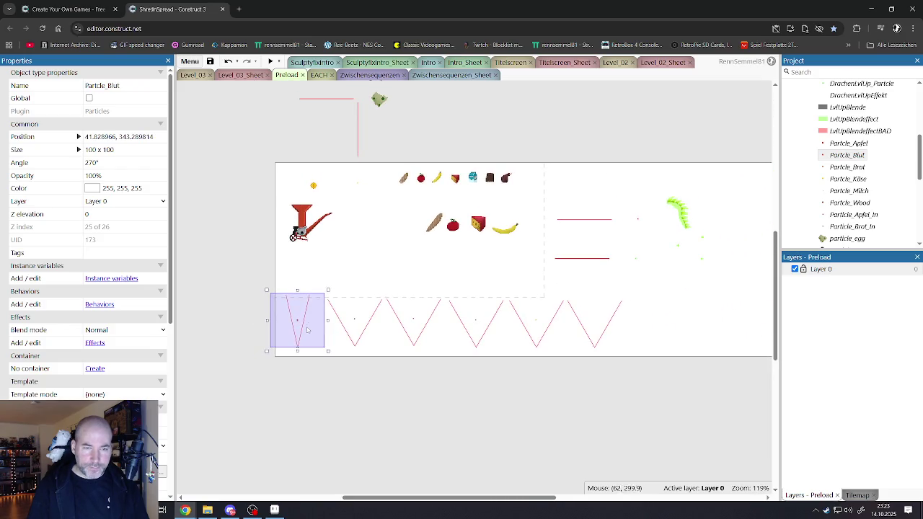
pyautogui.moveTo(308, 331)
pyautogui.mouseDown()
pyautogui.moveTo(367, 280)
pyautogui.moveTo(666, 316)
pyautogui.moveTo(673, 326)
pyautogui.mouseUp()
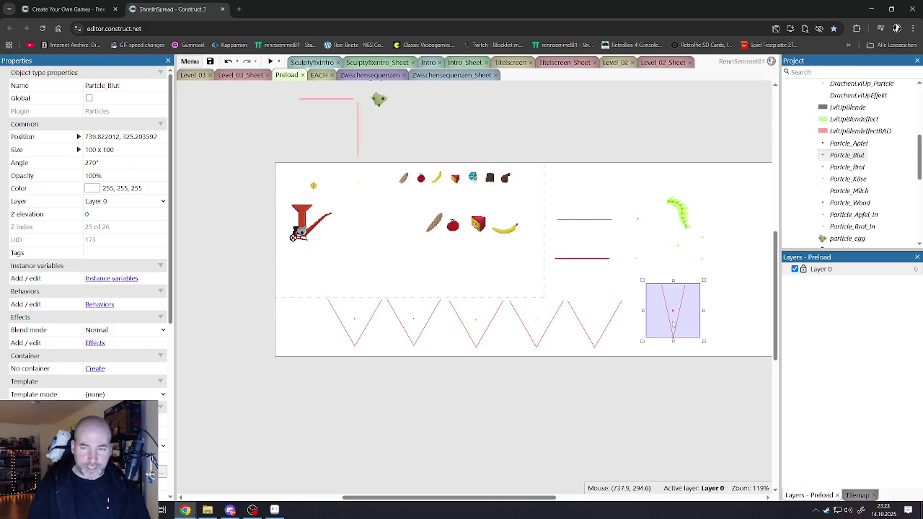
pyautogui.press('Delete')
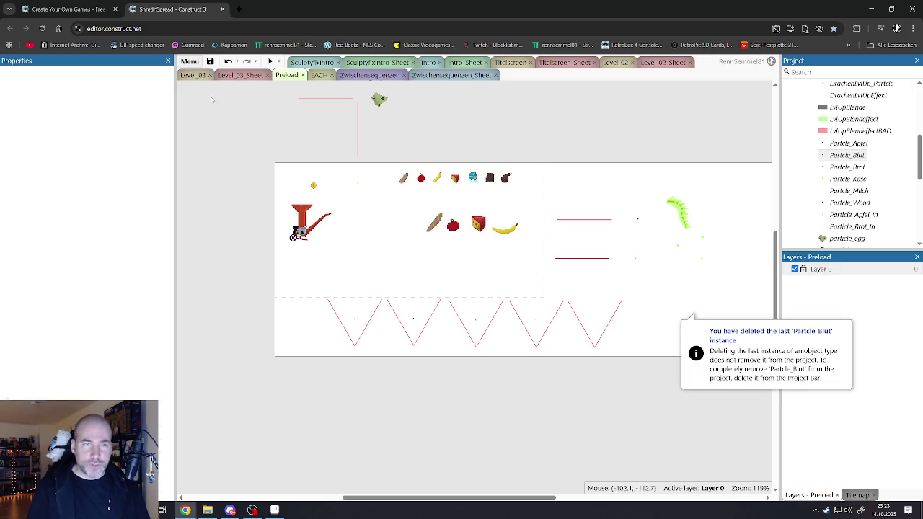
pyautogui.click(192, 75)
# Check Particle_Milch's size, position and 335.1° angle, nudging the blood emitter above the level.
pyautogui.scroll(5, 458, 244)
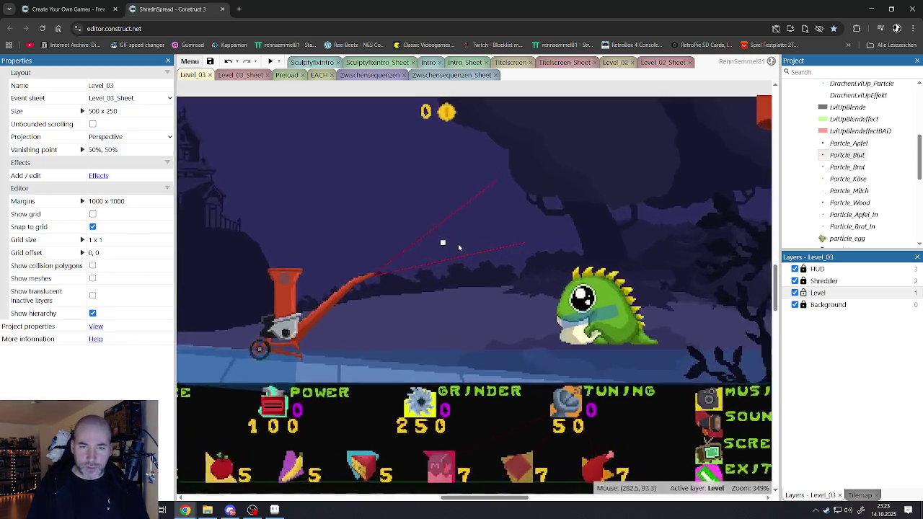
pyautogui.click(443, 243)
pyautogui.scroll(-3, 415, 403)
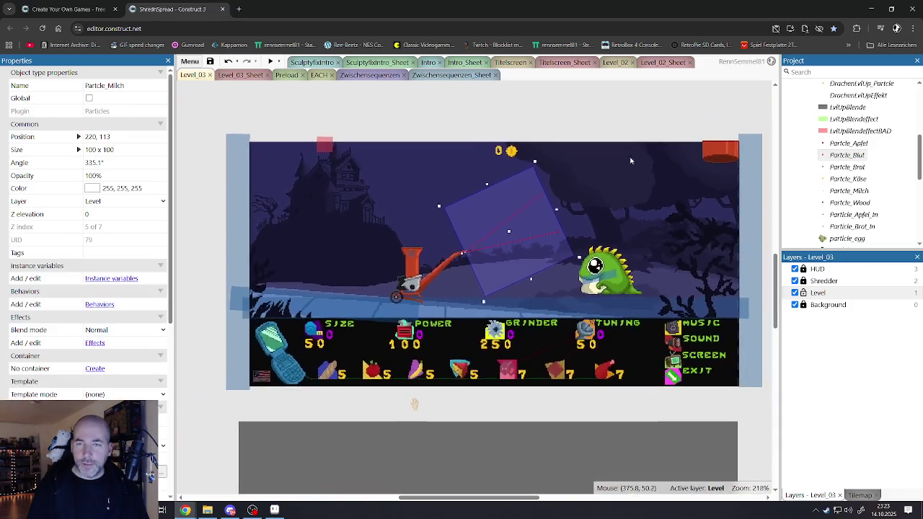
pyautogui.click(415, 403)
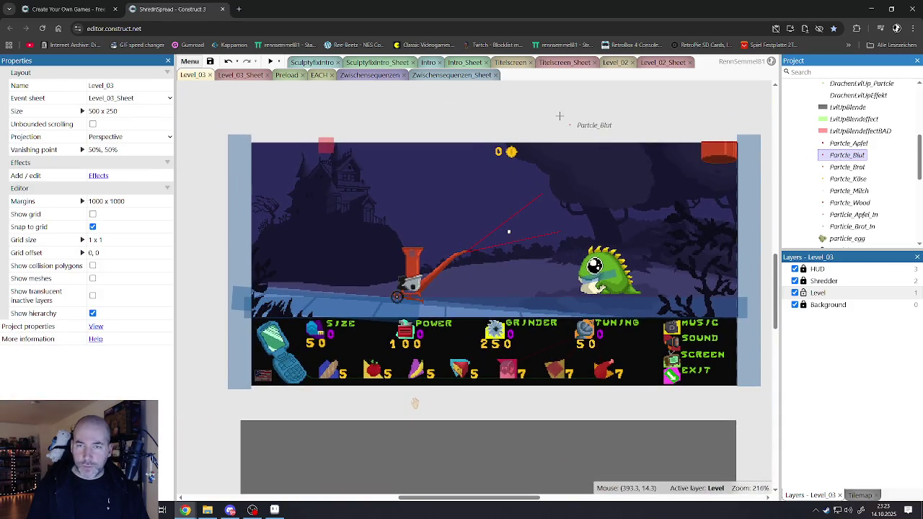
pyautogui.click(589, 127)
pyautogui.moveTo(591, 135); pyautogui.dragTo(629, 147)
pyautogui.click(523, 229)
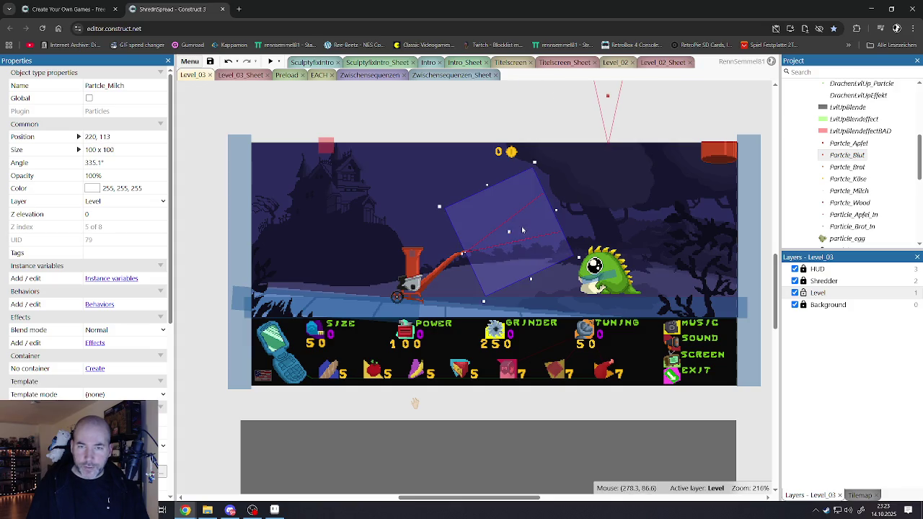
pyautogui.click(120, 150)
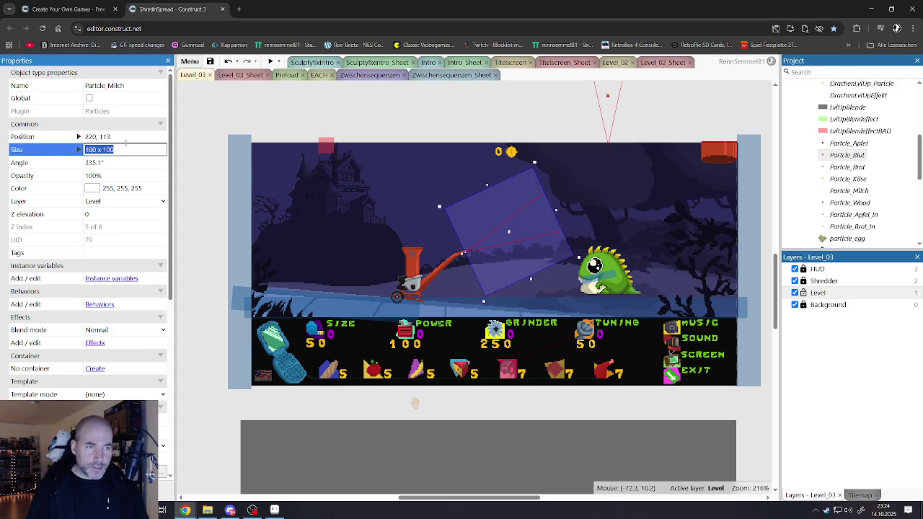
pyautogui.click(126, 141)
pyautogui.click(121, 164)
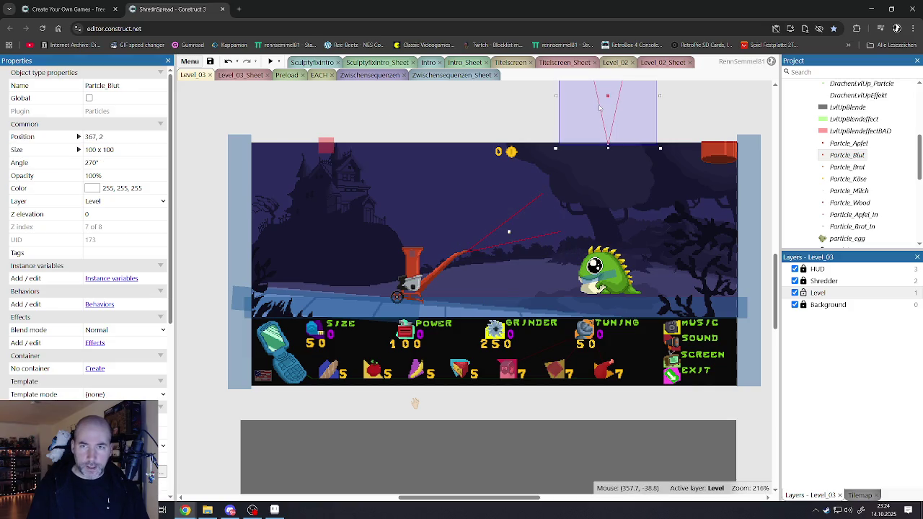
# Set Partcle_Blut's angle to 335.1 and move it left to 124, -20.
pyautogui.click(574, 101)
pyautogui.click(120, 163)
pyautogui.write('335.1')
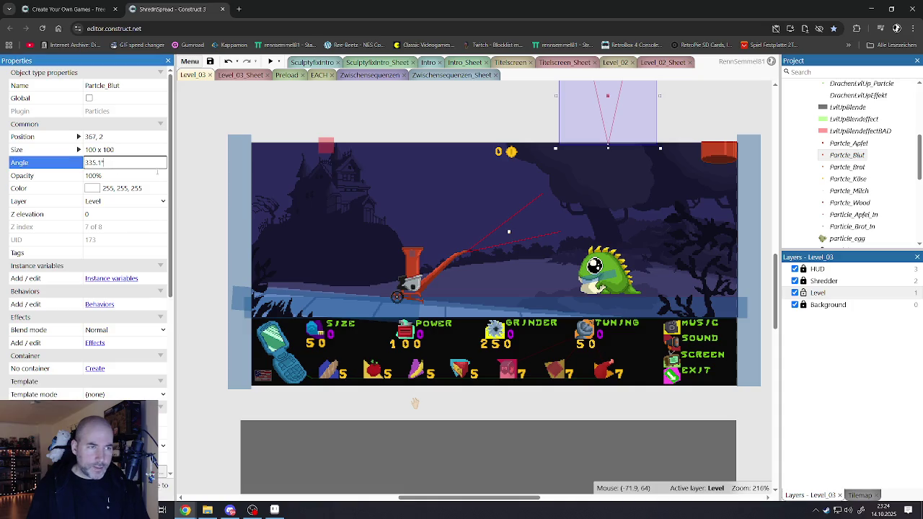
pyautogui.click(468, 127)
pyautogui.moveTo(653, 128); pyautogui.dragTo(415, 109)
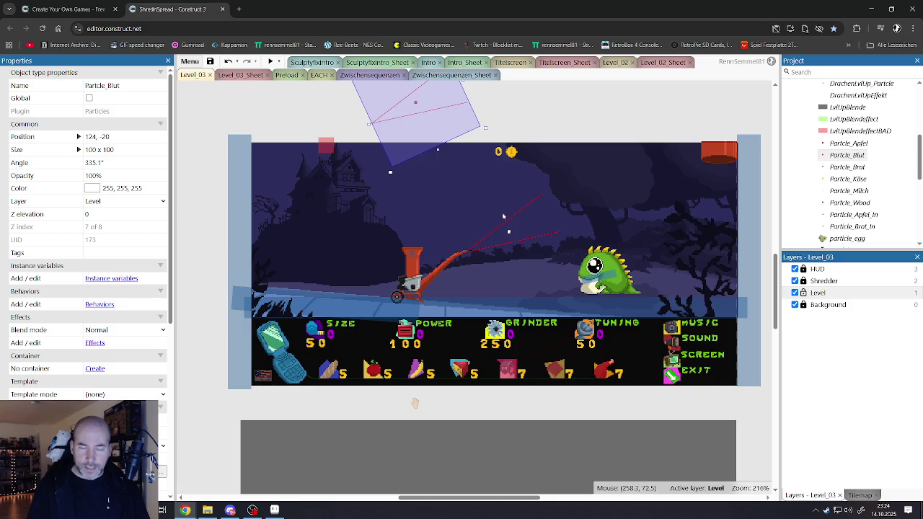
# Open Partcle_Blut's particle image and choose pure red as the drawing colour.
pyautogui.doubleClick(432, 107)
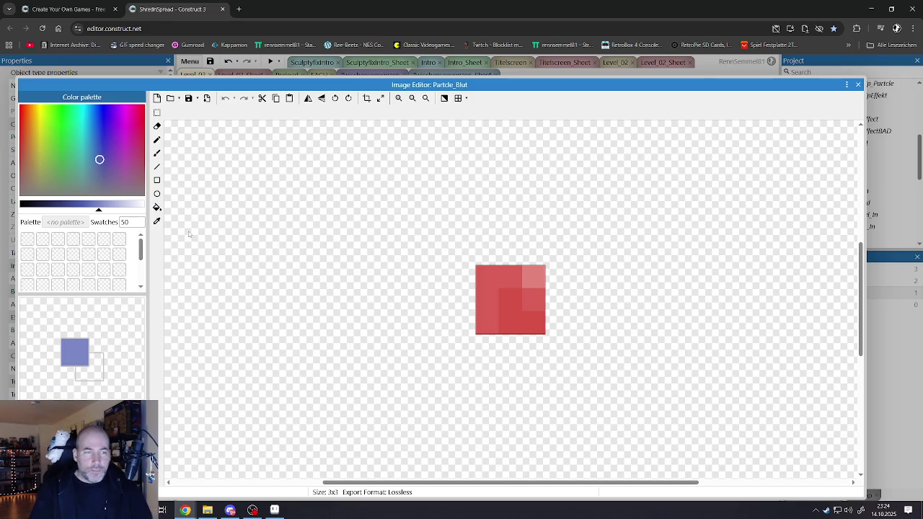
pyautogui.moveTo(103, 148)
pyautogui.mouseDown()
pyautogui.moveTo(67, 144)
pyautogui.moveTo(156, 153)
pyautogui.moveTo(173, 143)
pyautogui.mouseUp()
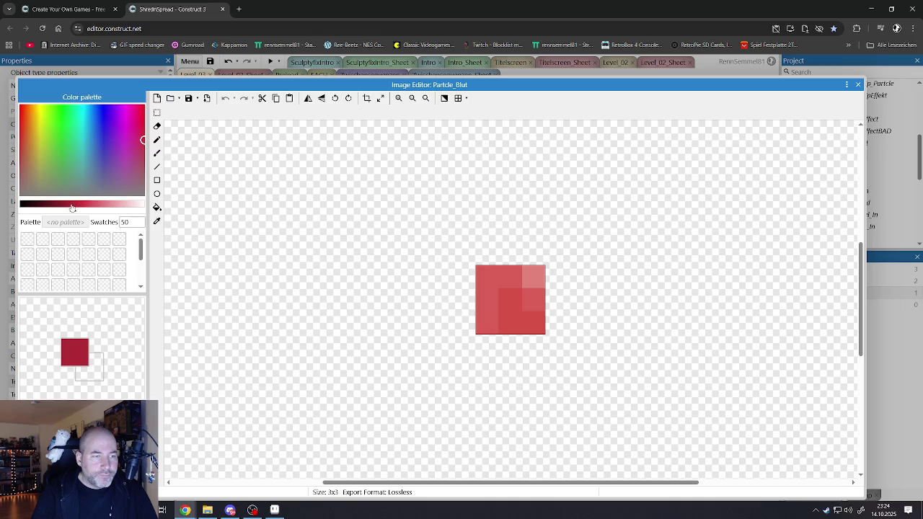
pyautogui.moveTo(41, 157); pyautogui.dragTo(13, 110)
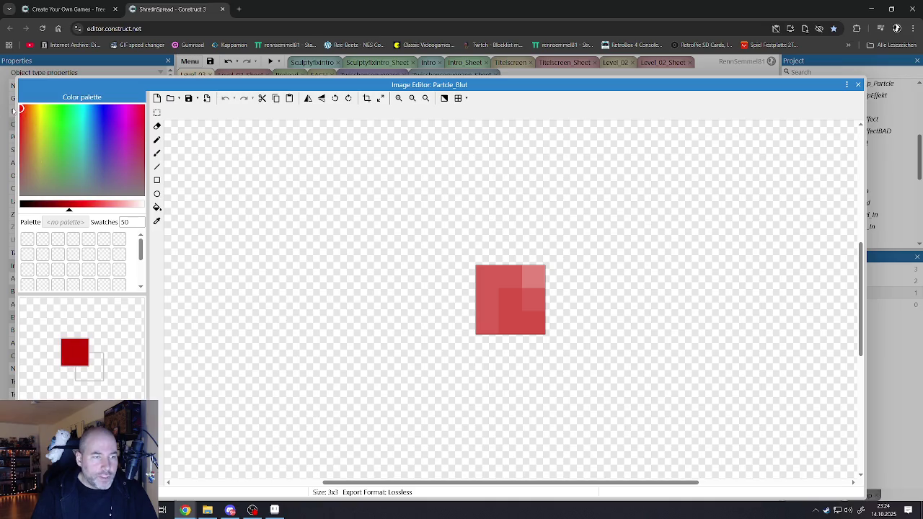
# Flood-fill the 3x3 pixels with dark to bright red shades and close the editor.
pyautogui.click(156, 207)
pyautogui.click(511, 312)
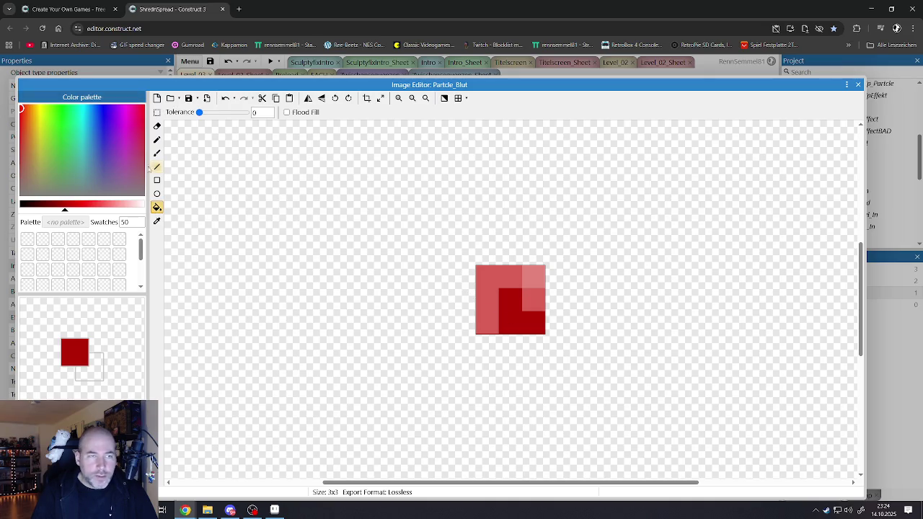
pyautogui.click(72, 206)
pyautogui.click(486, 295)
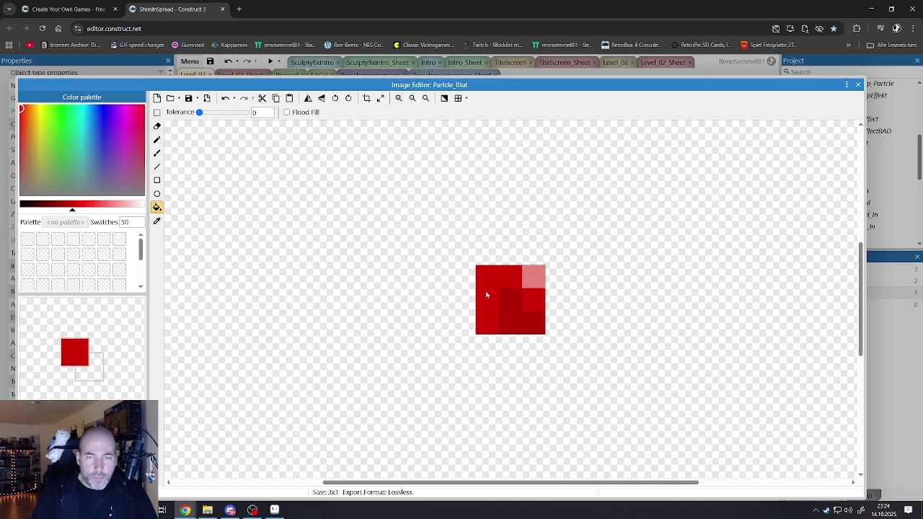
pyautogui.click(78, 207)
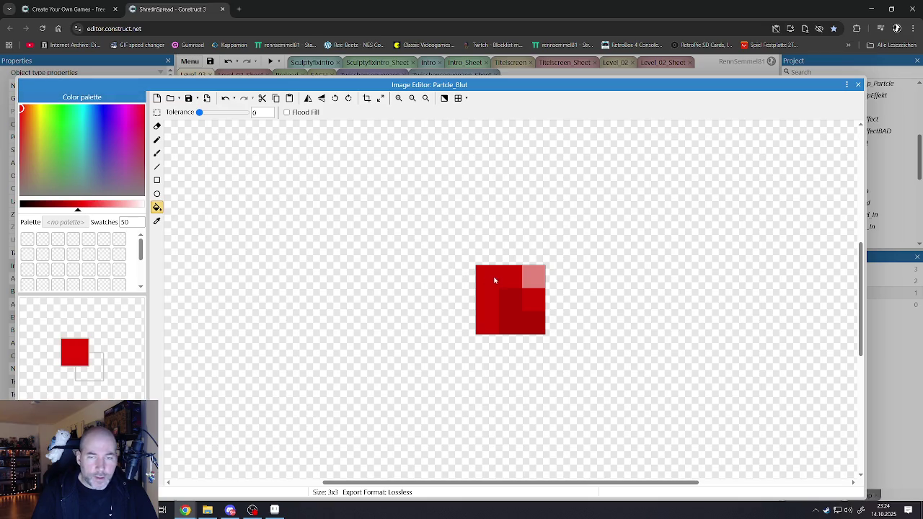
pyautogui.click(533, 280)
pyautogui.click(89, 207)
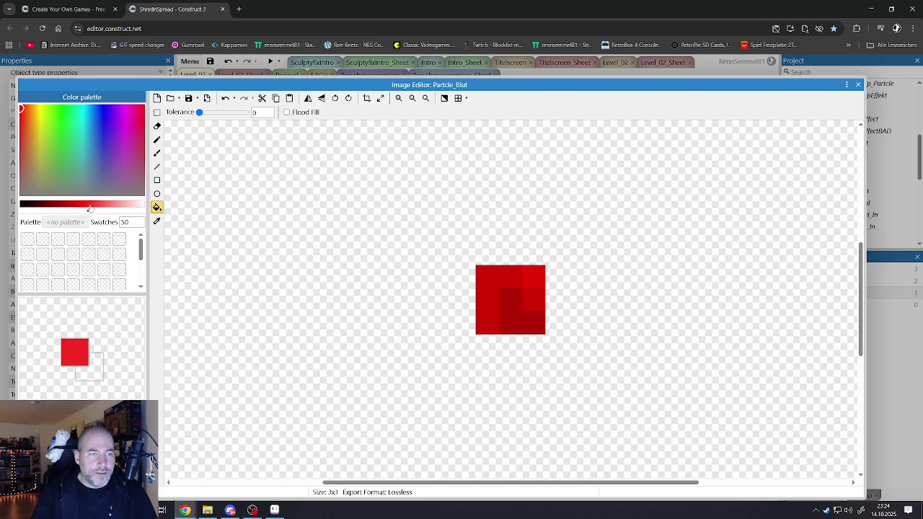
pyautogui.click(527, 285)
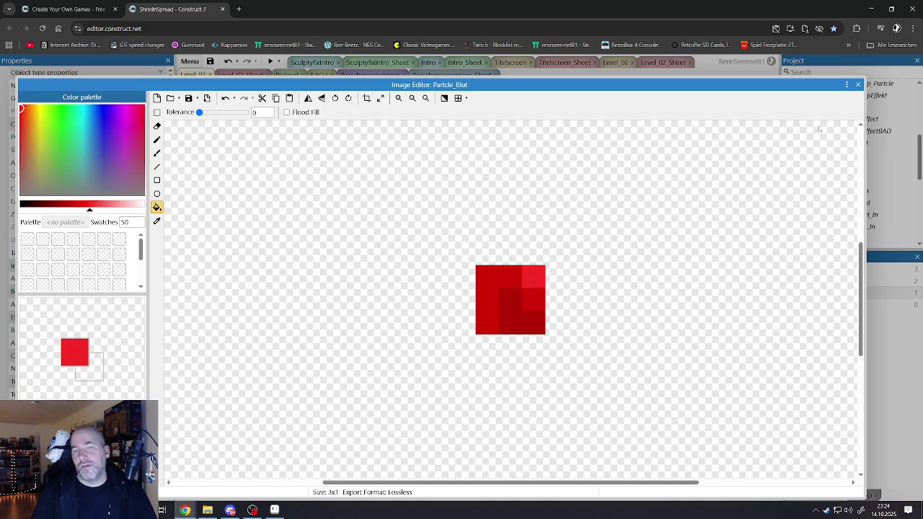
pyautogui.click(858, 84)
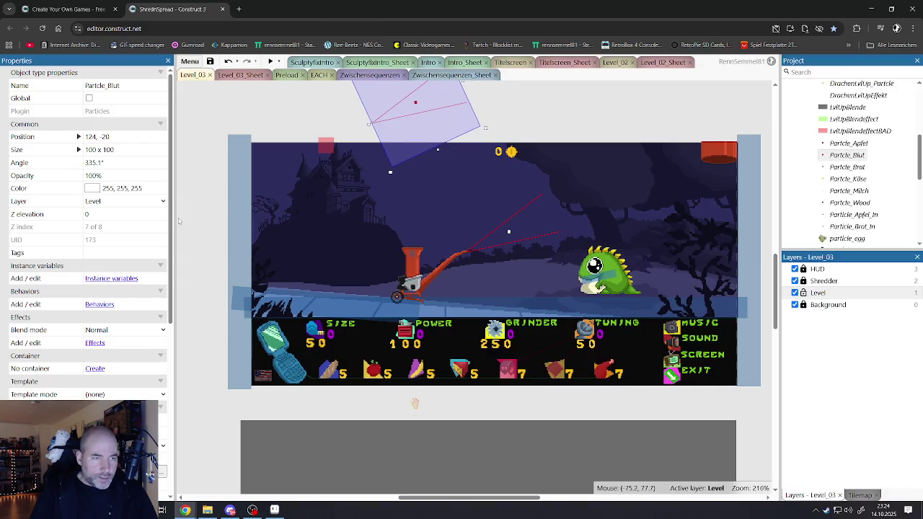
# Nudge the Particle_Blut emitter slightly upward and set its spray cone to 45.
pyautogui.scroll(-3, 108, 284)
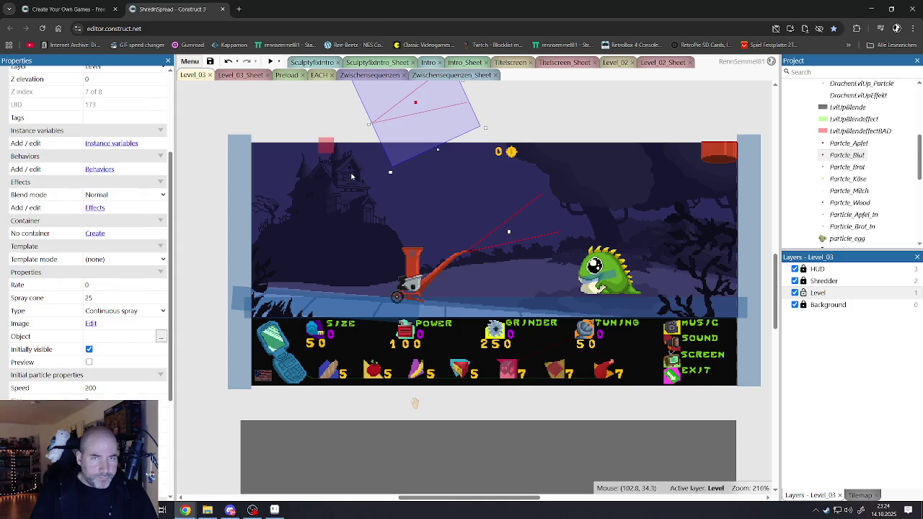
pyautogui.moveTo(405, 138)
pyautogui.mouseDown()
pyautogui.moveTo(434, 257)
pyautogui.moveTo(526, 253)
pyautogui.moveTo(401, 173)
pyautogui.moveTo(407, 125)
pyautogui.mouseUp()
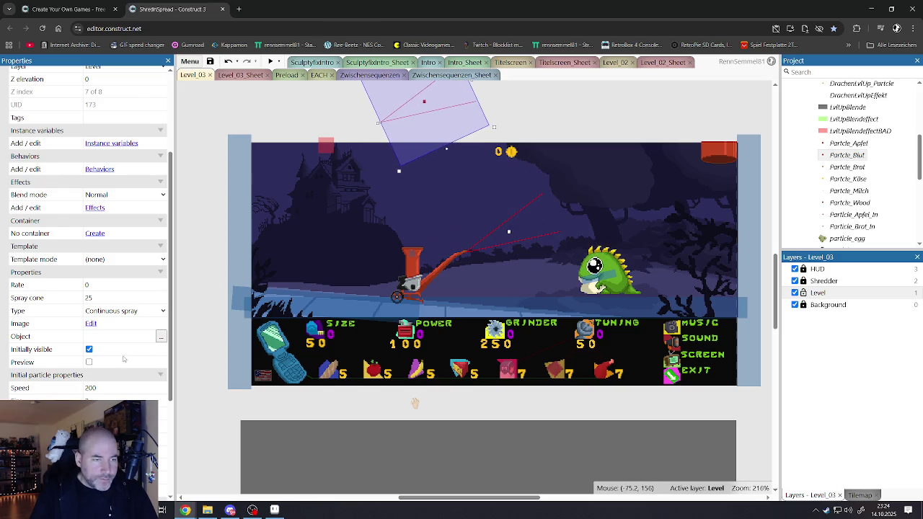
pyautogui.click(114, 298)
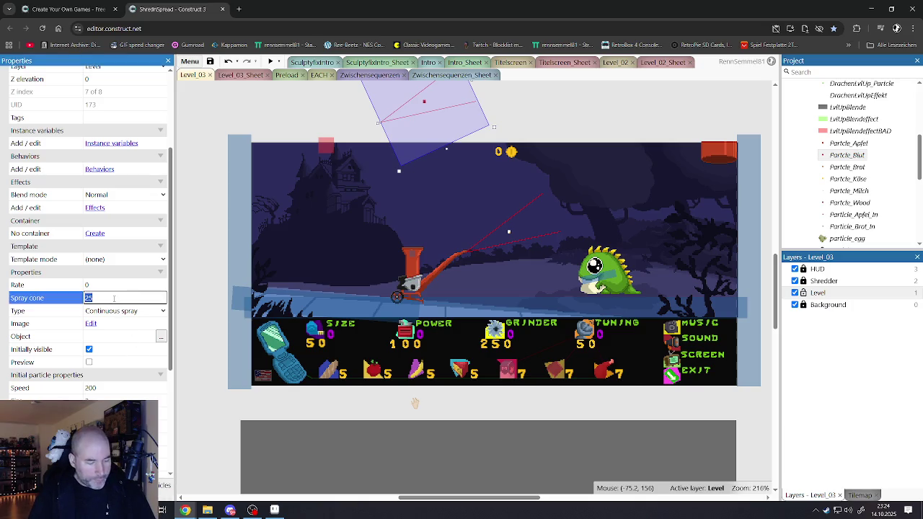
pyautogui.write('45')
pyautogui.click(361, 130)
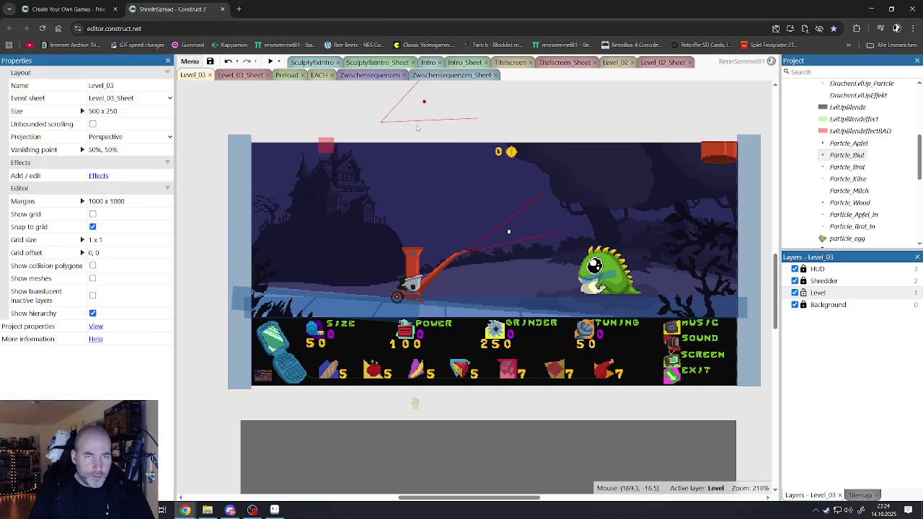
pyautogui.click(418, 128)
pyautogui.scroll(-3, 116, 339)
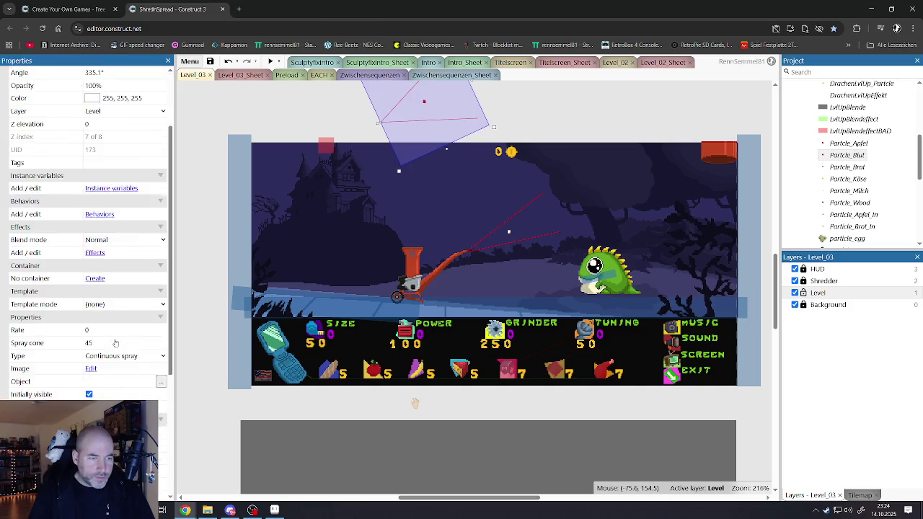
pyautogui.click(107, 297)
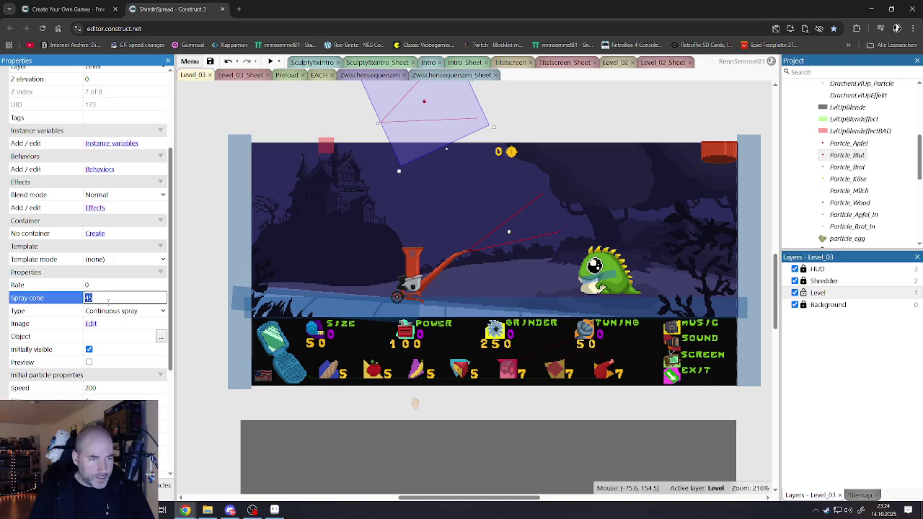
# Set the particle size to 3 and the size randomiser to 3.
pyautogui.click(108, 285)
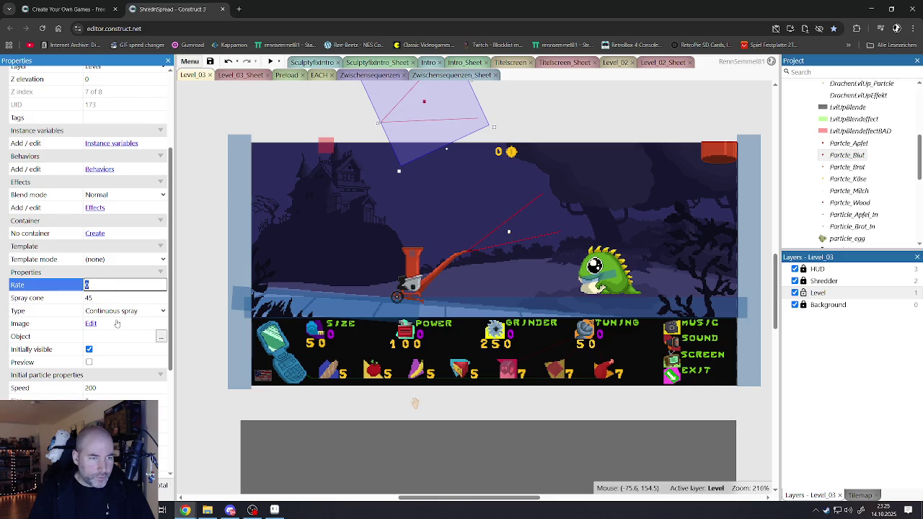
pyautogui.scroll(-1, 117, 324)
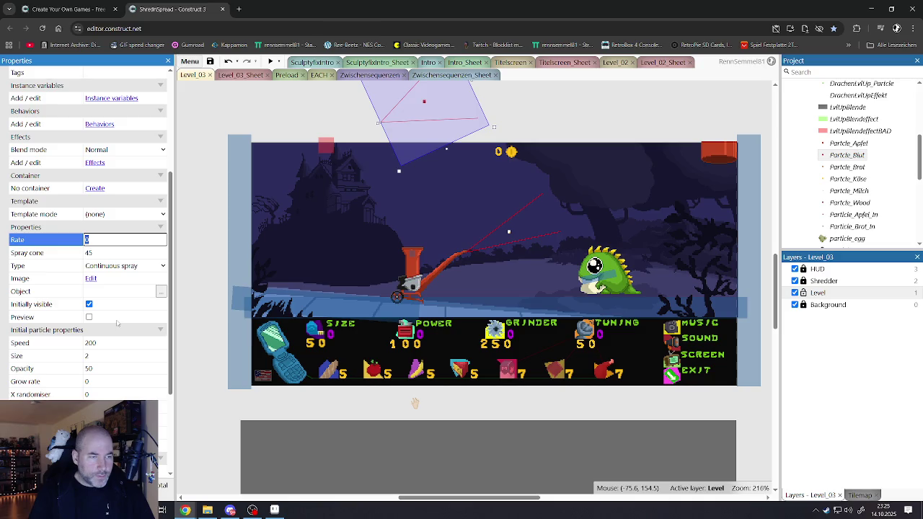
pyautogui.scroll(-1, 116, 336)
pyautogui.click(96, 311)
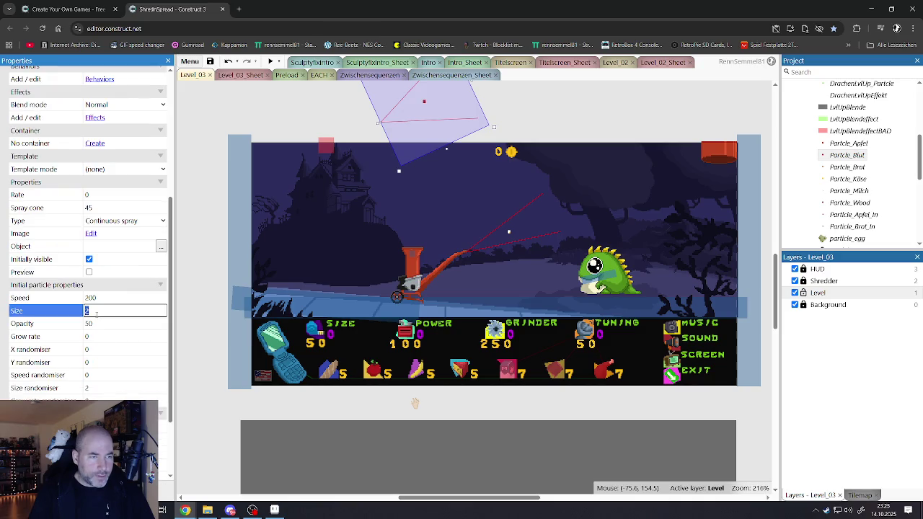
pyautogui.write('3')
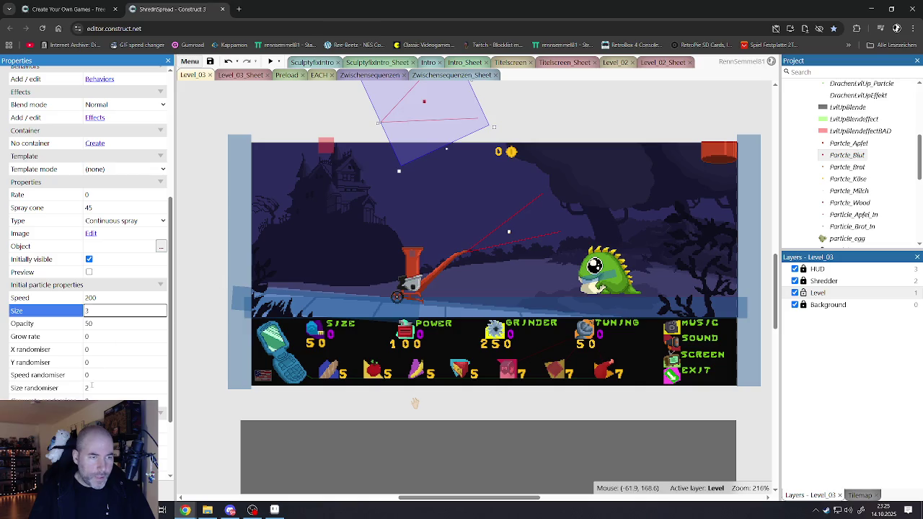
pyautogui.click(123, 401)
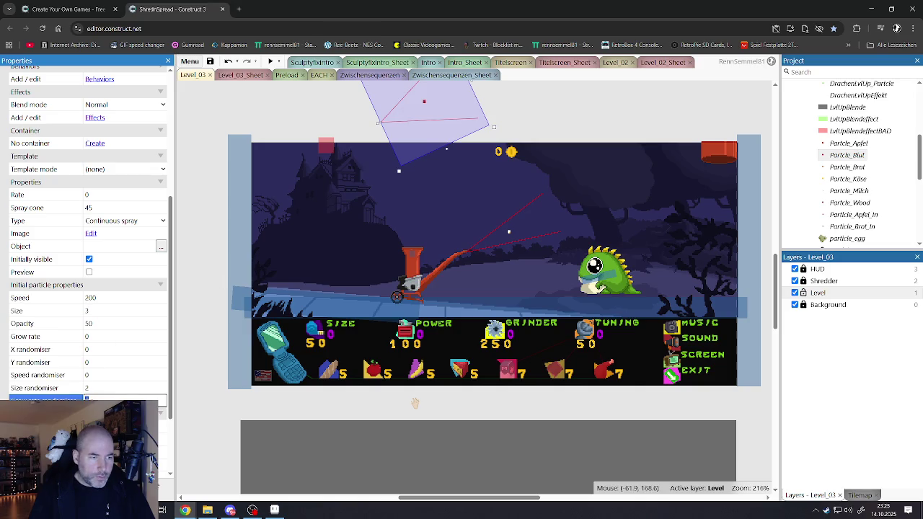
pyautogui.click(93, 388)
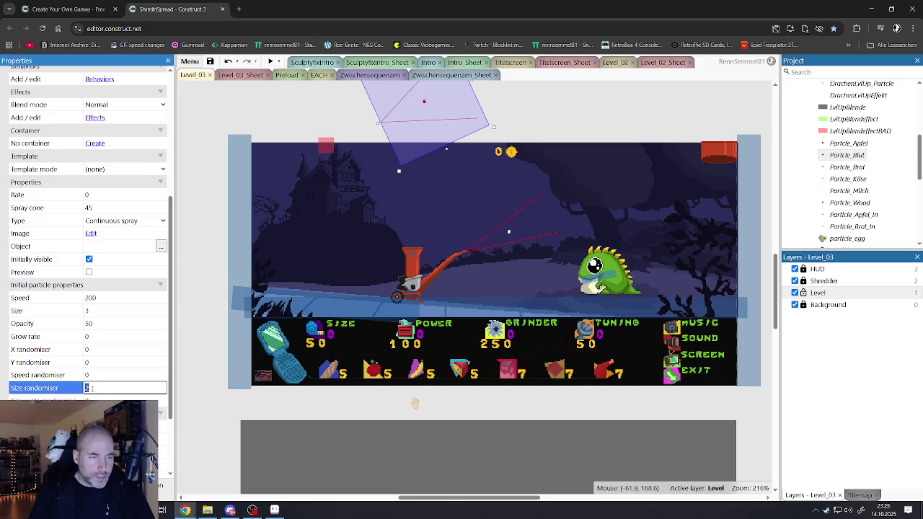
# Set the emission rate to 60 and preview the spray.
pyautogui.click(89, 272)
pyautogui.click(89, 272)
pyautogui.click(90, 194)
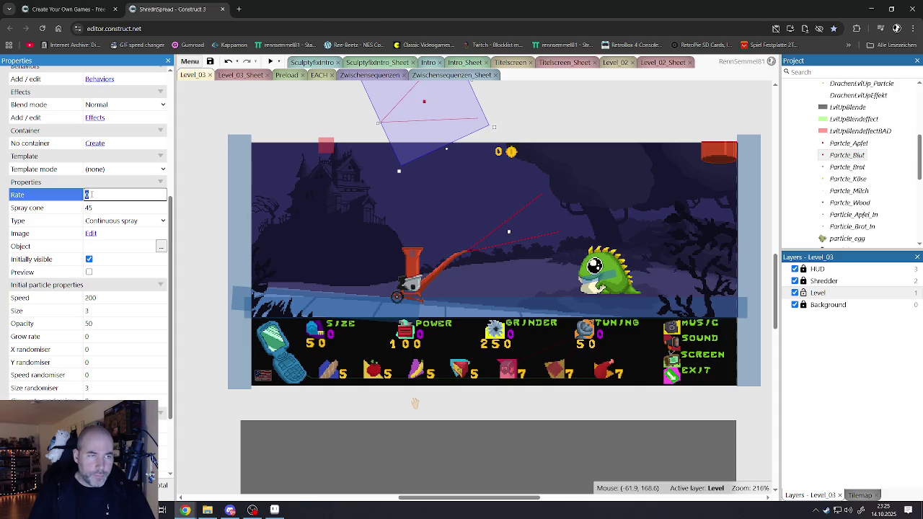
pyautogui.write('60')
pyautogui.click(88, 272)
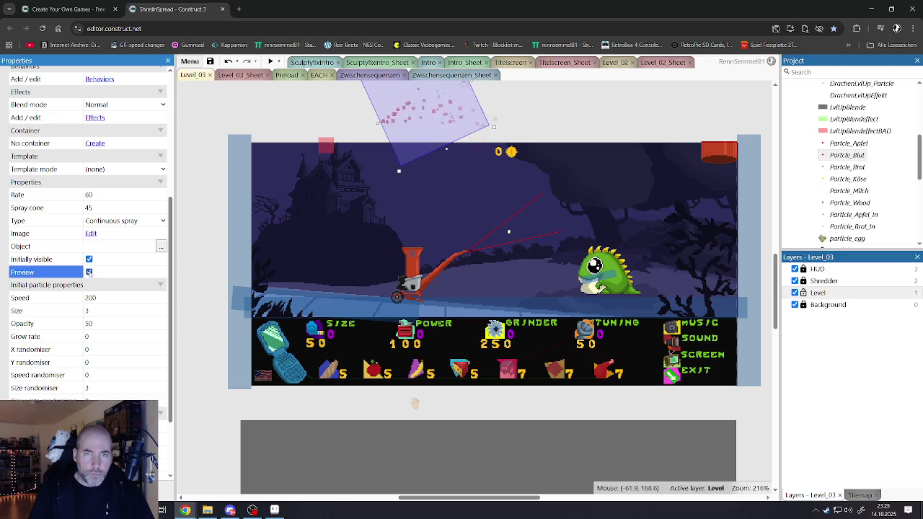
pyautogui.click(88, 272)
pyautogui.click(90, 194)
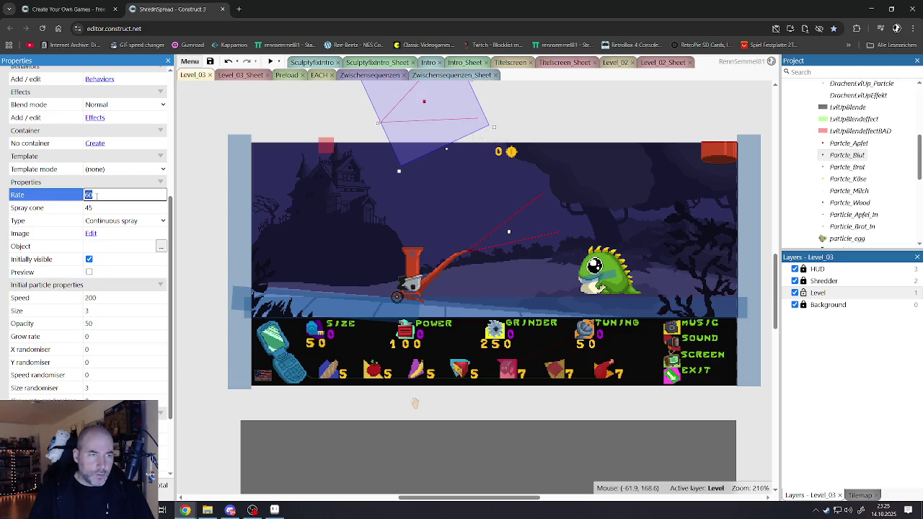
pyautogui.write('0')
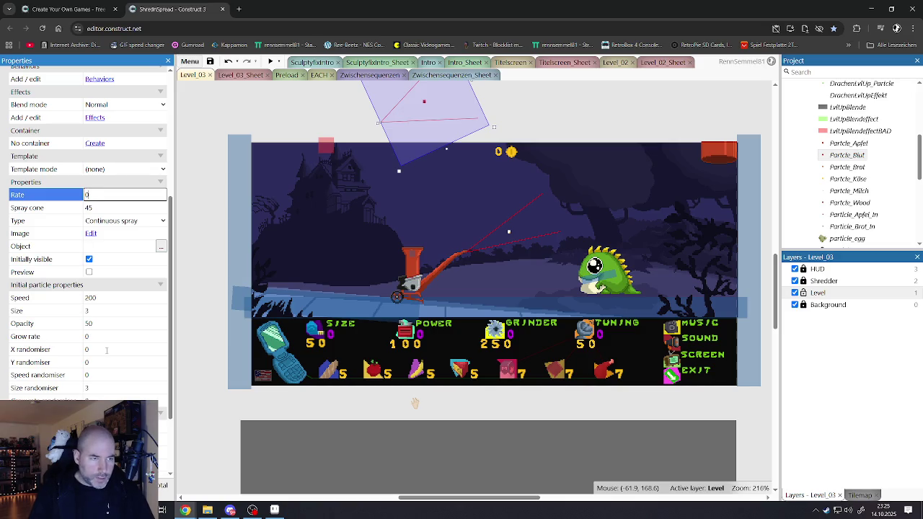
# Set opacity to 100, re-enter the rate of 60, and preview the spray again.
pyautogui.click(98, 325)
pyautogui.write('100')
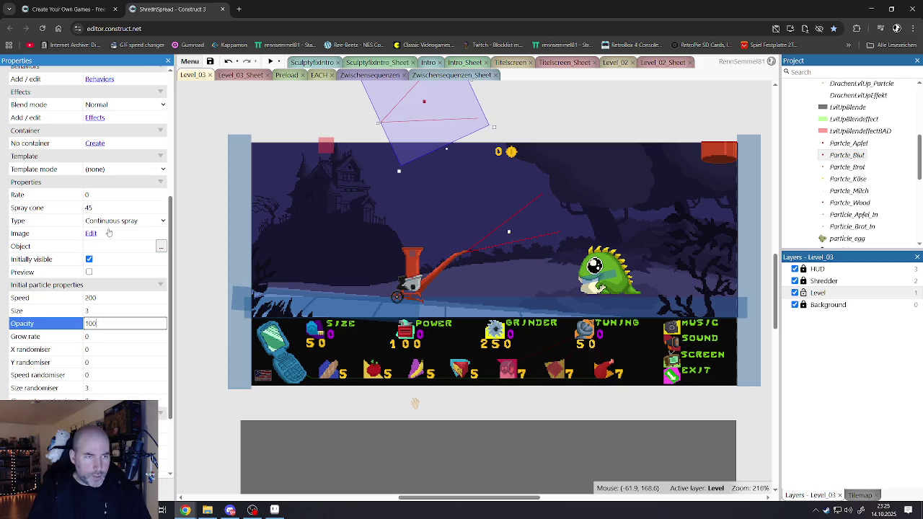
pyautogui.click(88, 195)
pyautogui.write('0')
pyautogui.click(89, 272)
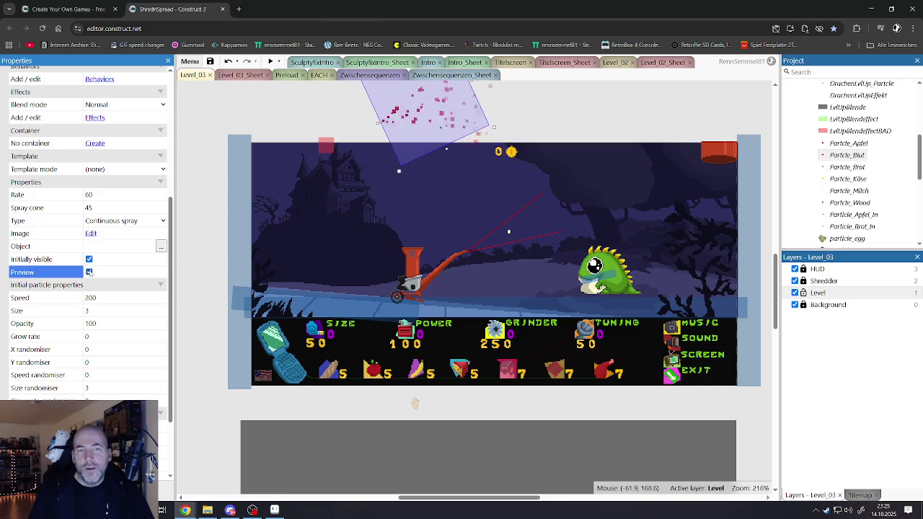
pyautogui.click(89, 272)
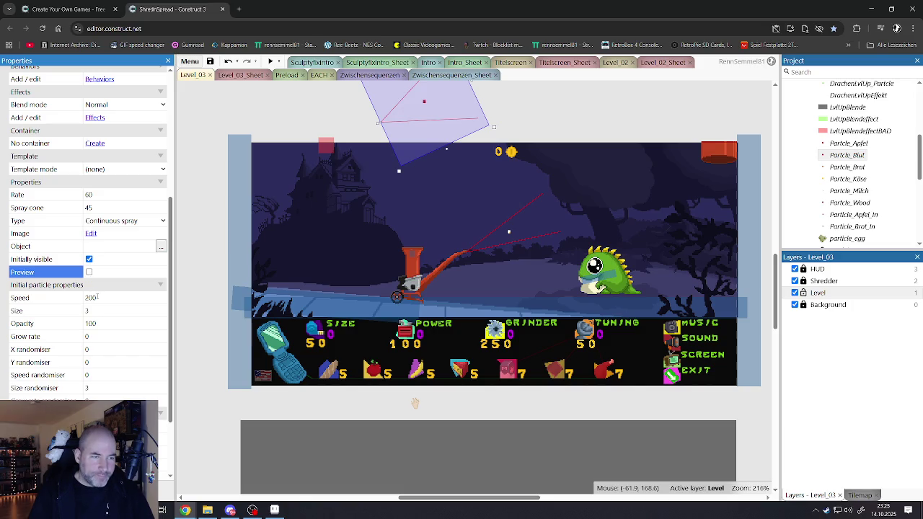
# Erase the particle image's bottom-left and middle-right pixels, then preview the spray.
pyautogui.doubleClick(394, 121)
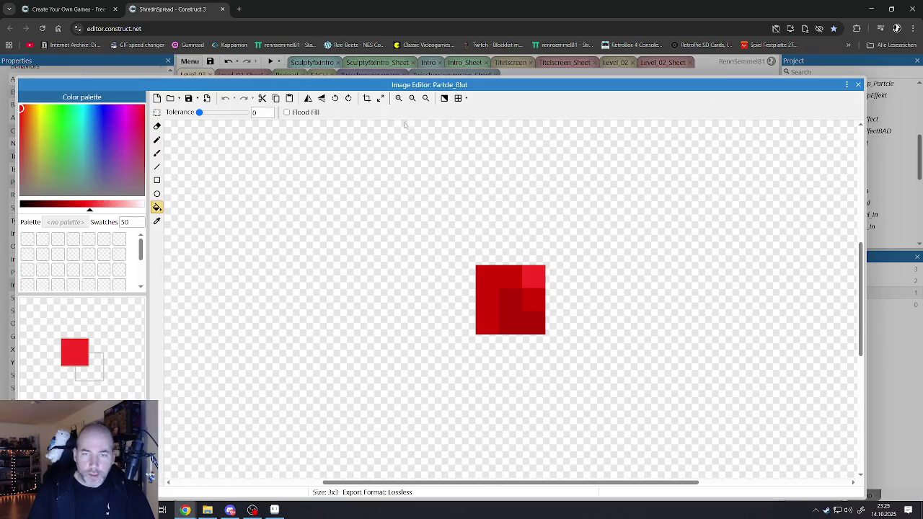
pyautogui.click(157, 127)
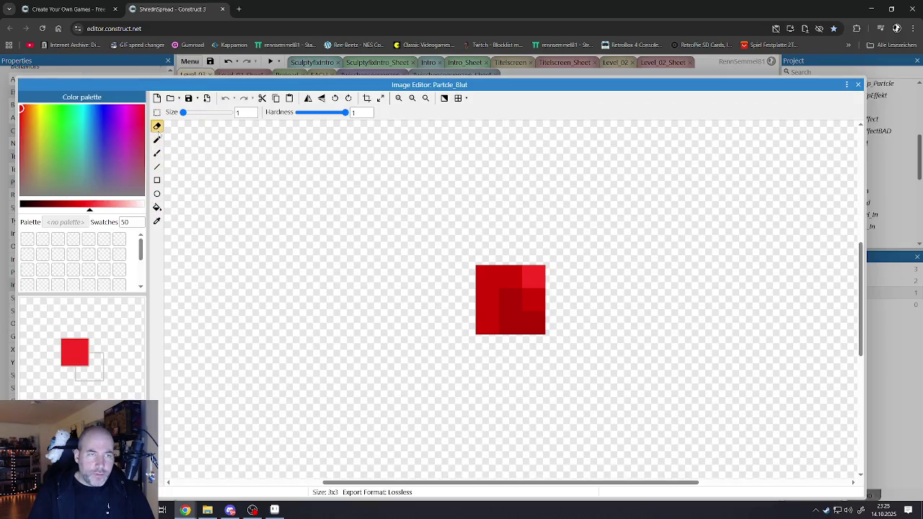
pyautogui.click(484, 326)
pyautogui.click(538, 306)
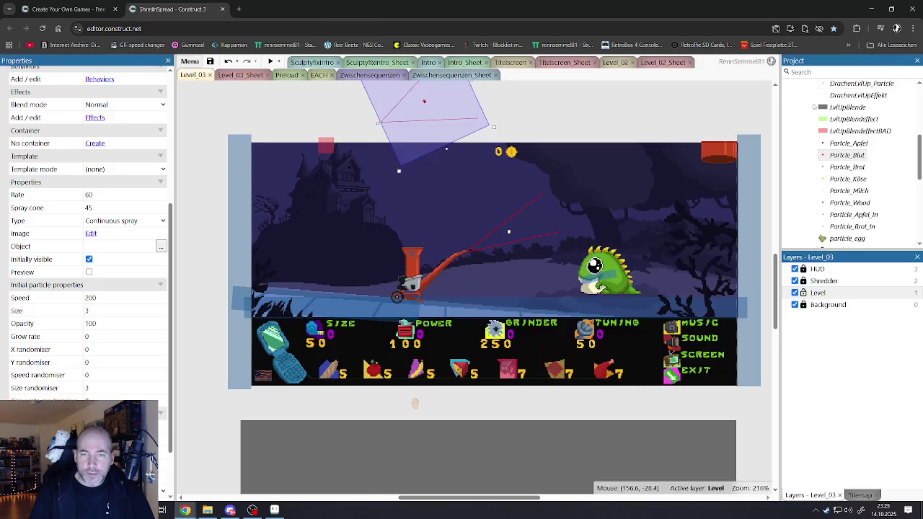
pyautogui.click(857, 85)
pyautogui.click(587, 124)
pyautogui.click(433, 119)
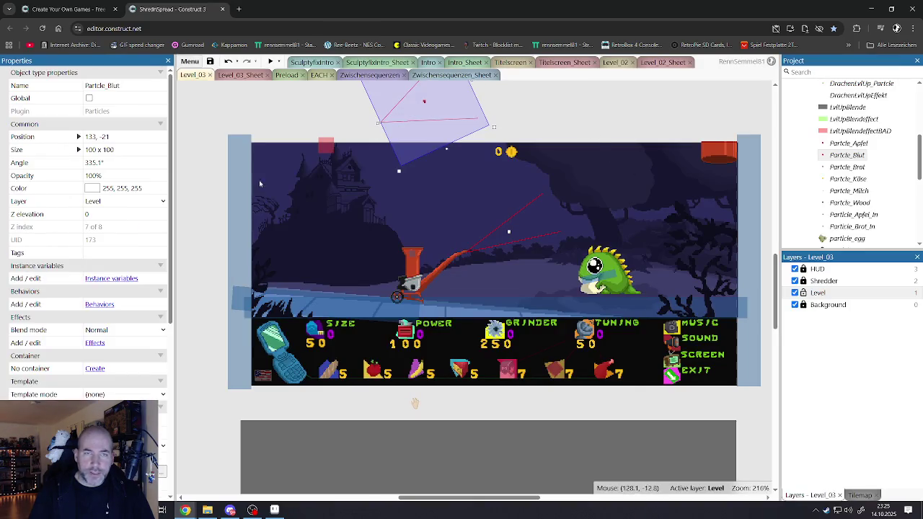
pyautogui.scroll(-3, 103, 378)
pyautogui.click(89, 363)
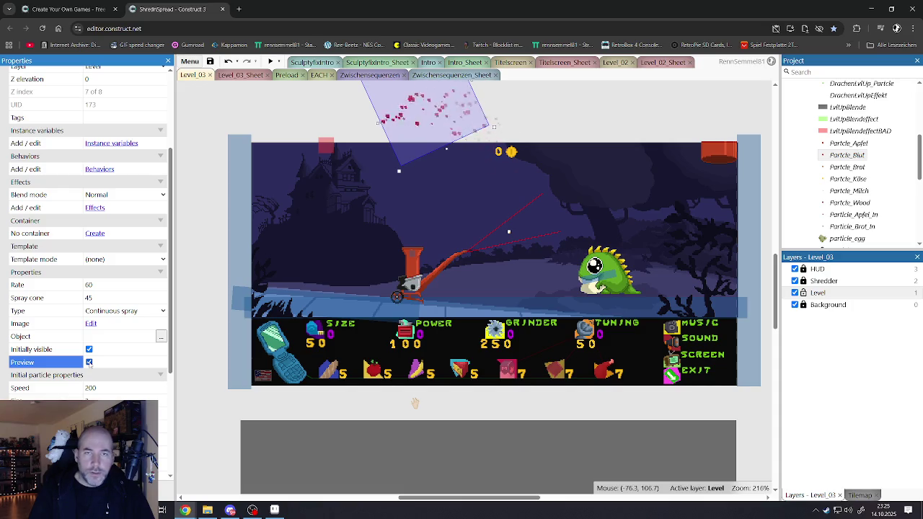
pyautogui.click(89, 363)
# Paint the bottom-left and bottom-middle pixels dark red and erase the top-right pixel.
pyautogui.doubleClick(483, 250)
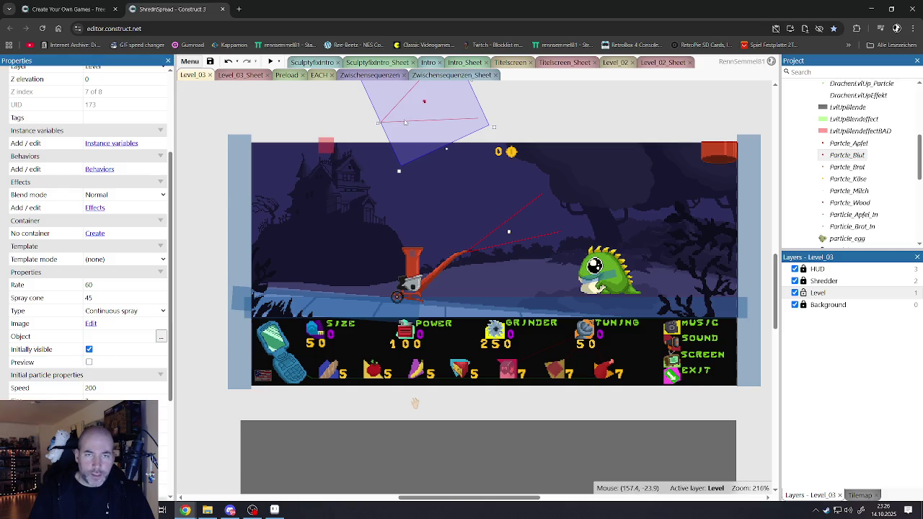
pyautogui.keyDown('alt'); pyautogui.click(487, 300); pyautogui.keyUp('alt')
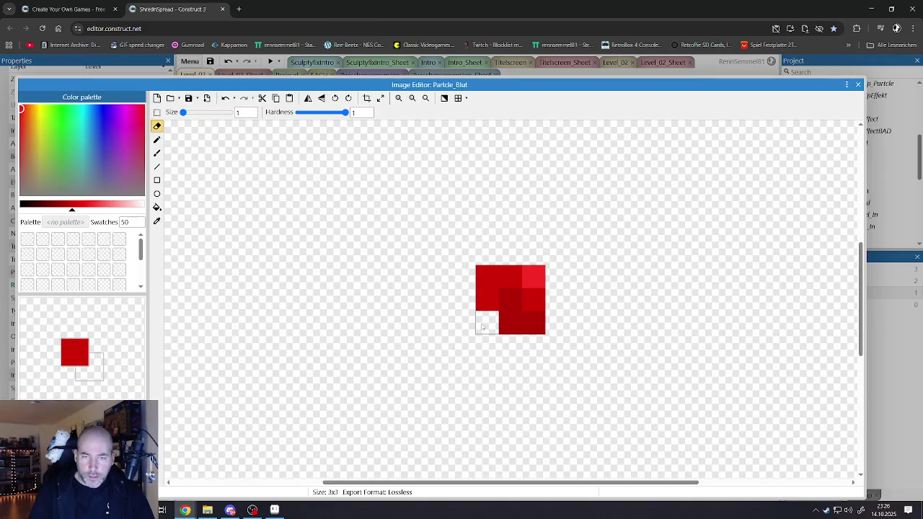
pyautogui.click(157, 140)
pyautogui.click(484, 322)
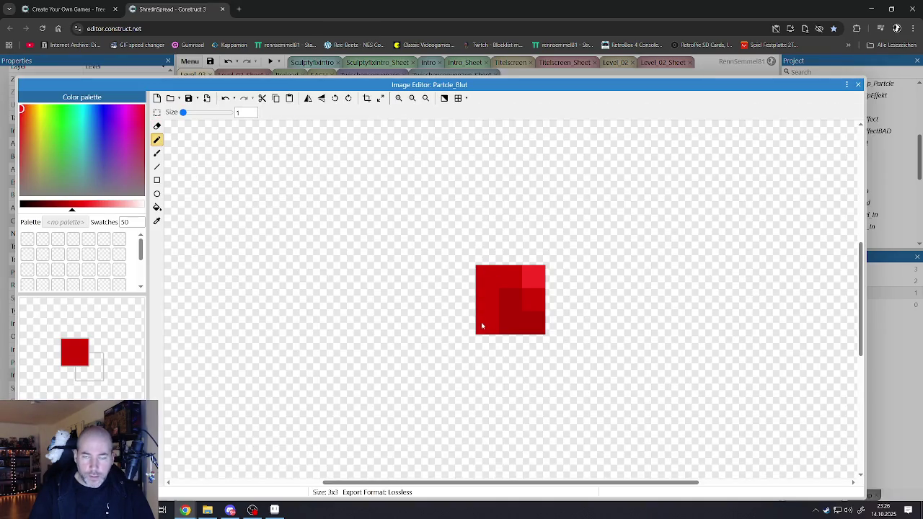
pyautogui.click(508, 329)
pyautogui.click(156, 126)
pyautogui.click(534, 279)
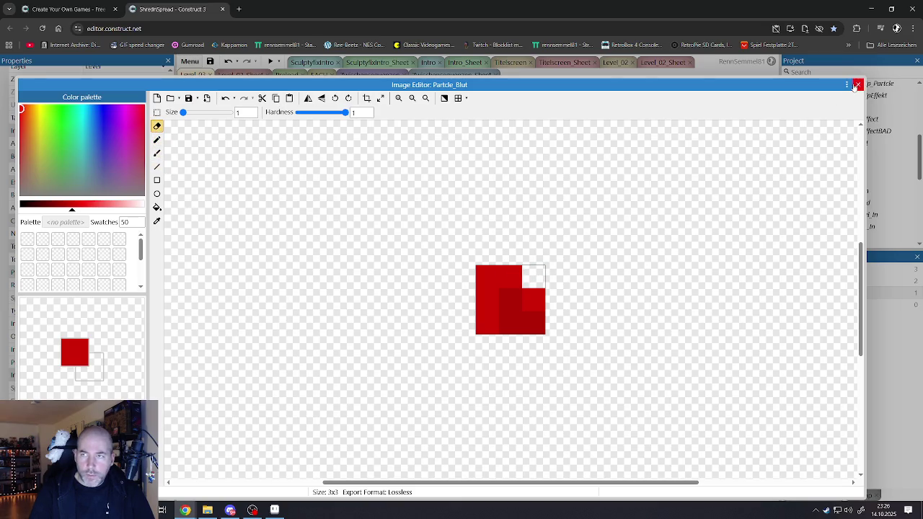
pyautogui.click(857, 84)
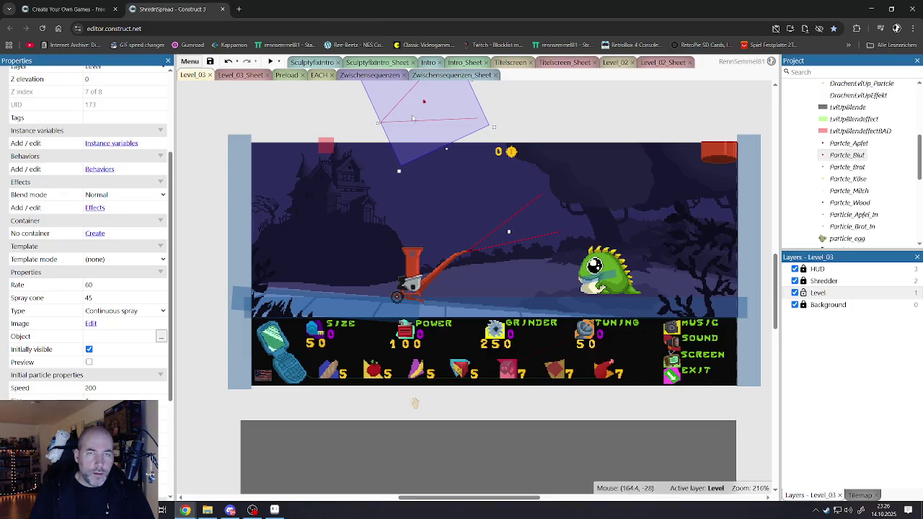
# Fill top-right red, middle-right darker red, middle-left and centre bright red, then preview.
pyautogui.doubleClick(424, 115)
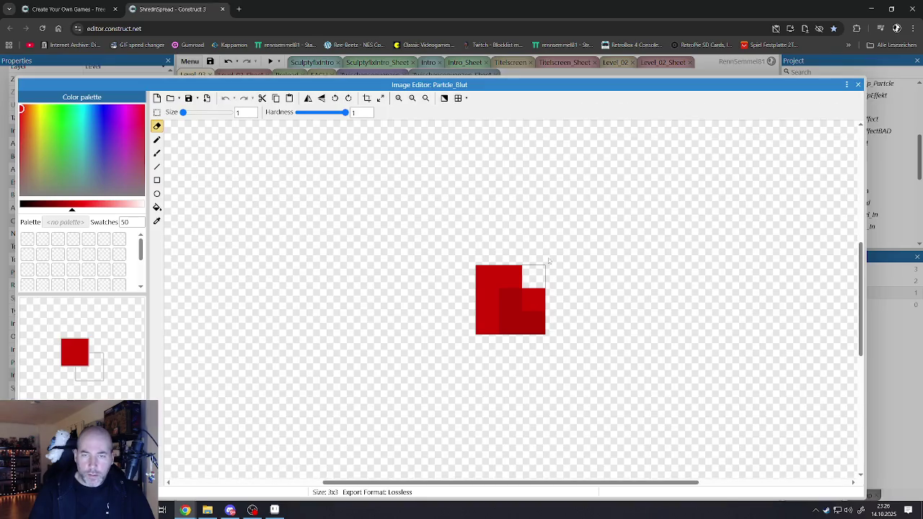
pyautogui.click(157, 139)
pyautogui.click(528, 282)
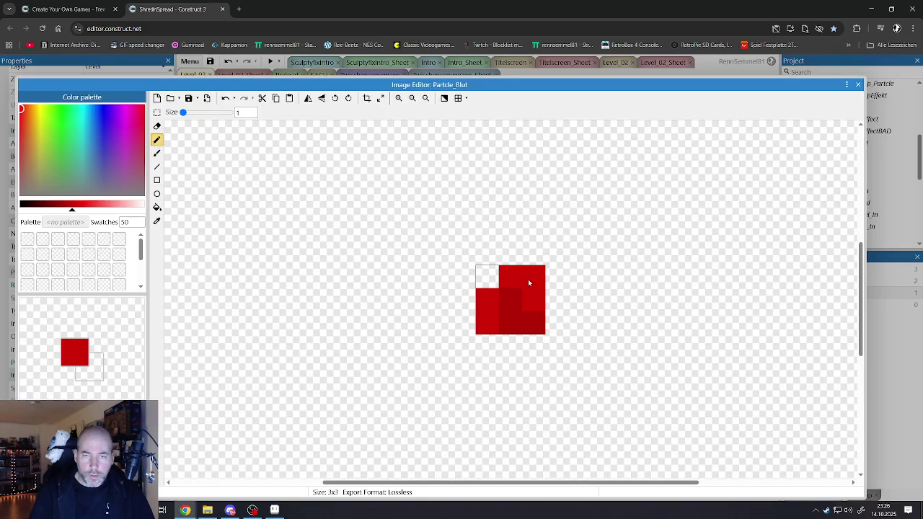
pyautogui.keyDown('alt'); pyautogui.click(504, 306); pyautogui.keyUp('alt')
pyautogui.click(530, 305)
pyautogui.keyDown('alt'); pyautogui.click(489, 321); pyautogui.keyUp('alt')
pyautogui.moveTo(494, 308); pyautogui.dragTo(501, 304)
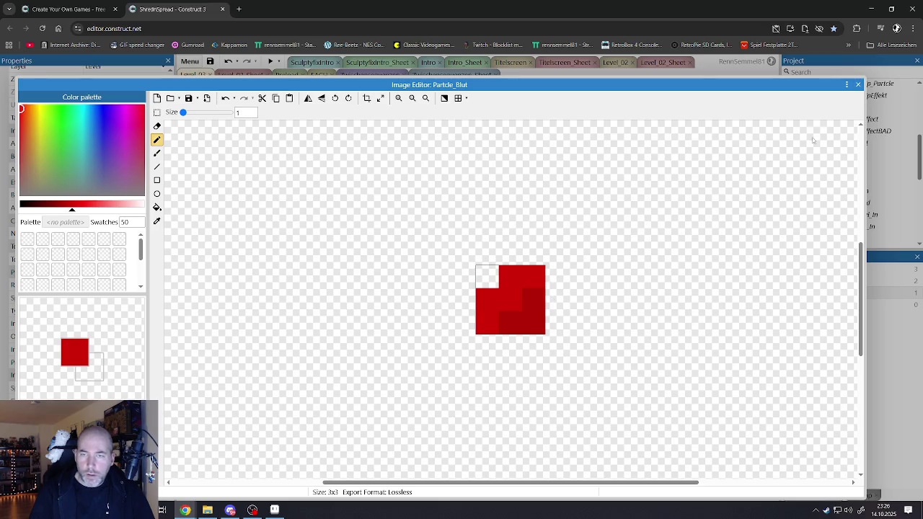
pyautogui.click(857, 85)
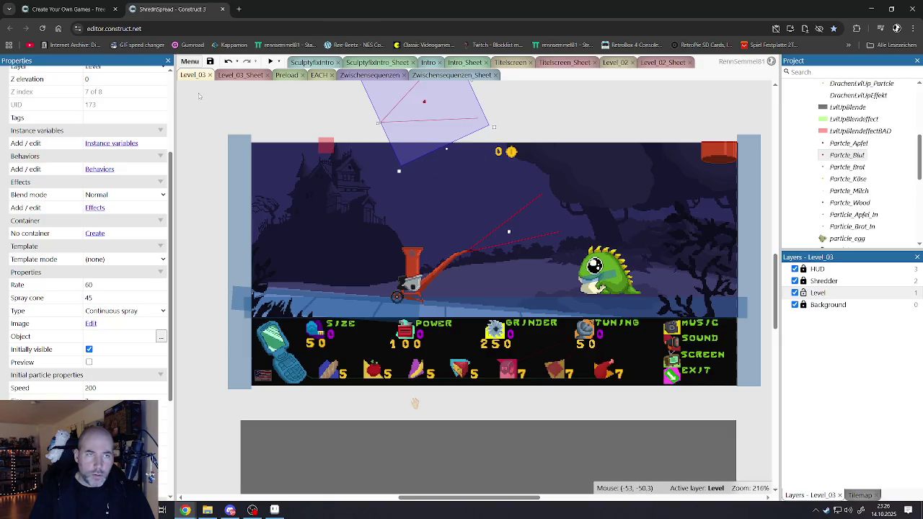
pyautogui.click(88, 362)
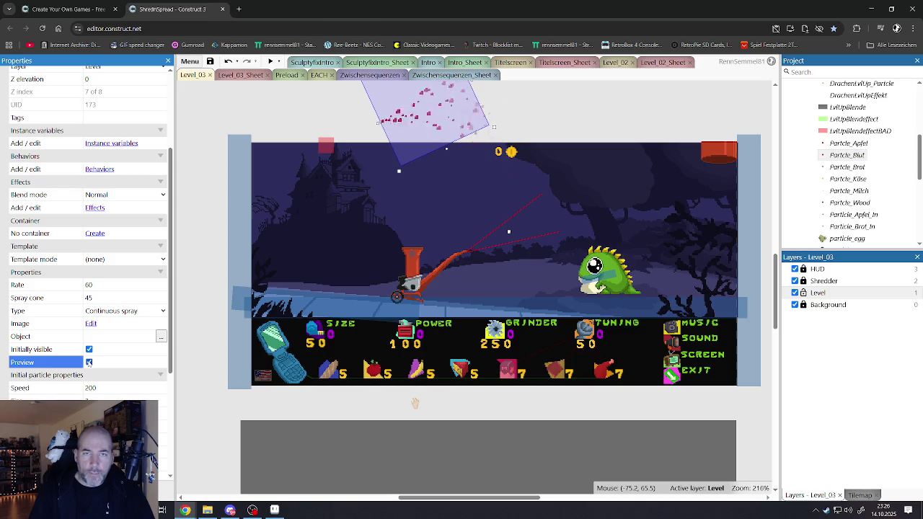
pyautogui.click(89, 361)
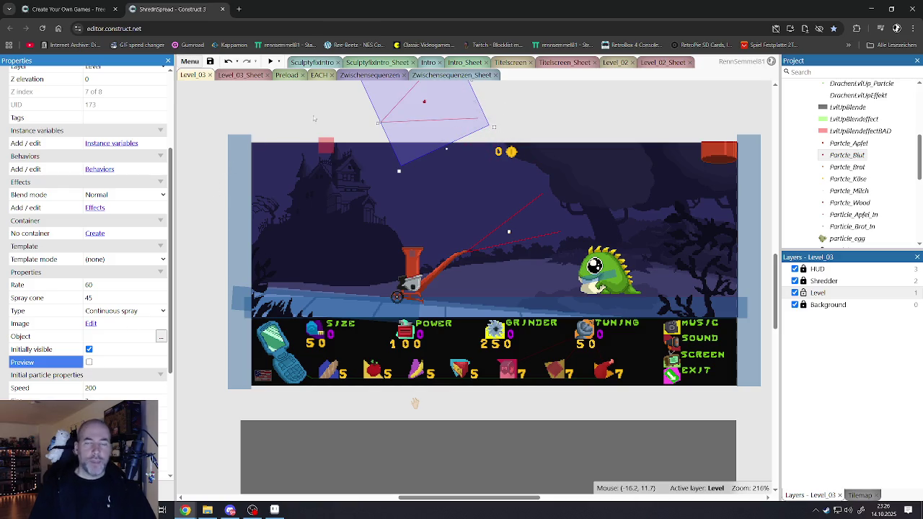
pyautogui.click(504, 228)
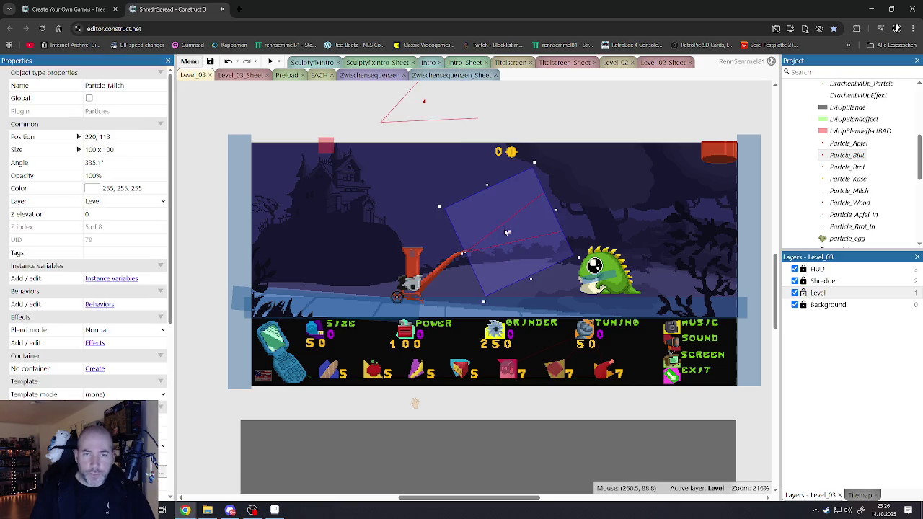
# Copy Particle_Milch's position 220, 113 into Particle_Blut and save the project.
pyautogui.click(111, 165)
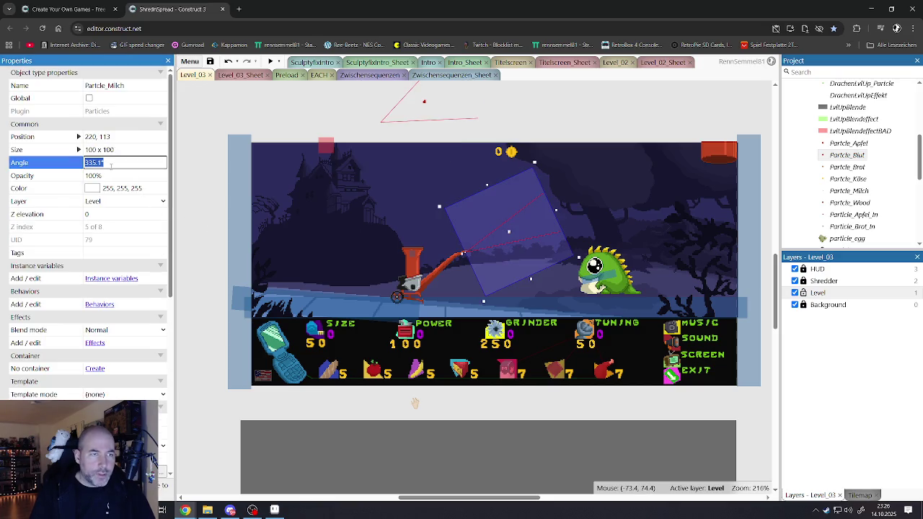
pyautogui.click(116, 138)
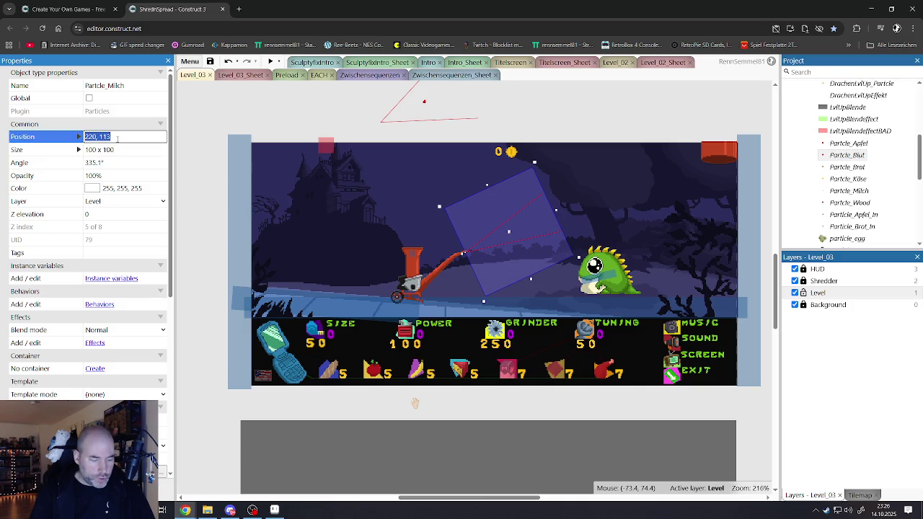
pyautogui.click(436, 102)
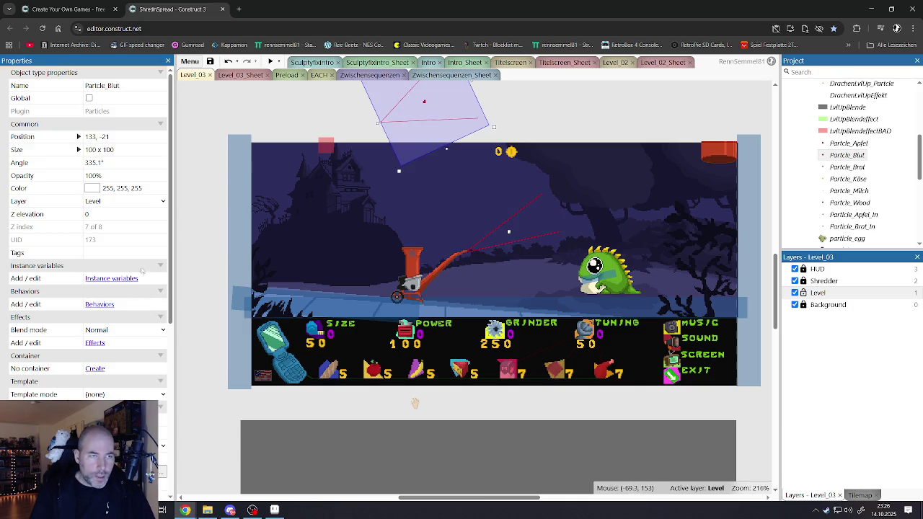
pyautogui.click(125, 140)
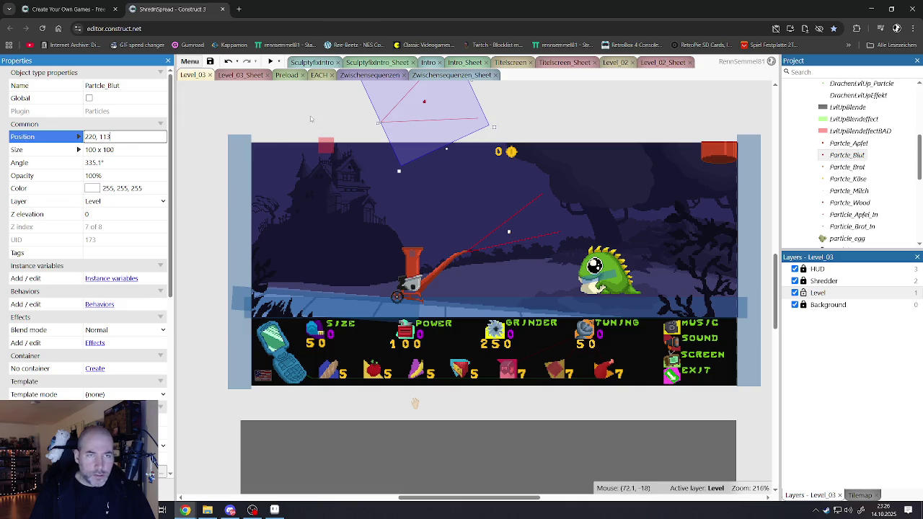
pyautogui.click(506, 191)
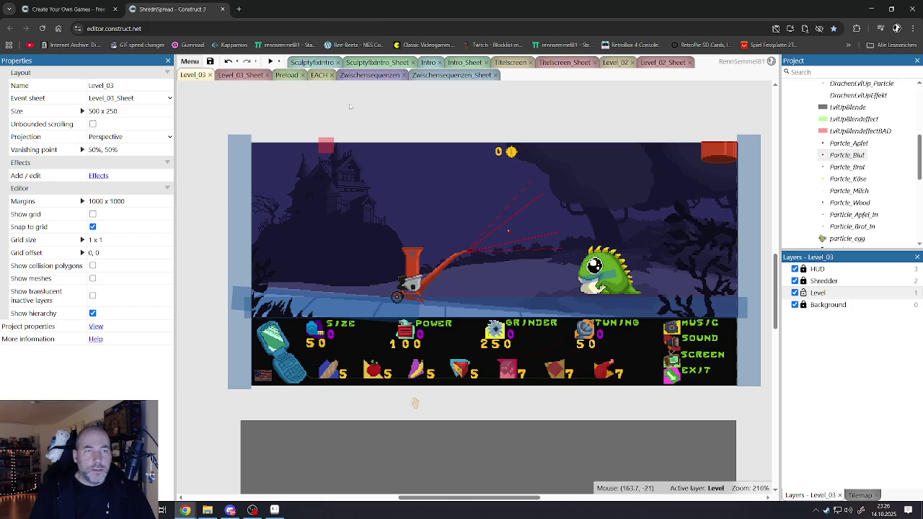
pyautogui.click(210, 61)
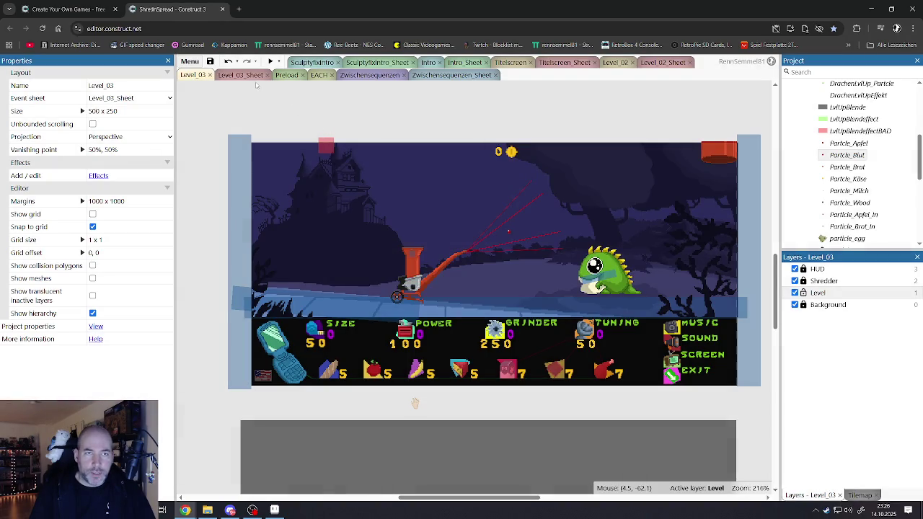
# Undo an accidental move of Particle_Blut and set it to be initially visible.
pyautogui.click(520, 240)
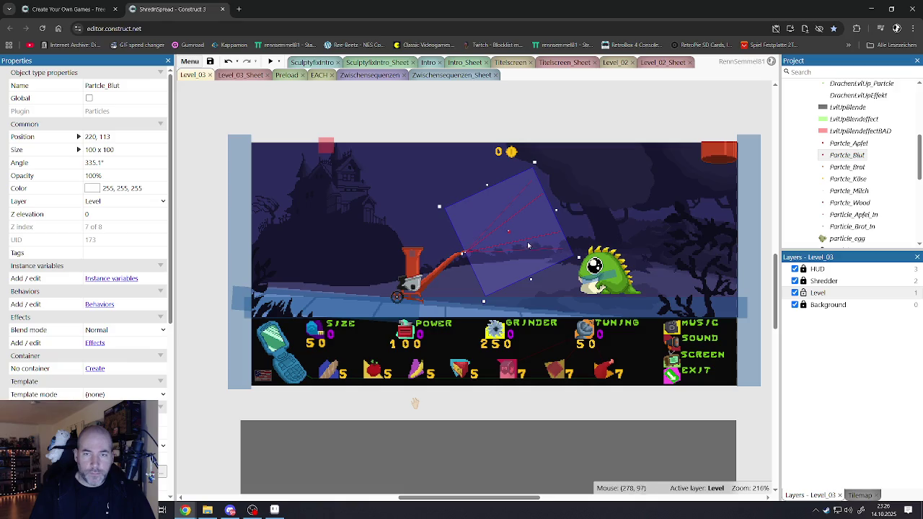
pyautogui.moveTo(545, 267); pyautogui.dragTo(465, 219)
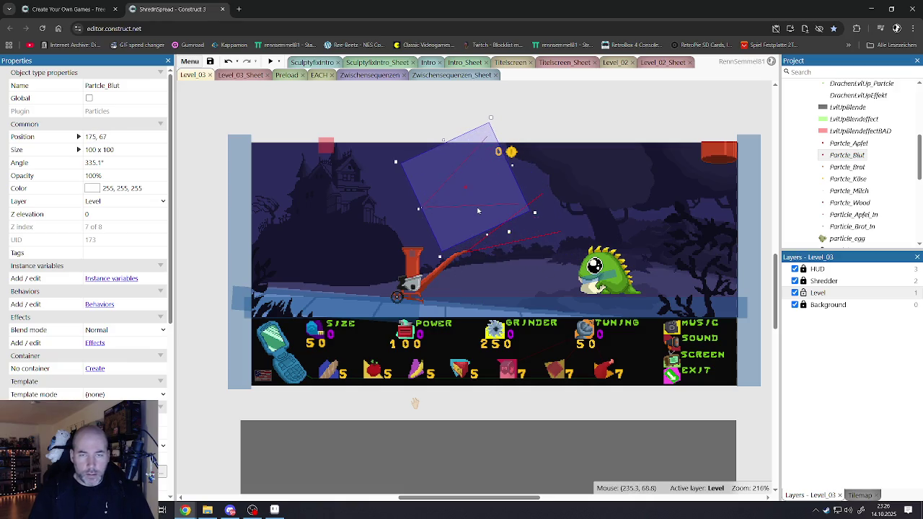
pyautogui.hotkey('ctrl', 'z')
pyautogui.scroll(-4, 116, 330)
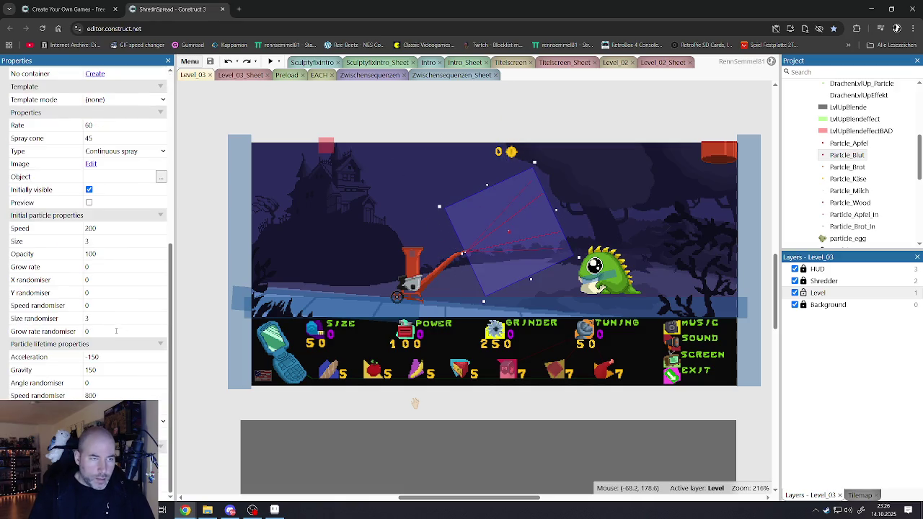
pyautogui.scroll(2, 119, 327)
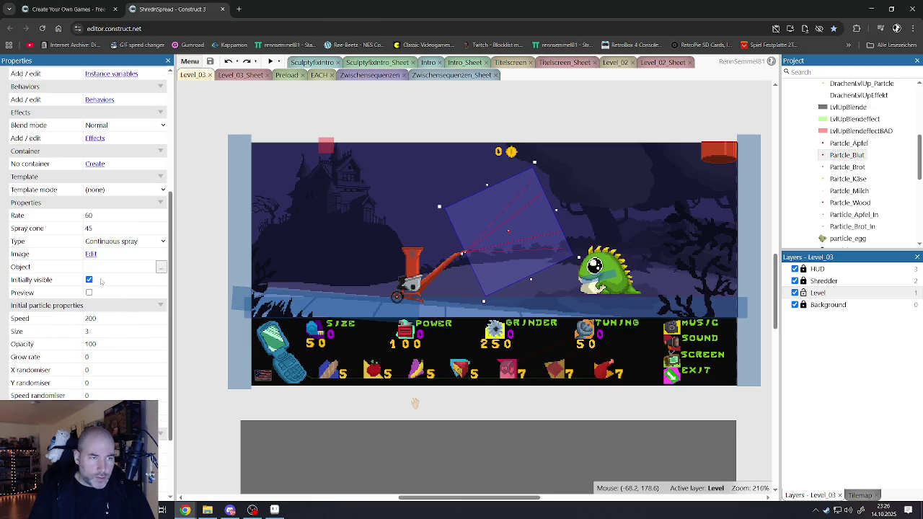
pyautogui.click(565, 228)
pyautogui.click(535, 234)
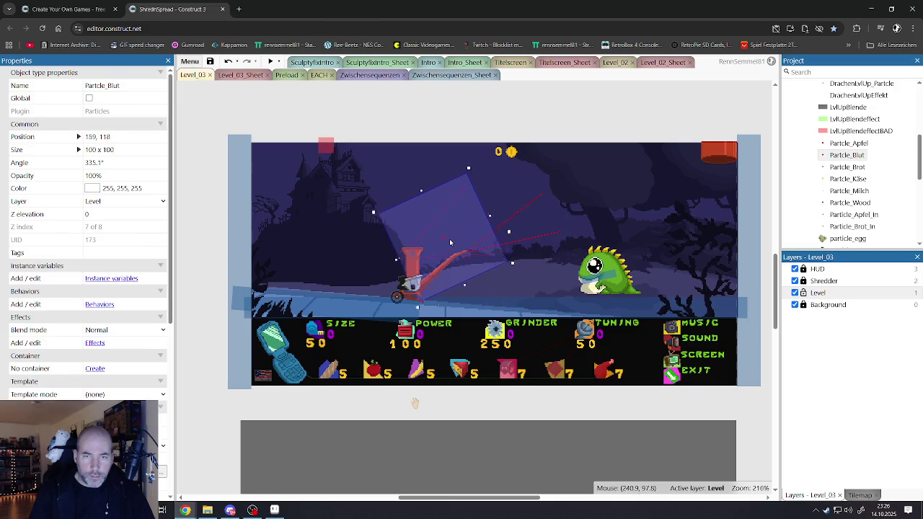
pyautogui.scroll(-5, 87, 216)
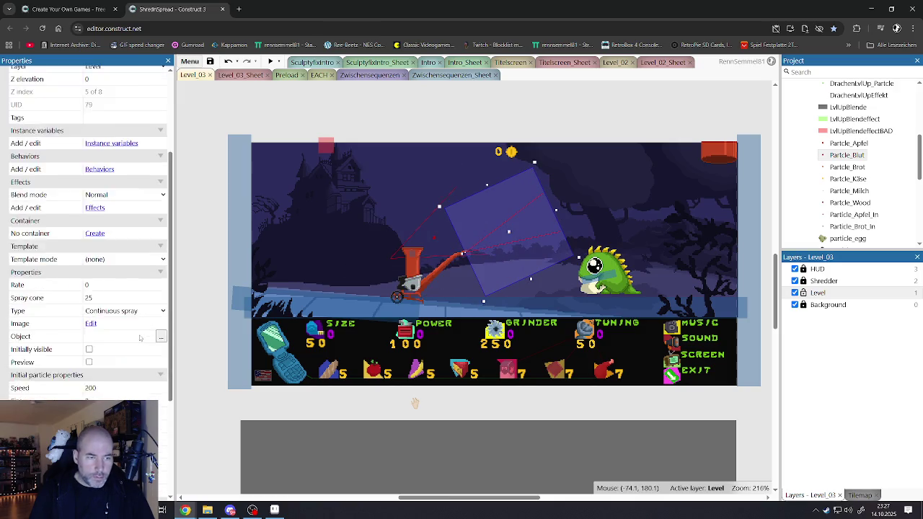
pyautogui.click(482, 253)
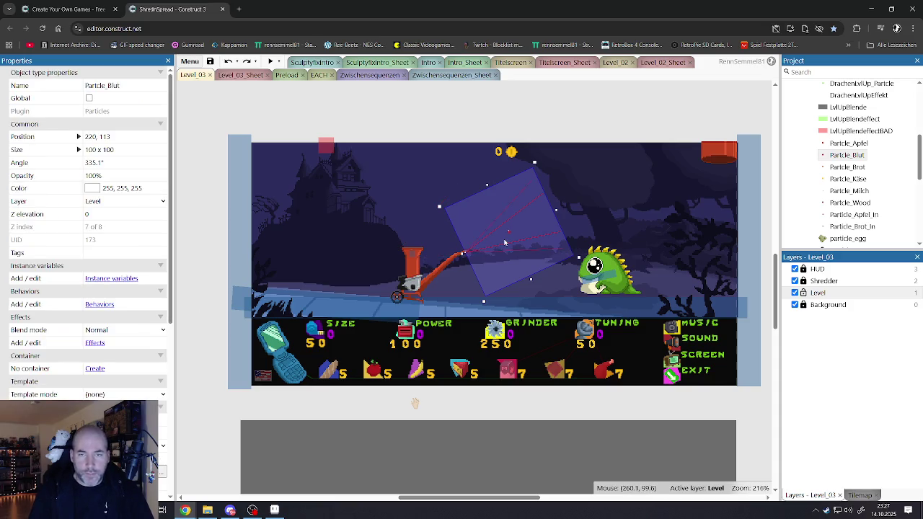
pyautogui.scroll(-5, 108, 357)
pyautogui.click(89, 350)
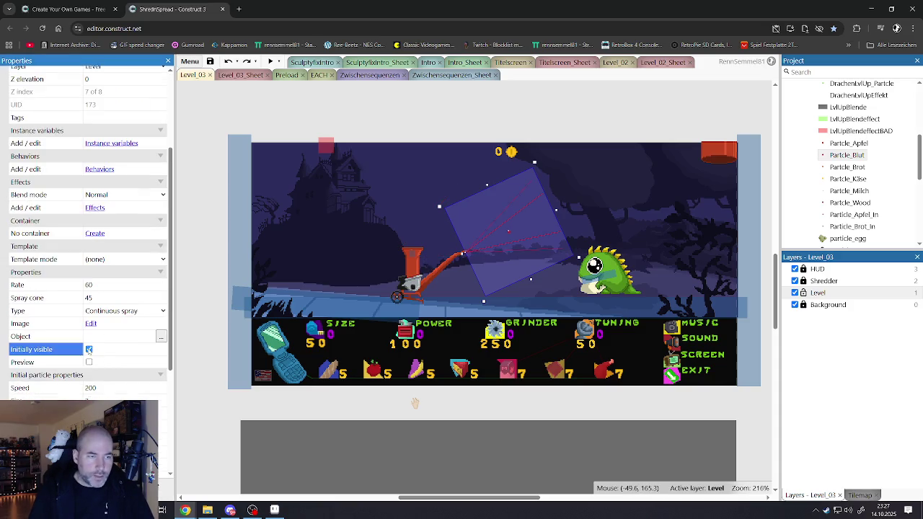
# Run a preview of Level_03, close it, and save the project.
pyautogui.click(368, 127)
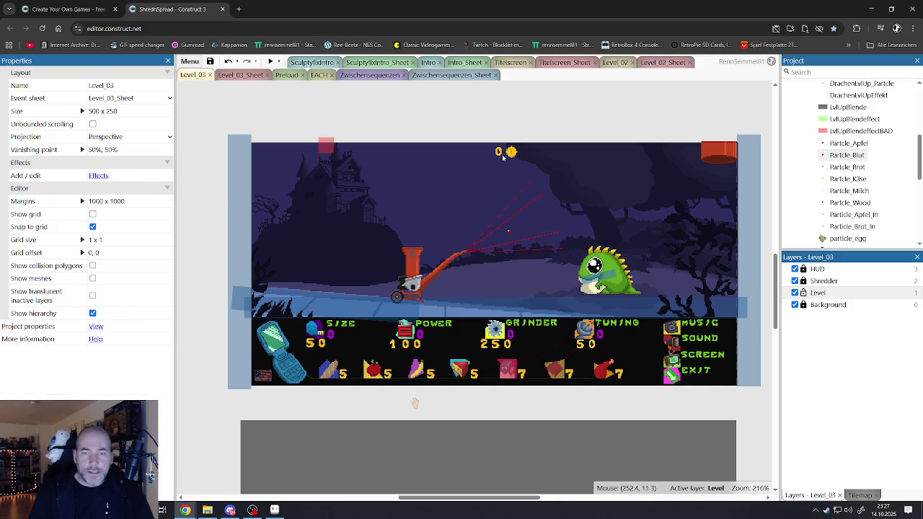
pyautogui.click(270, 61)
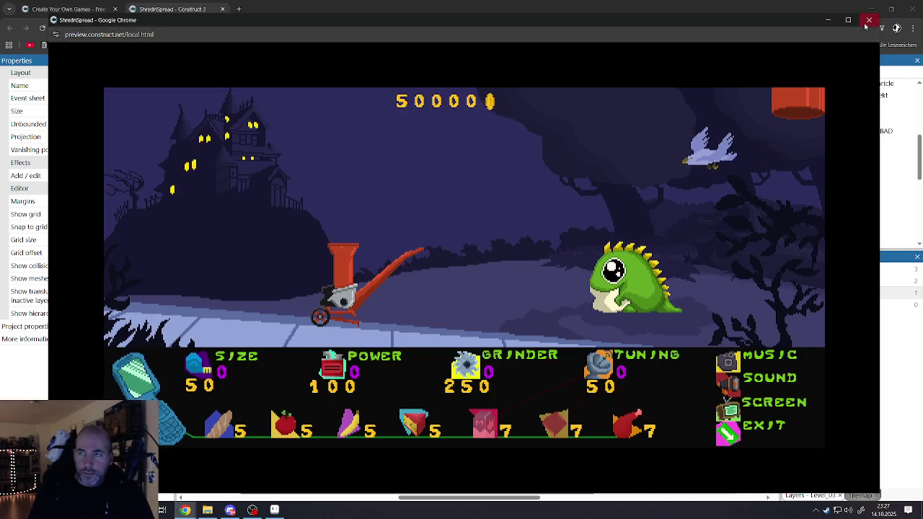
pyautogui.click(869, 19)
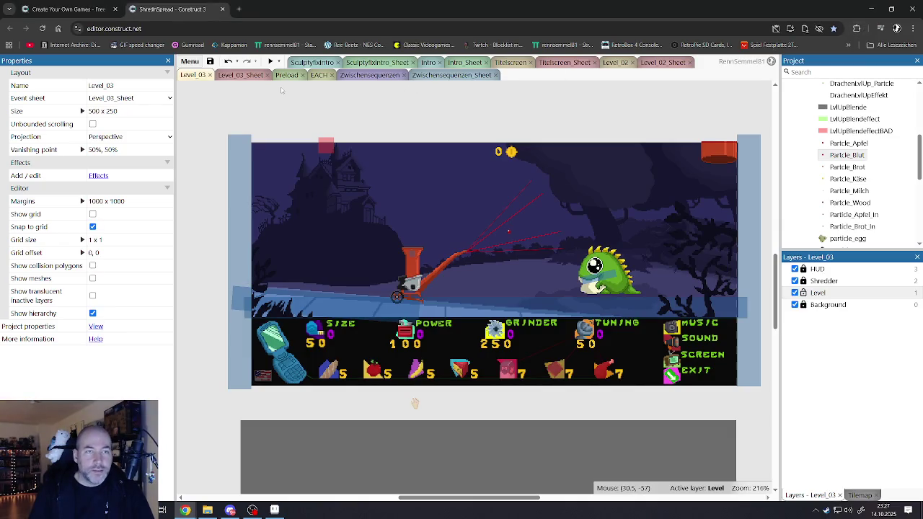
pyautogui.click(210, 61)
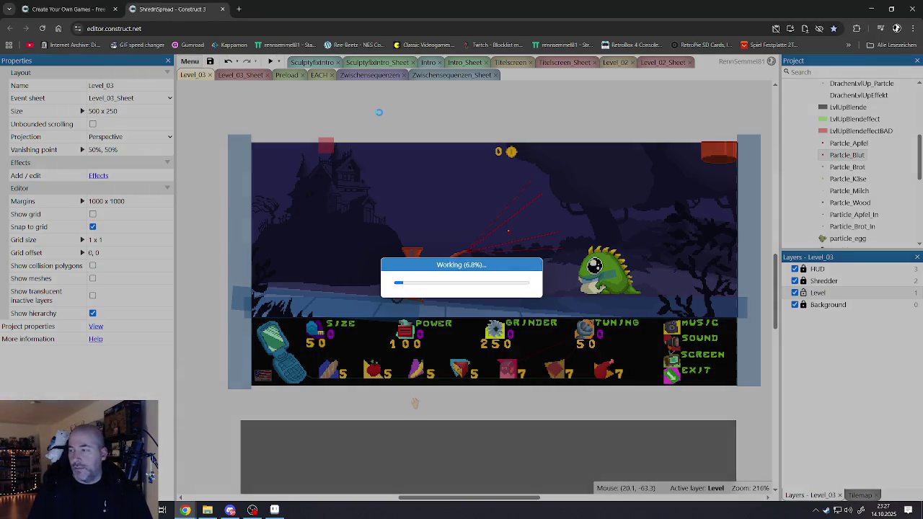
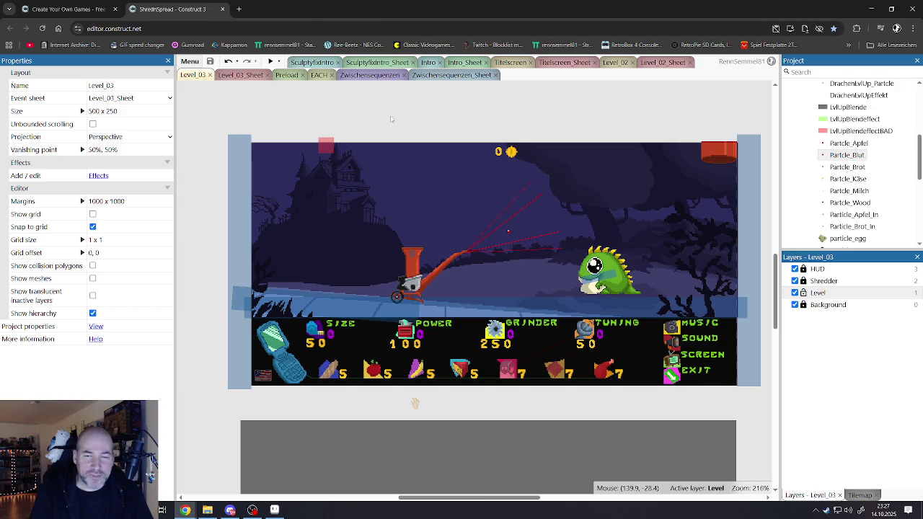
# Inspect the existing blood particle emitter's properties, then deselect it.
pyautogui.click(524, 236)
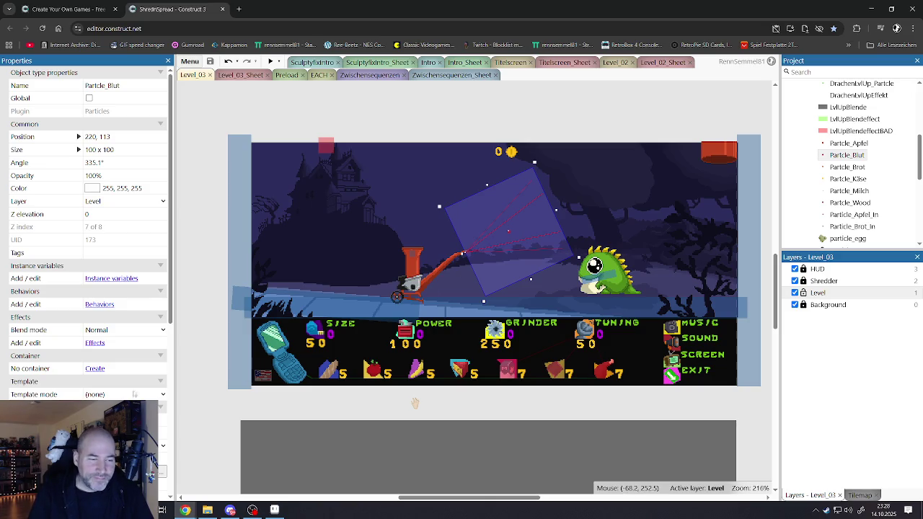
pyautogui.scroll(-3, 107, 396)
pyautogui.scroll(-2, 108, 392)
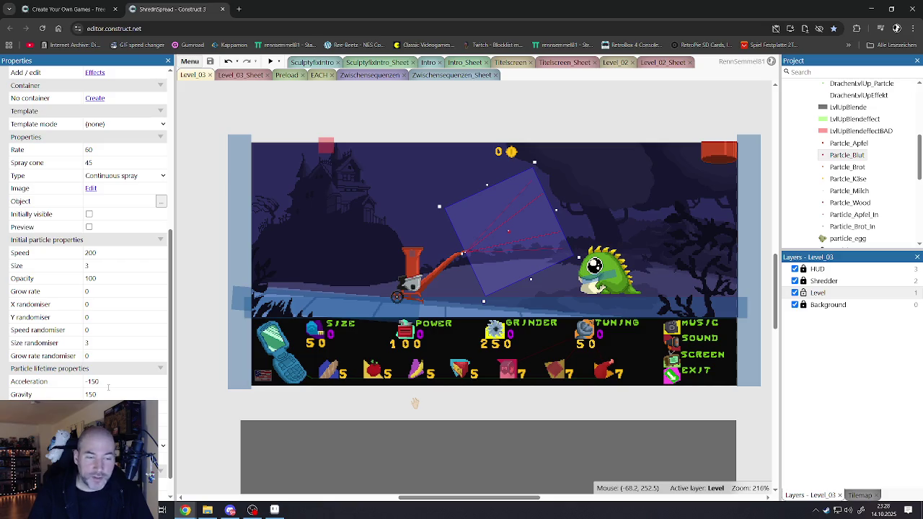
pyautogui.scroll(-1, 105, 384)
pyautogui.scroll(5, 105, 383)
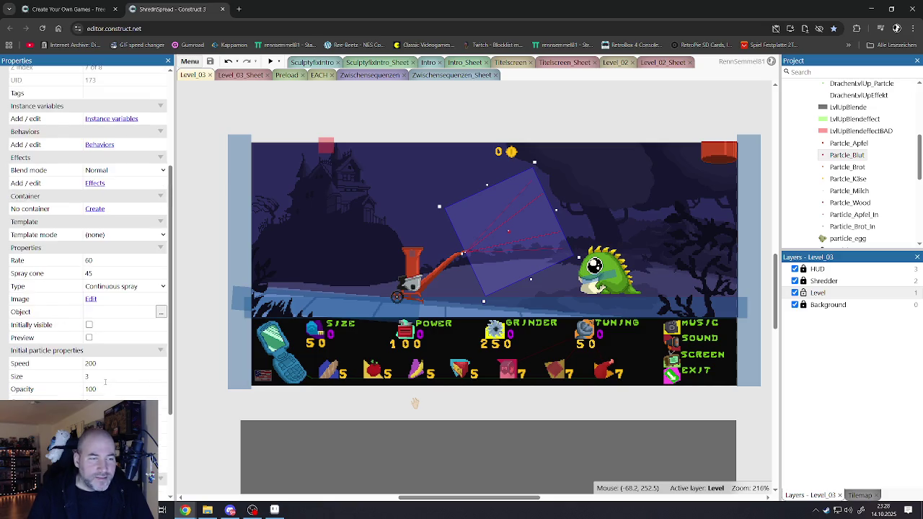
pyautogui.scroll(2, 105, 381)
pyautogui.scroll(-7, 105, 384)
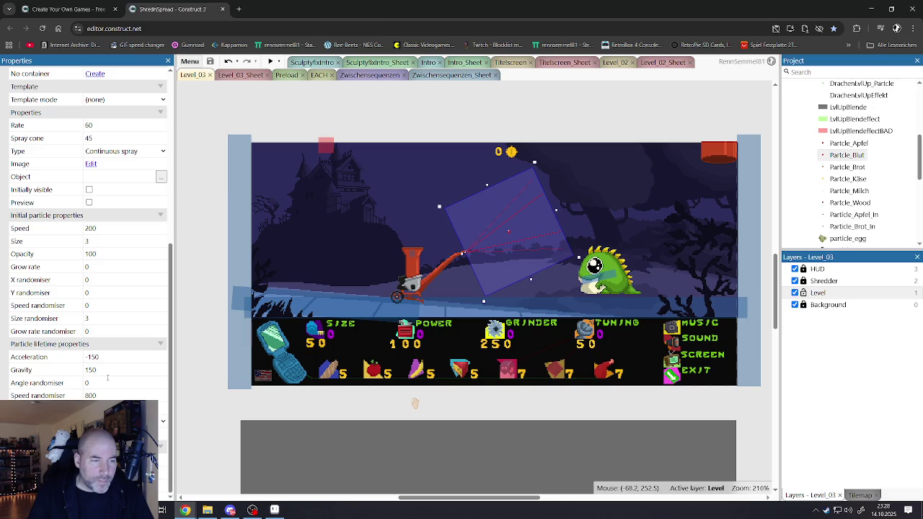
pyautogui.scroll(5, 107, 377)
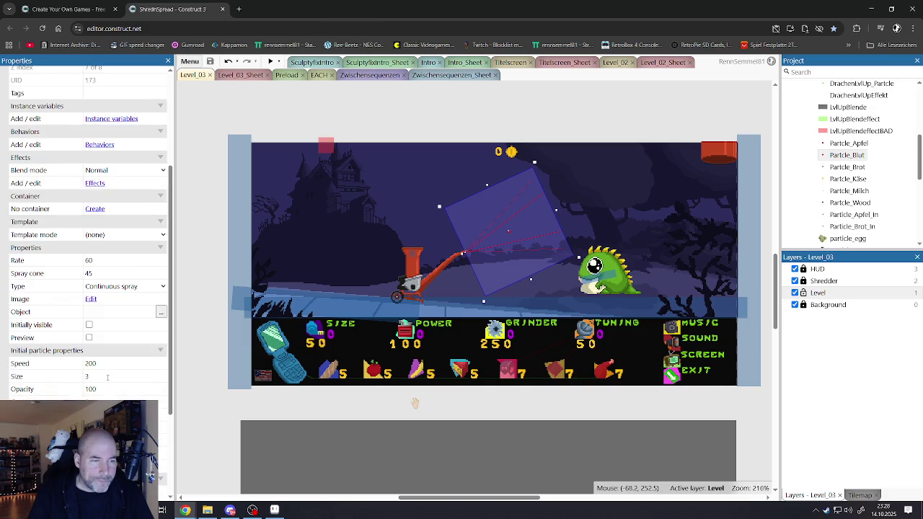
pyautogui.scroll(-5, 107, 377)
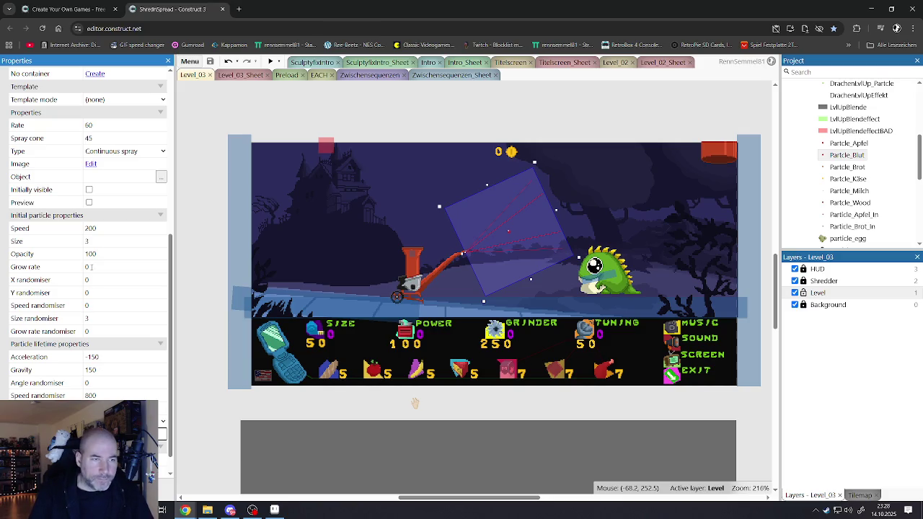
pyautogui.click(454, 152)
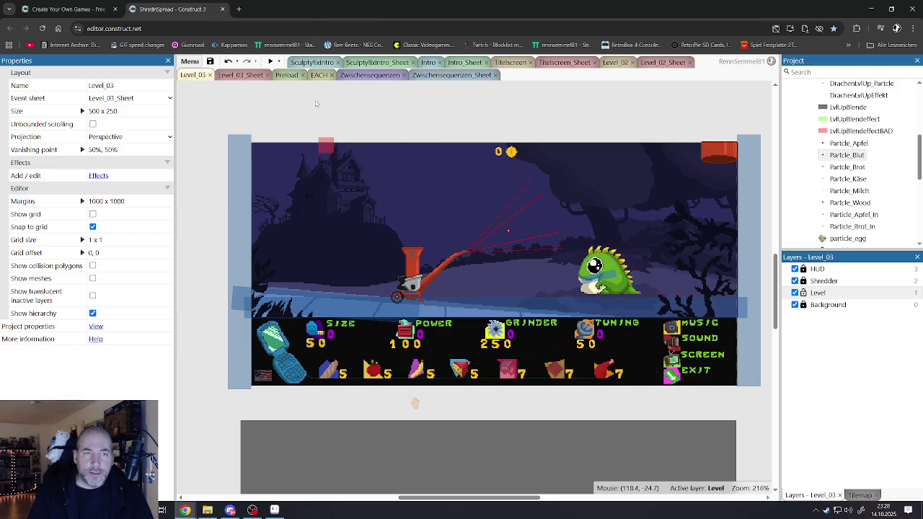
# In the Preload layout, clone the Particle_Apfel_In object into a new particle object.
pyautogui.click(286, 78)
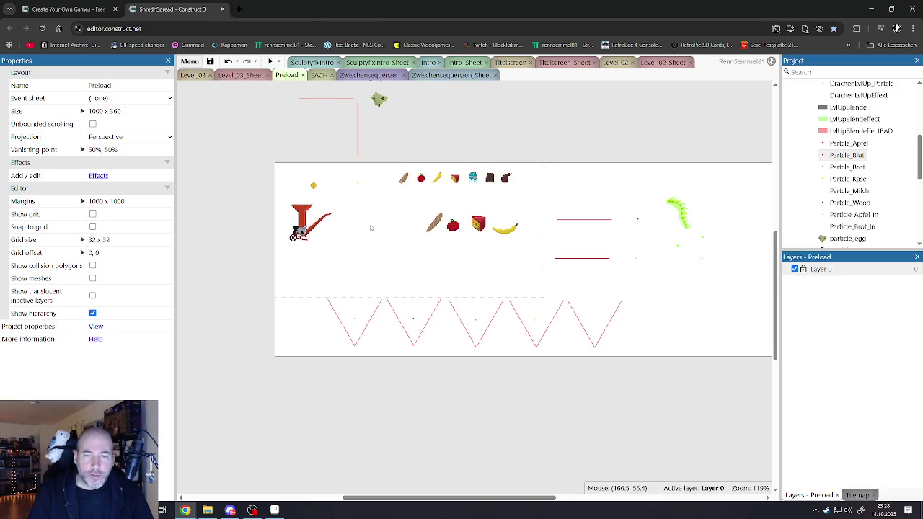
pyautogui.click(409, 331)
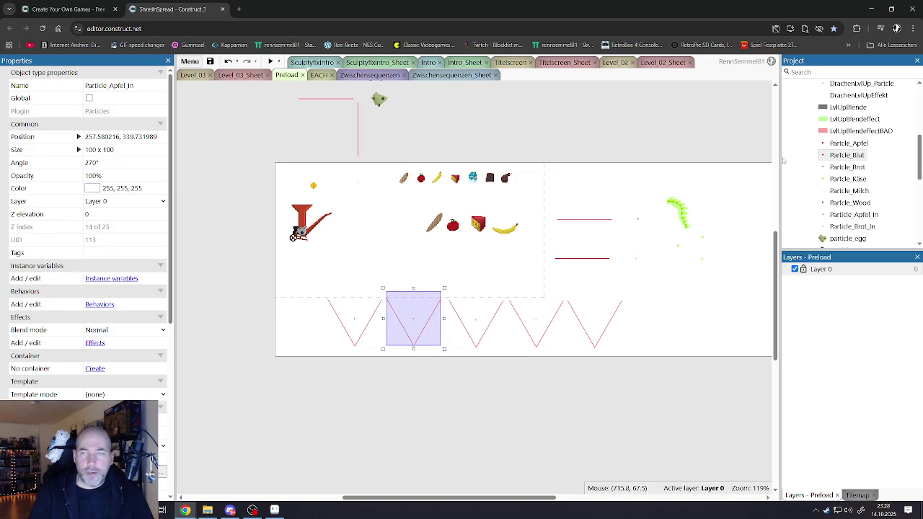
pyautogui.scroll(-4, 847, 190)
pyautogui.scroll(1, 847, 190)
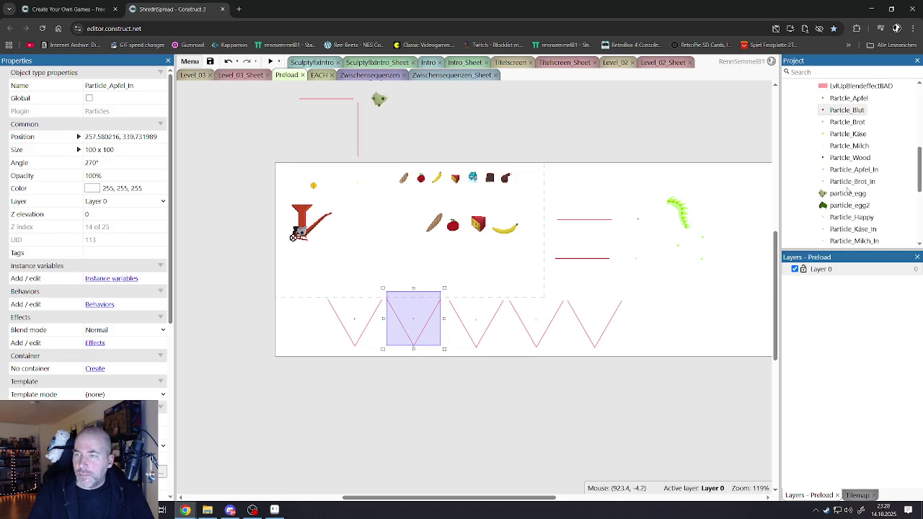
pyautogui.scroll(1, 849, 171)
pyautogui.click(855, 170)
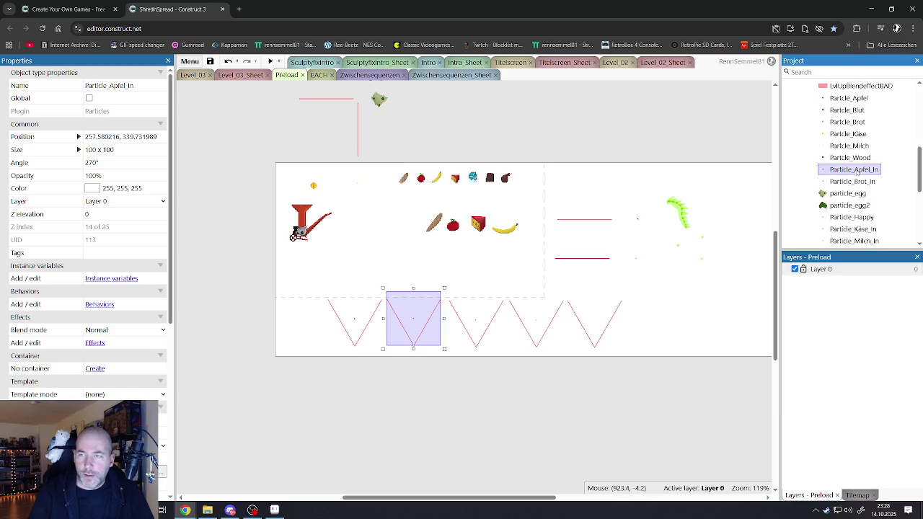
pyautogui.rightClick(856, 171)
pyautogui.click(791, 255)
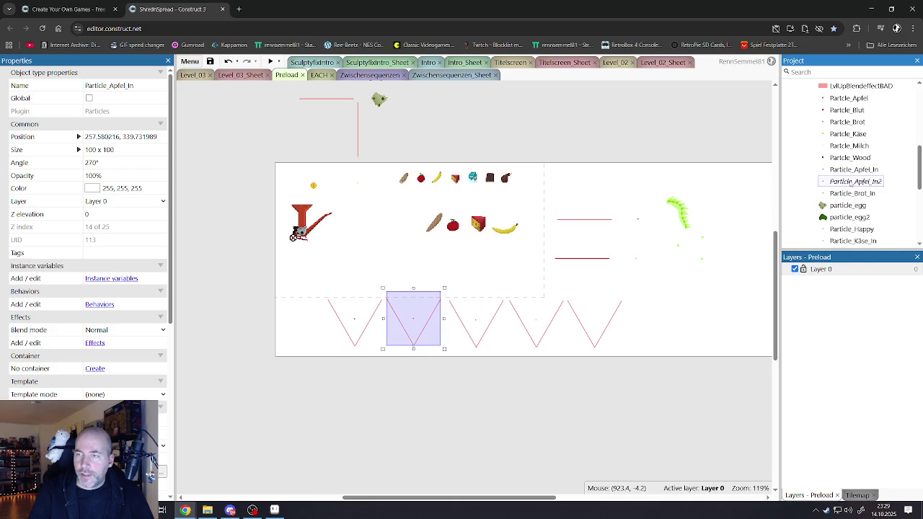
# Rename the clone Particle_Apfel_In2 to Particle_Blut_In and drag an instance into the Preload layout.
pyautogui.rightClick(855, 182)
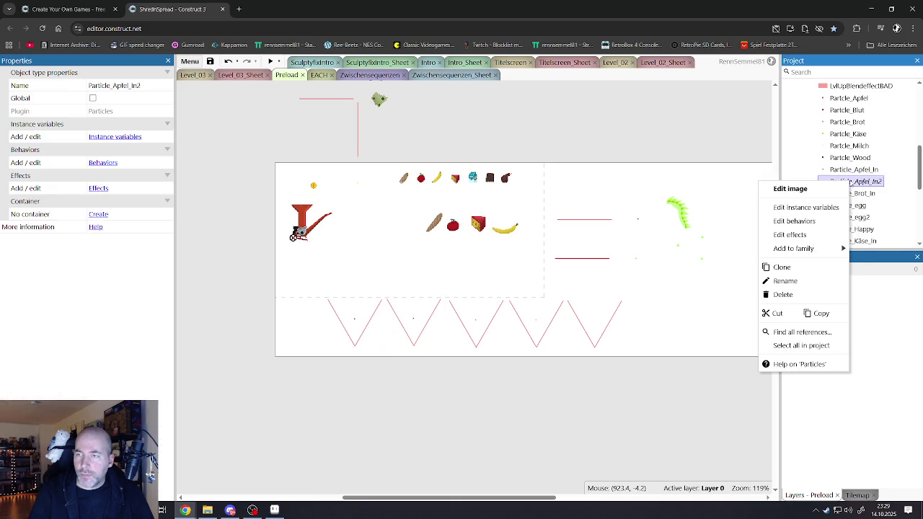
pyautogui.click(786, 280)
pyautogui.moveTo(870, 181); pyautogui.dragTo(892, 185)
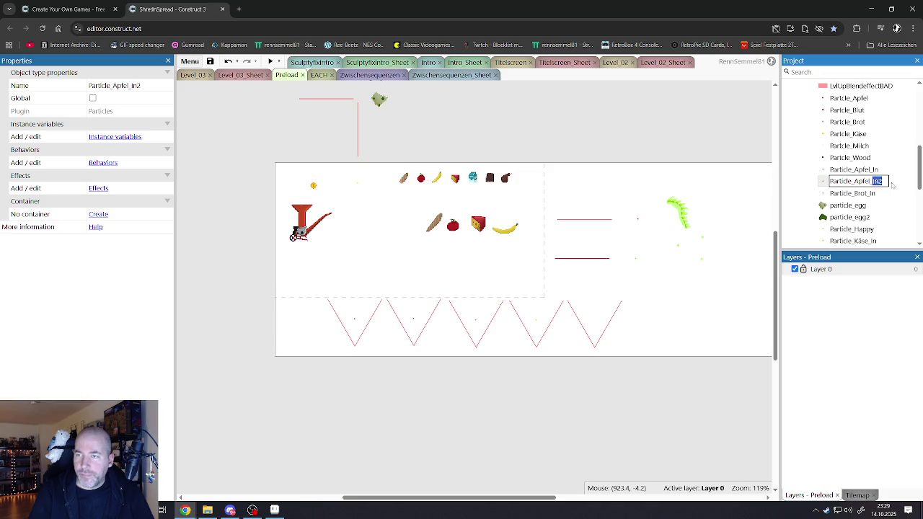
pyautogui.press('Right')
pyautogui.press('Left')
pyautogui.press('Left')
pyautogui.press('Left')
pyautogui.press('BackSpace')
pyautogui.press('BackSpace')
pyautogui.press('BackSpace')
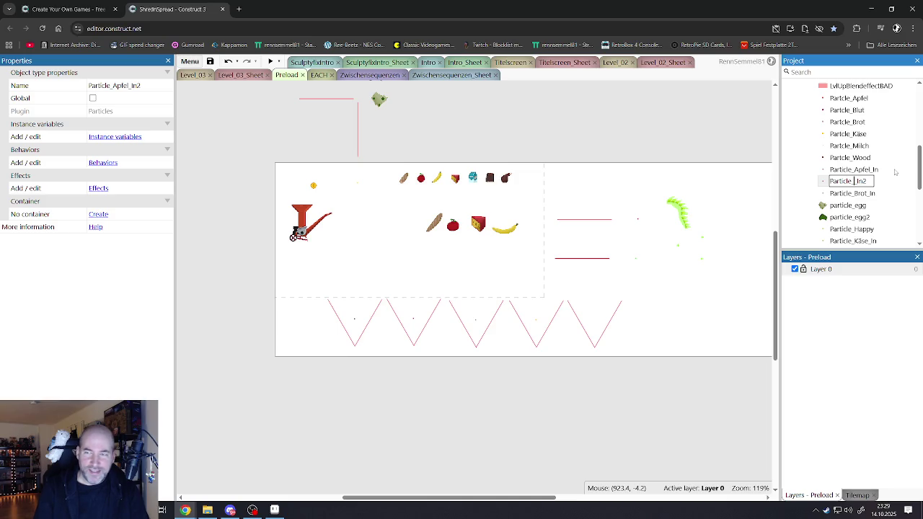
pyautogui.write('Ged')
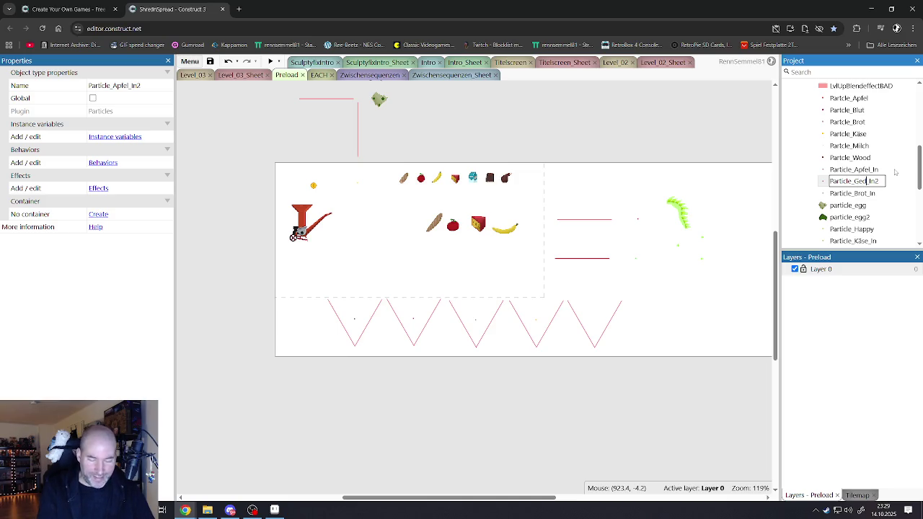
pyautogui.press('BackSpace')
pyautogui.press('BackSpace')
pyautogui.press('BackSpace')
pyautogui.write('Blut_')
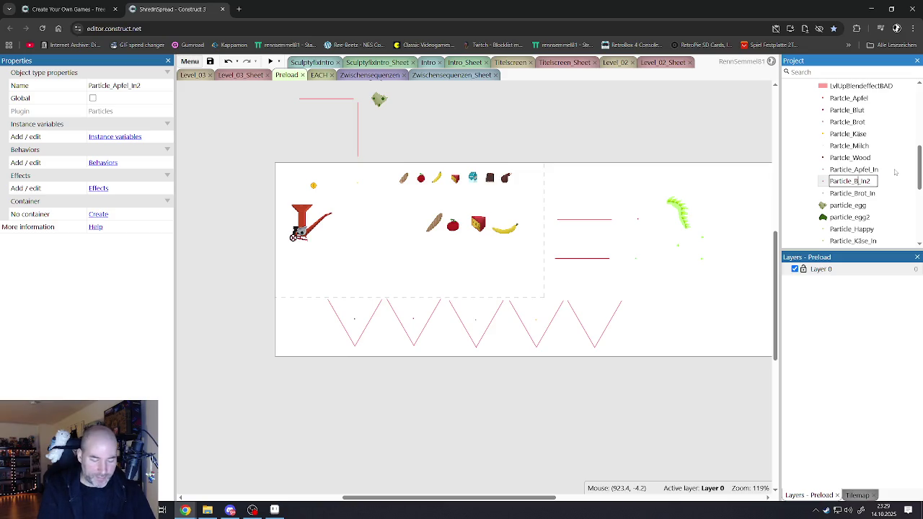
pyautogui.press('End')
pyautogui.press('BackSpace')
pyautogui.press('Return')
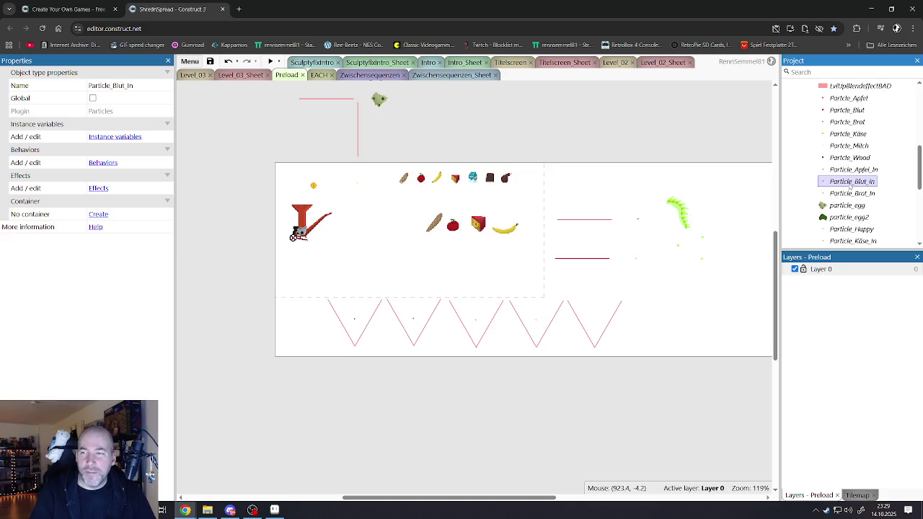
pyautogui.moveTo(854, 186)
pyautogui.mouseDown()
pyautogui.moveTo(303, 278)
pyautogui.moveTo(283, 317)
pyautogui.moveTo(302, 341)
pyautogui.moveTo(678, 343)
pyautogui.moveTo(661, 344)
pyautogui.mouseUp()
# Set Particle_Blut_In's initial particle opacity to 100.
pyautogui.scroll(8, 660, 344)
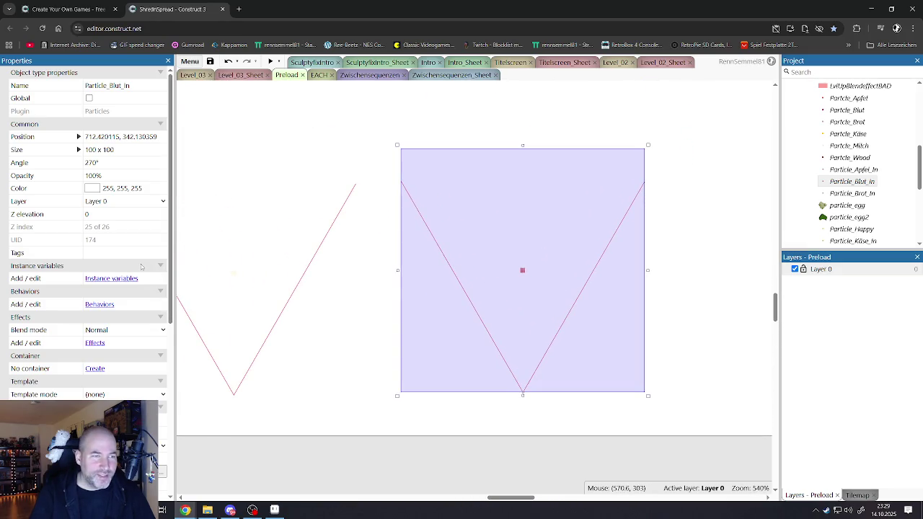
pyautogui.scroll(-3, 153, 266)
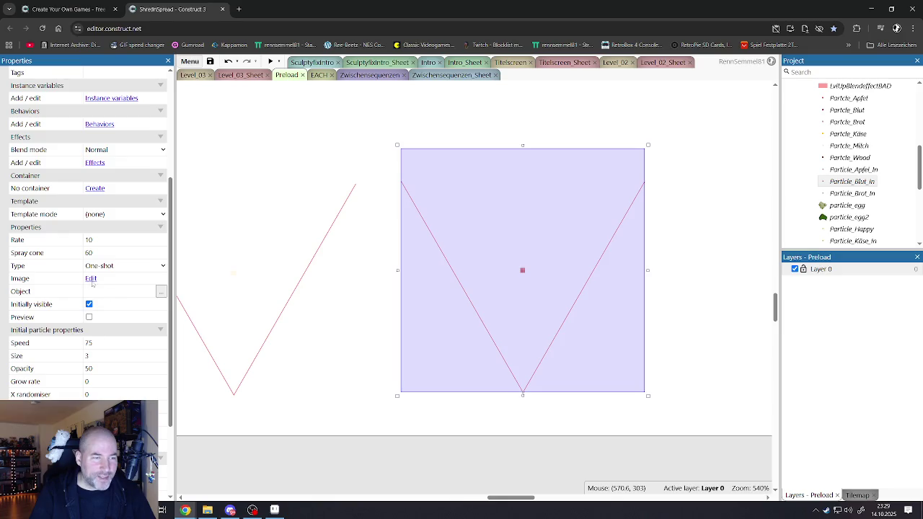
pyautogui.click(99, 370)
pyautogui.write('100')
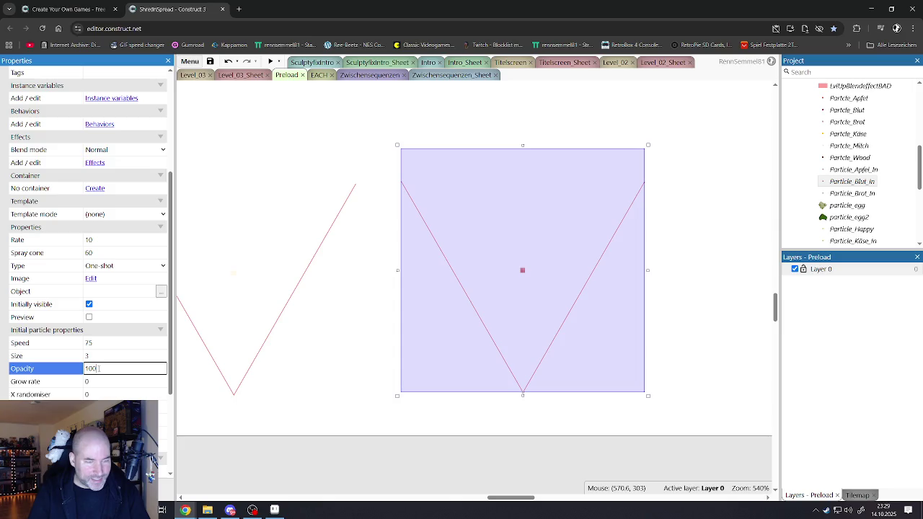
pyautogui.press('Return')
# Select the Particle_Blut_In emitter and open its particle image for editing.
pyautogui.click(517, 285)
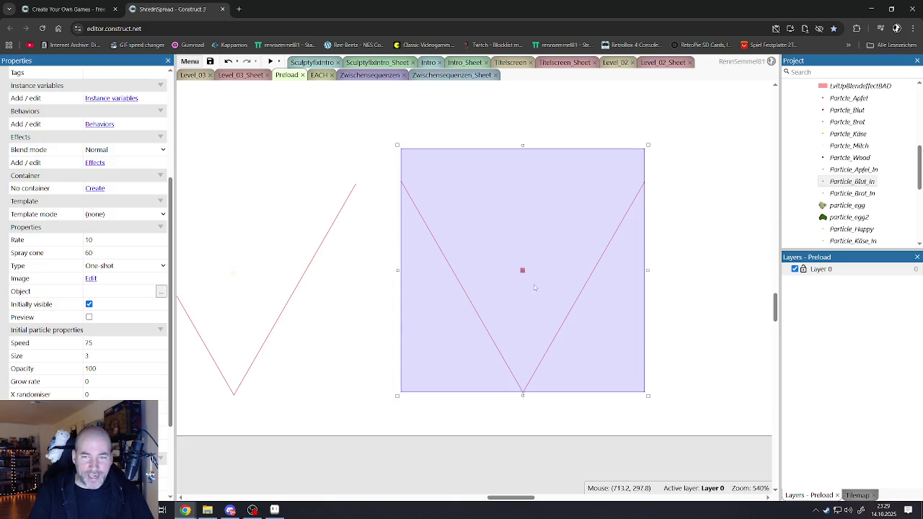
pyautogui.click(645, 324)
pyautogui.doubleClick(534, 310)
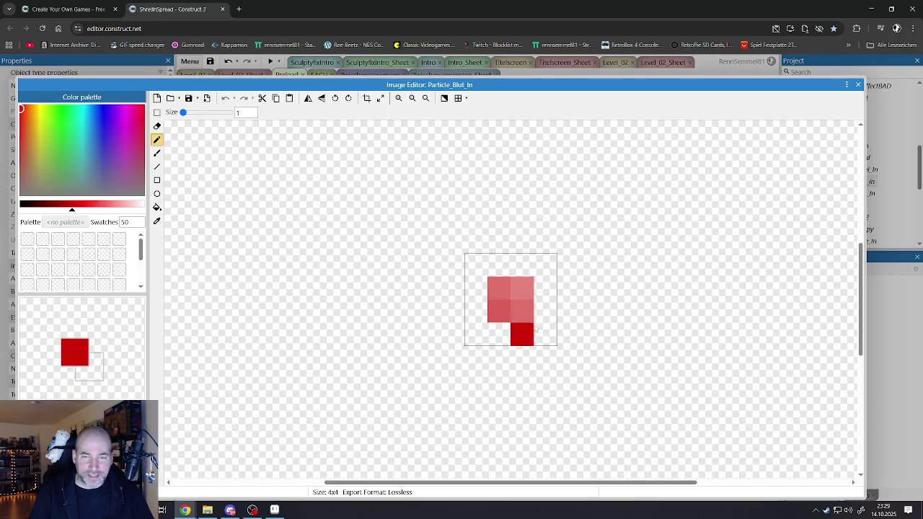
# Paint the sprite's left pixels dark red and the left-middle pixels a lighter red.
pyautogui.moveTo(499, 311)
pyautogui.mouseDown()
pyautogui.moveTo(498, 278)
pyautogui.moveTo(520, 288)
pyautogui.moveTo(522, 333)
pyautogui.moveTo(546, 297)
pyautogui.mouseUp()
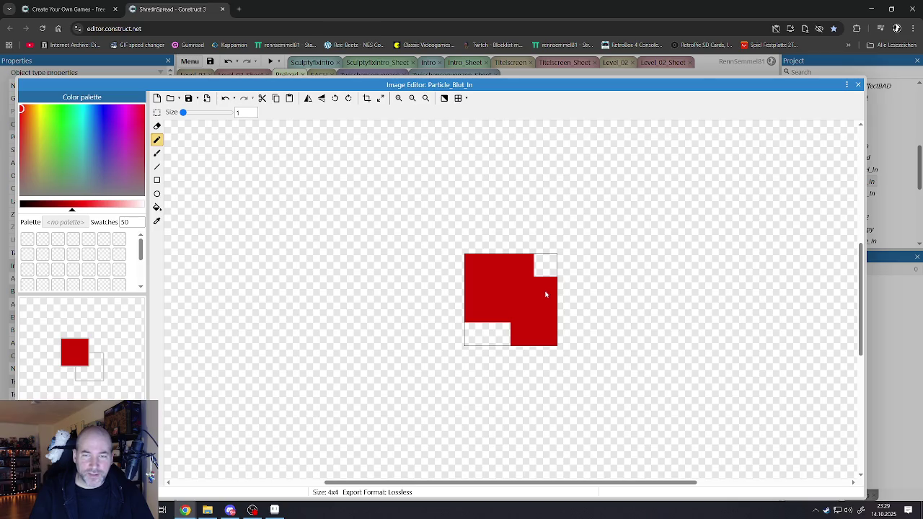
pyautogui.click(91, 205)
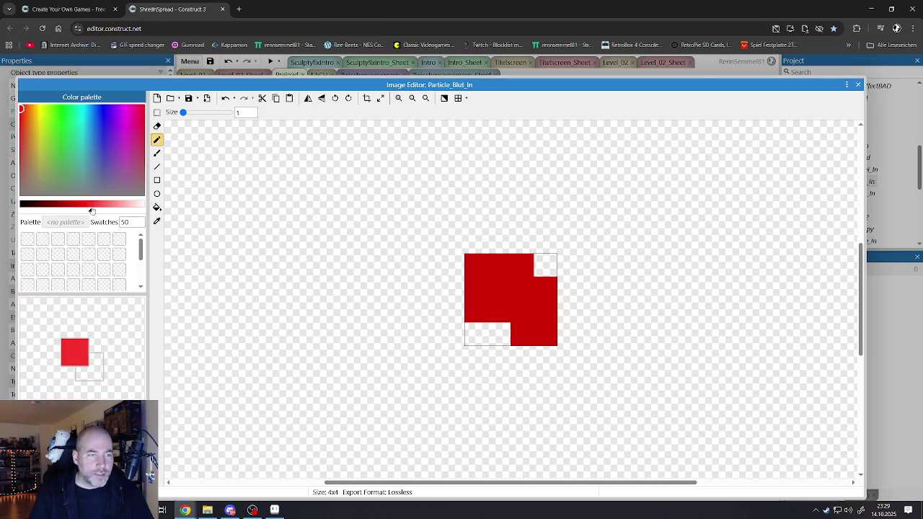
pyautogui.click(99, 205)
pyautogui.click(482, 280)
pyautogui.moveTo(482, 279)
pyautogui.mouseDown()
pyautogui.moveTo(503, 313)
pyautogui.moveTo(546, 336)
pyautogui.mouseUp()
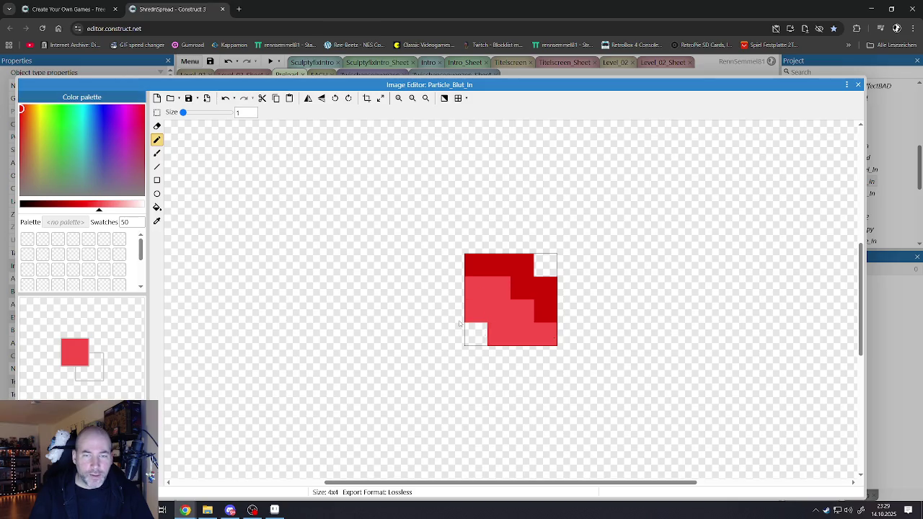
# Mix a pale cream colour and paint three right-side pixels with it.
pyautogui.moveTo(27, 120)
pyautogui.mouseDown()
pyautogui.moveTo(37, 122)
pyautogui.moveTo(32, 157)
pyautogui.mouseUp()
pyautogui.click(122, 206)
pyautogui.click(131, 208)
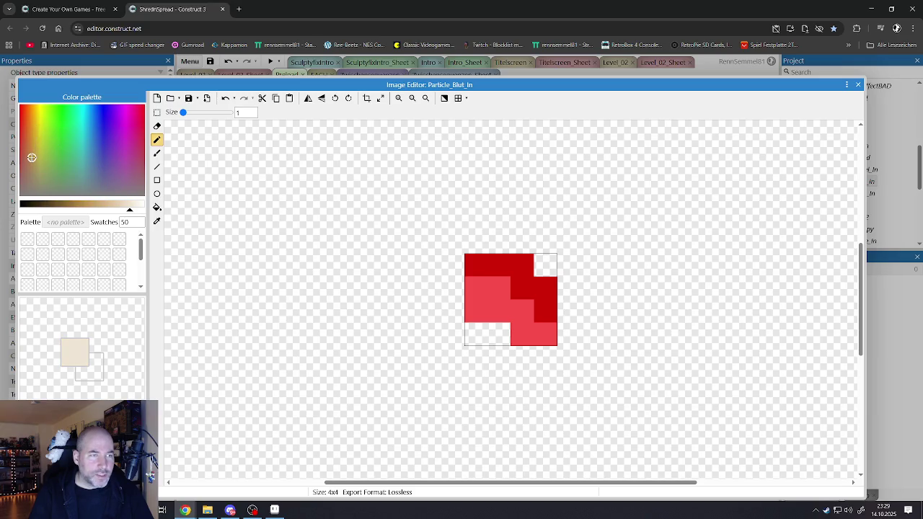
pyautogui.click(545, 285)
pyautogui.click(542, 265)
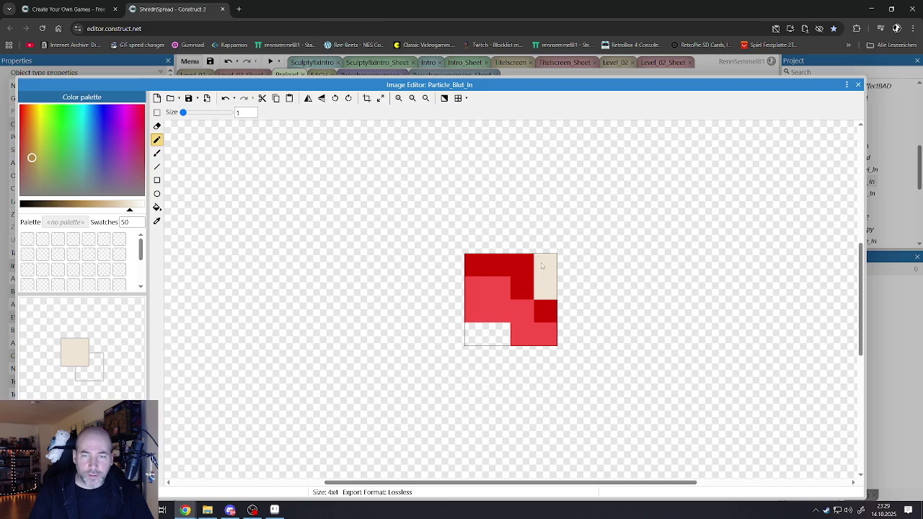
pyautogui.click(522, 312)
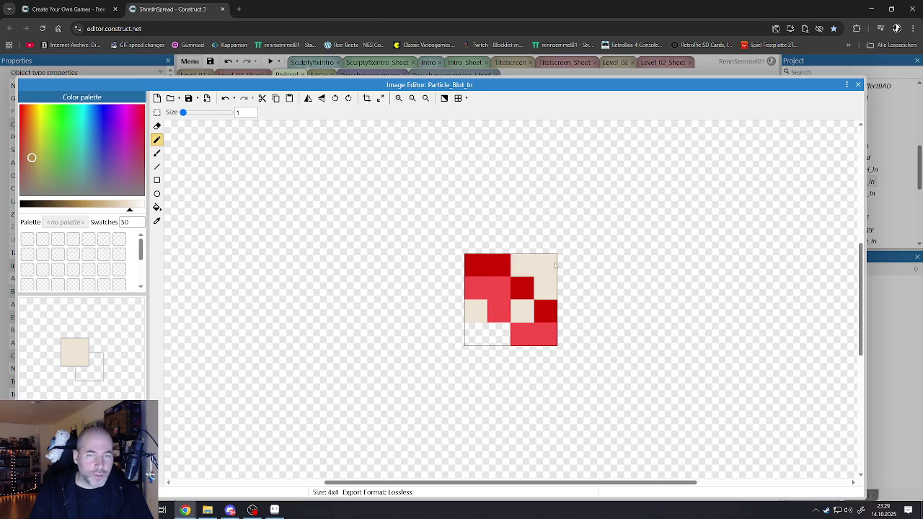
# Pick a deeper dark red and paint top-row and bottom-row pixels with it.
pyautogui.keyDown('alt'); pyautogui.click(522, 265); pyautogui.keyUp('alt')
pyautogui.moveTo(72, 209); pyautogui.dragTo(61, 209)
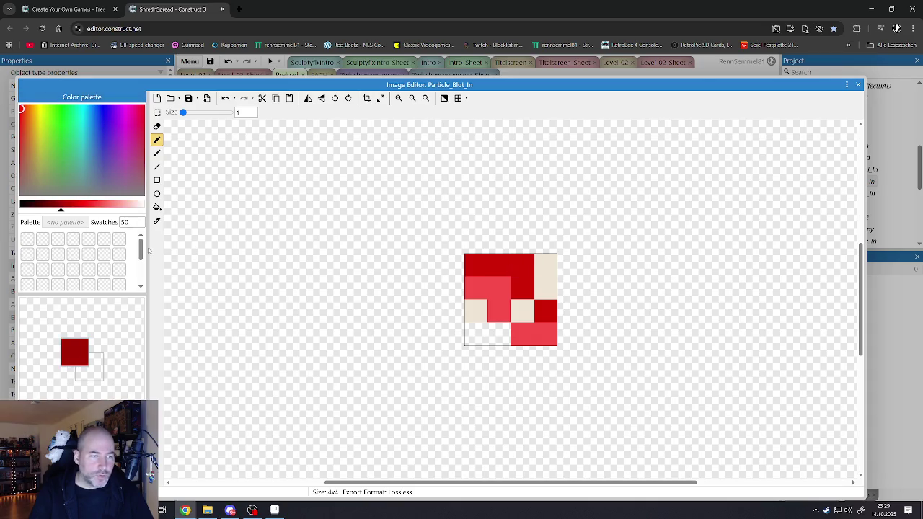
pyautogui.click(499, 266)
pyautogui.click(522, 333)
pyautogui.click(478, 334)
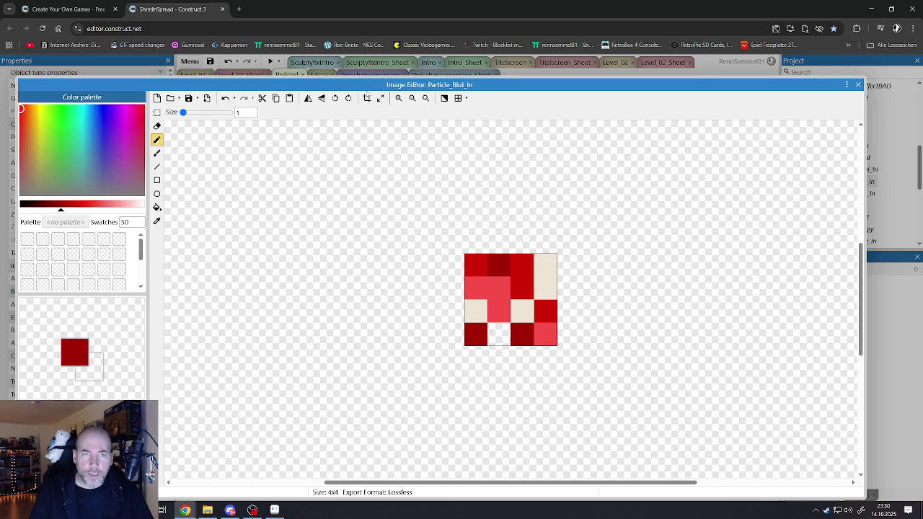
# Enlarge the canvas to 6x6 pixels.
pyautogui.click(380, 98)
pyautogui.press('BackSpace')
pyautogui.write('6')
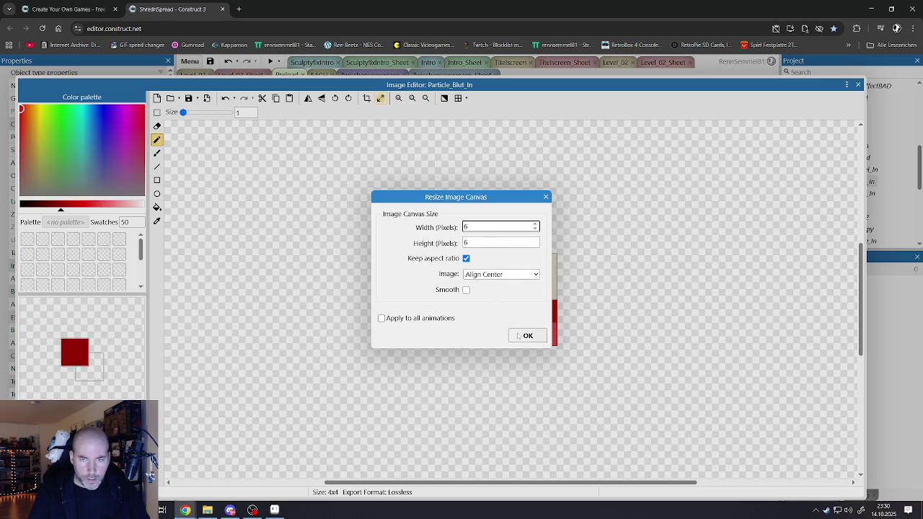
pyautogui.click(520, 336)
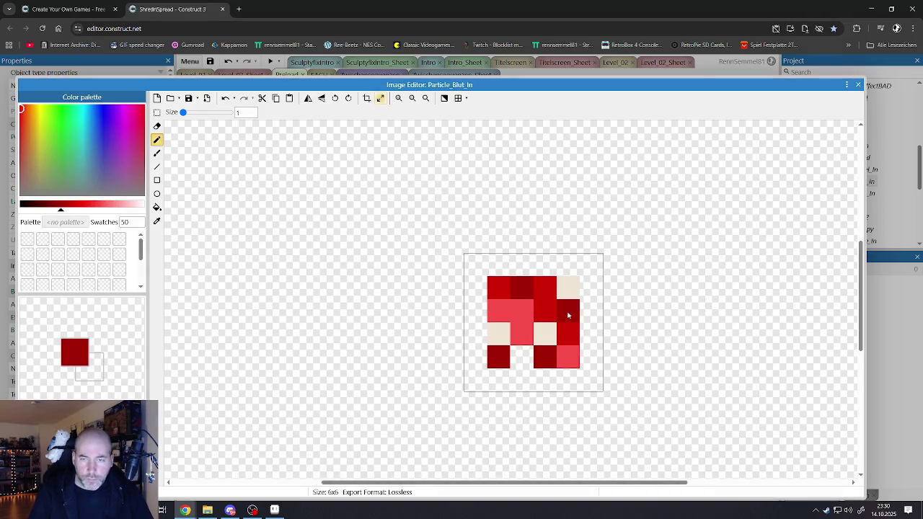
# Paint the new top row dark red, undoing the stray pixels.
pyautogui.keyDown('alt'); pyautogui.click(537, 290); pyautogui.keyUp('alt')
pyautogui.moveTo(532, 275)
pyautogui.mouseDown()
pyautogui.moveTo(522, 288)
pyautogui.moveTo(520, 265)
pyautogui.moveTo(497, 264)
pyautogui.mouseUp()
pyautogui.keyDown('alt'); pyautogui.click(522, 288); pyautogui.keyUp('alt')
pyautogui.click(497, 333)
pyautogui.hotkey('ctrl', 'z')
pyautogui.click(545, 380)
pyautogui.hotkey('ctrl', 'z')
pyautogui.click(589, 356)
pyautogui.hotkey('ctrl', 'z')
# Fill the right column and lower-left pixels bright red, the bottom row dark red, and close the editor.
pyautogui.keyDown('alt'); pyautogui.click(568, 334); pyautogui.keyUp('alt')
pyautogui.moveTo(590, 333); pyautogui.dragTo(583, 353)
pyautogui.click(476, 333)
pyautogui.click(482, 306)
pyautogui.click(476, 354)
pyautogui.keyDown('alt'); pyautogui.click(545, 356); pyautogui.keyUp('alt')
pyautogui.click(543, 378)
pyautogui.click(570, 379)
pyautogui.scroll(-3, 551, 317)
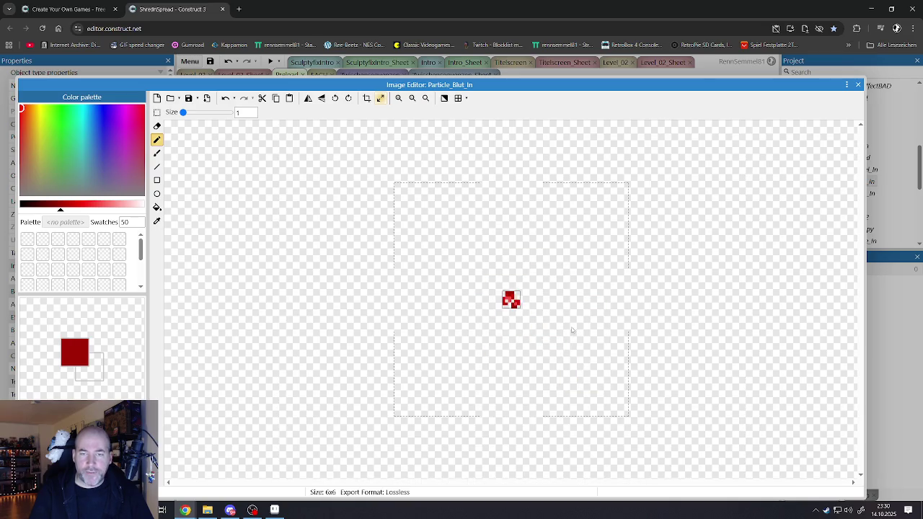
pyautogui.scroll(3, 517, 302)
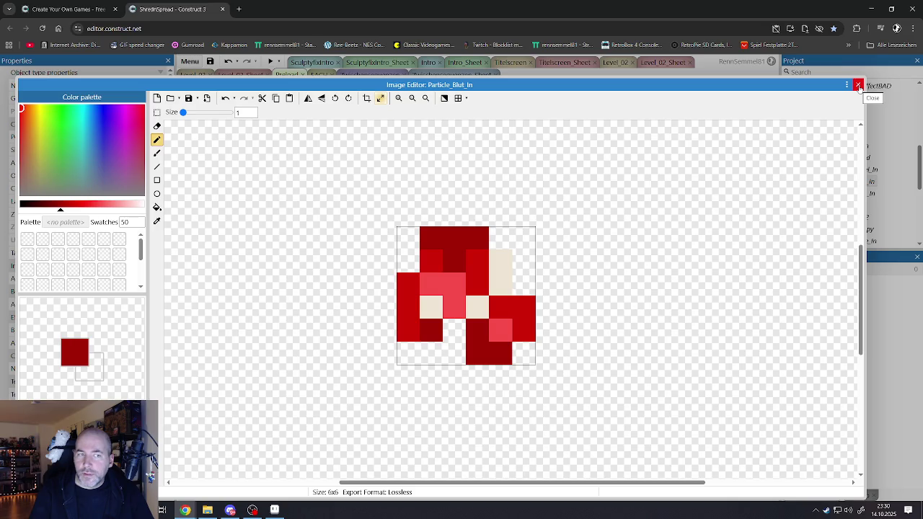
pyautogui.click(858, 86)
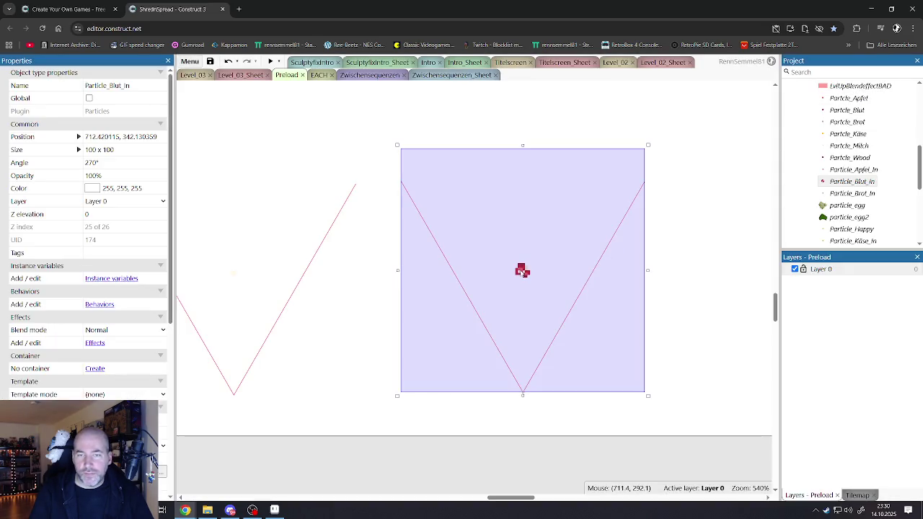
# Reselect Particle_Blut_In and preview its current spray.
pyautogui.click(592, 305)
pyautogui.click(522, 271)
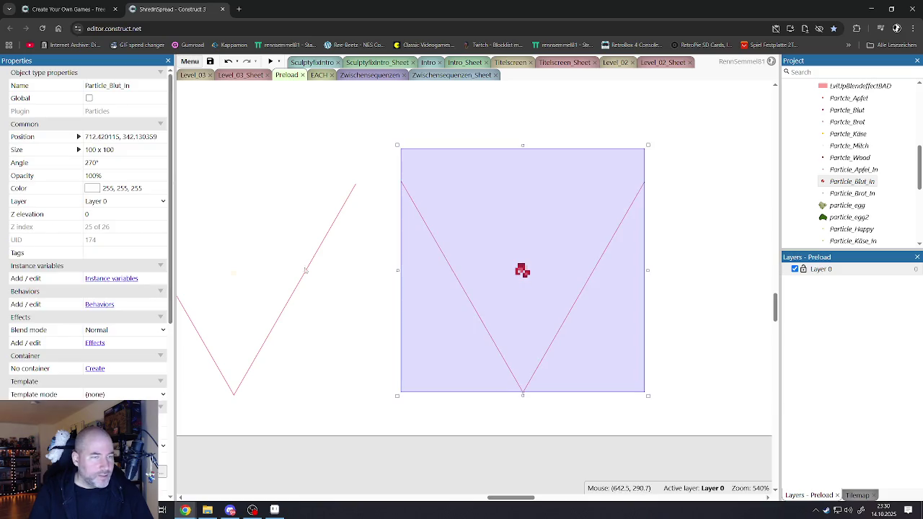
pyautogui.scroll(-2, 132, 310)
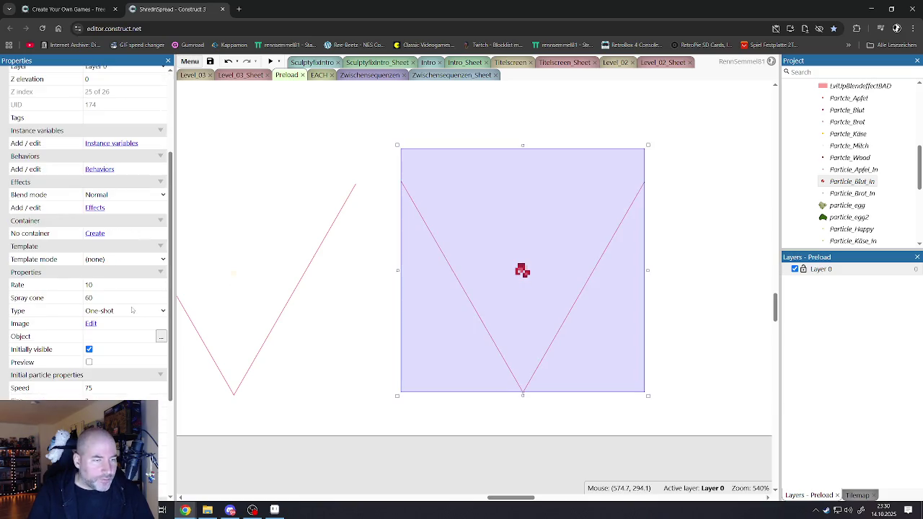
pyautogui.click(89, 362)
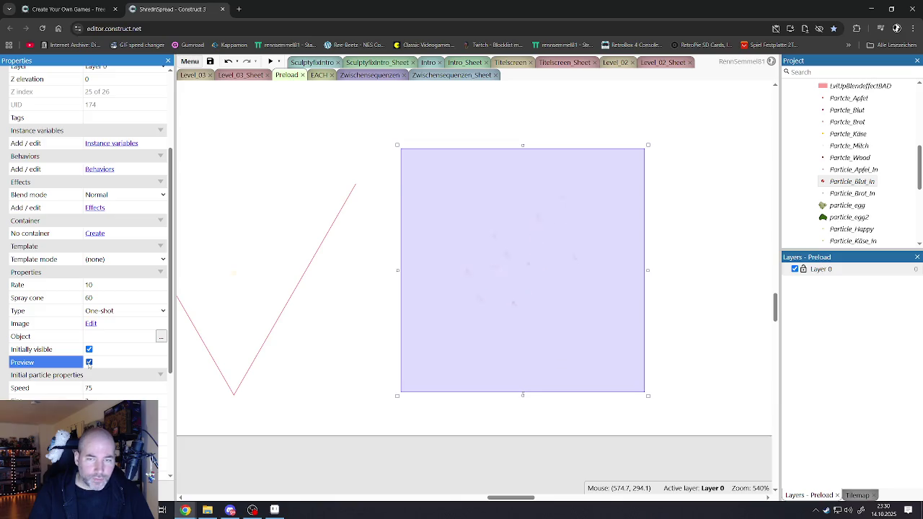
pyautogui.click(89, 362)
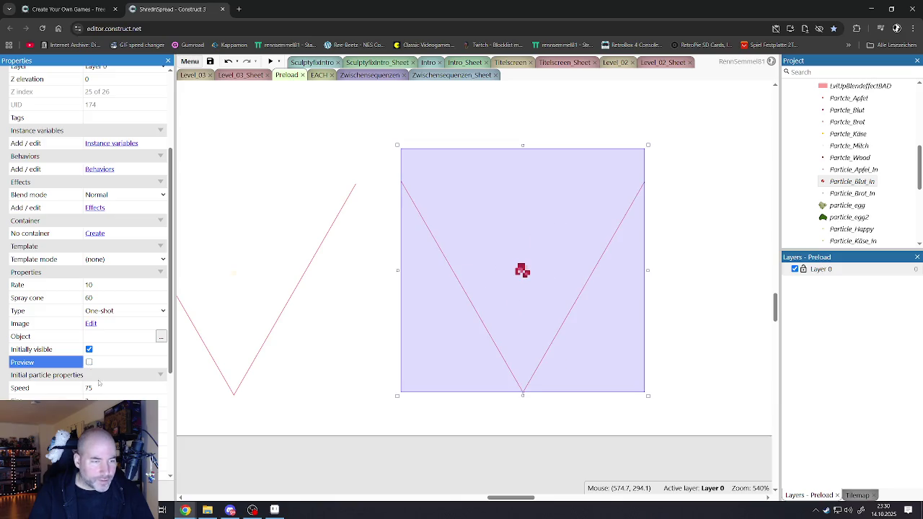
pyautogui.scroll(-2, 96, 373)
# Set particle Size and Size randomiser both to 6 and preview the result.
pyautogui.click(92, 266)
pyautogui.write('6')
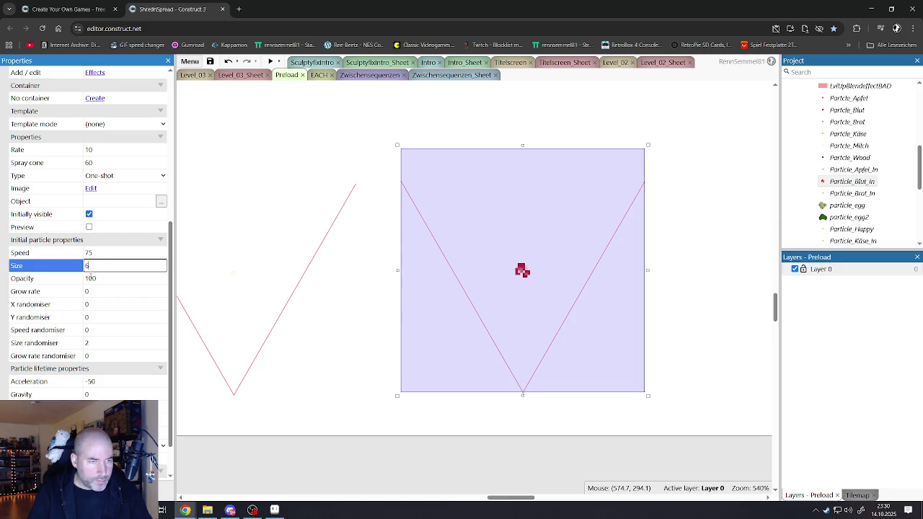
pyautogui.click(88, 354)
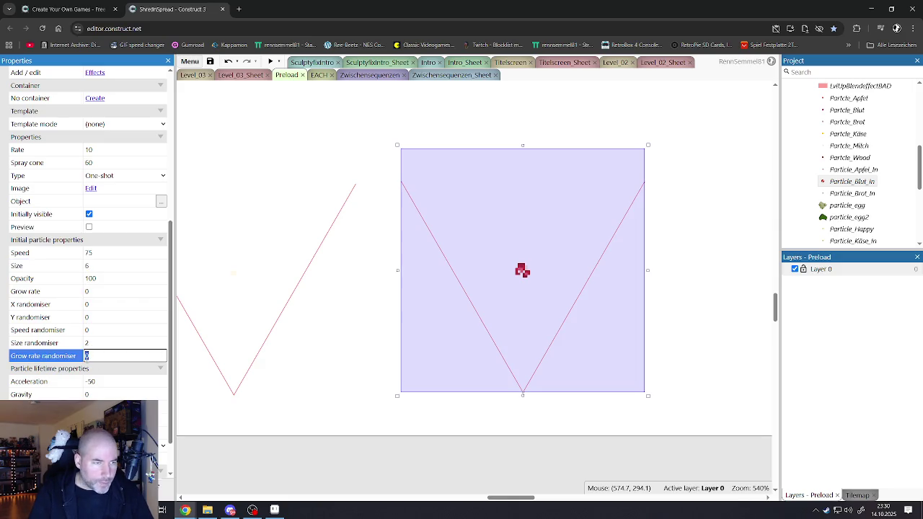
pyautogui.click(88, 344)
pyautogui.write('6')
pyautogui.click(88, 227)
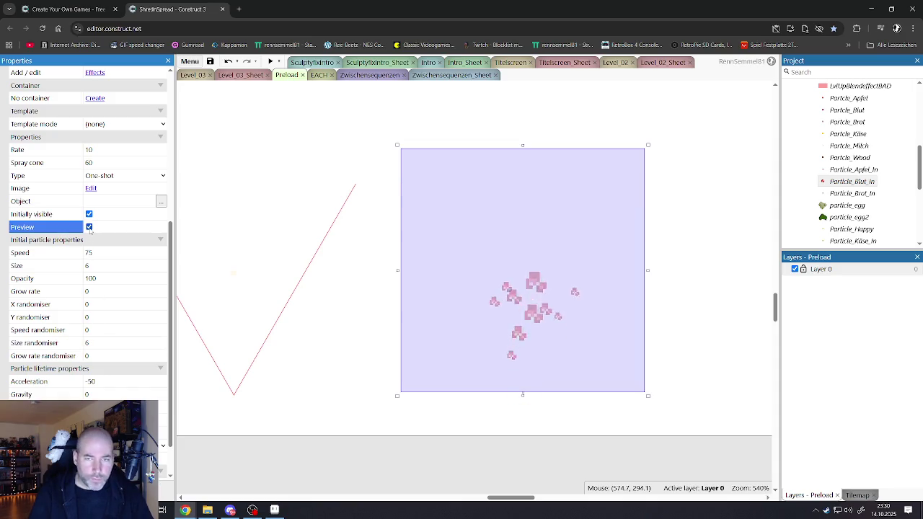
pyautogui.click(89, 227)
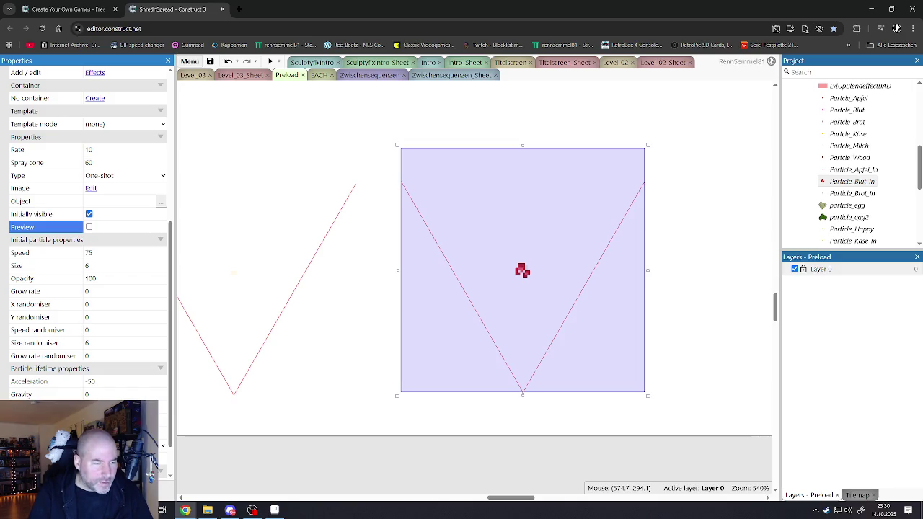
# Replay the particle preview several times to judge the larger particles.
pyautogui.click(164, 477)
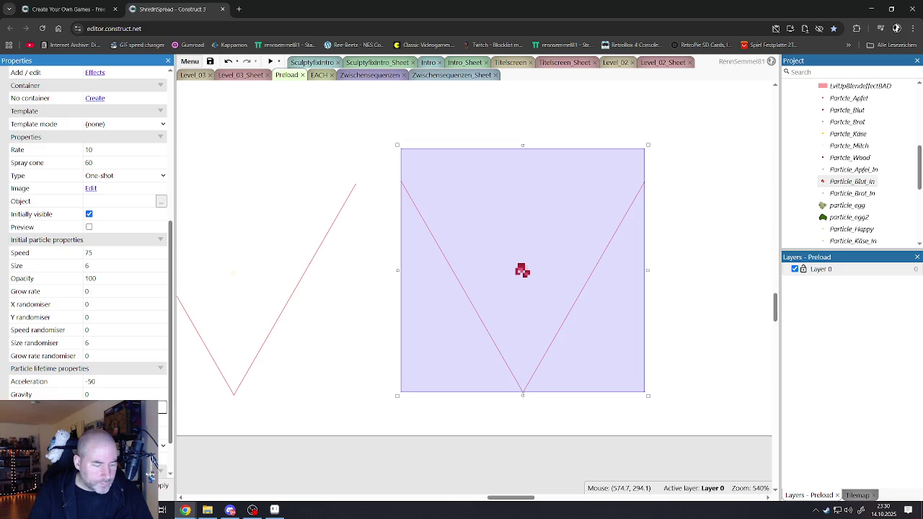
pyautogui.click(88, 227)
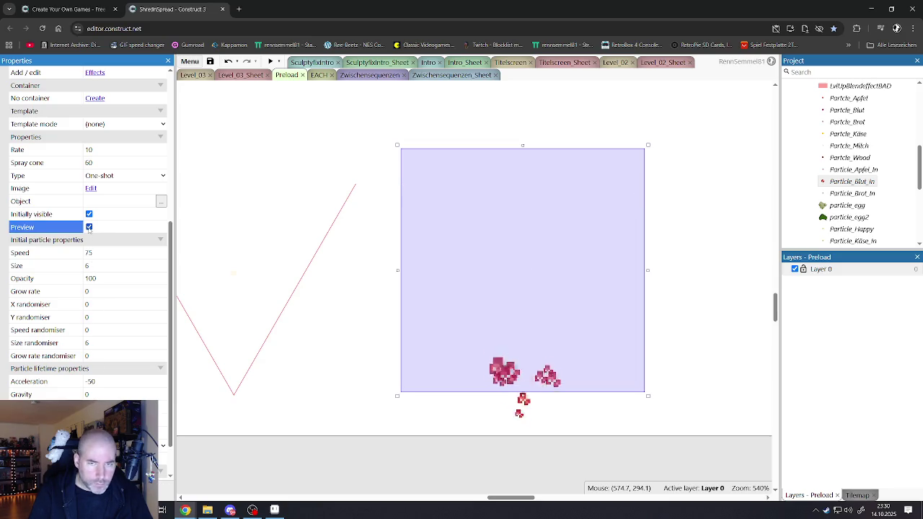
pyautogui.click(88, 227)
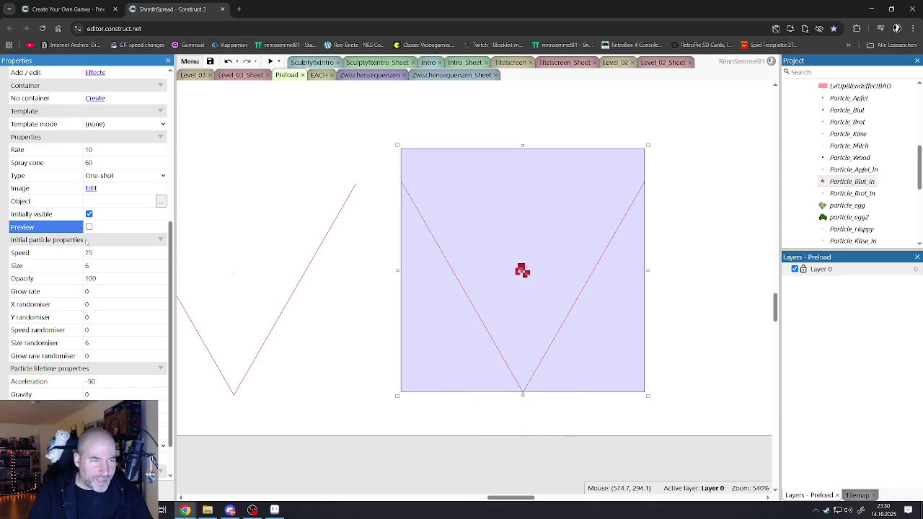
pyautogui.click(89, 228)
pyautogui.click(88, 227)
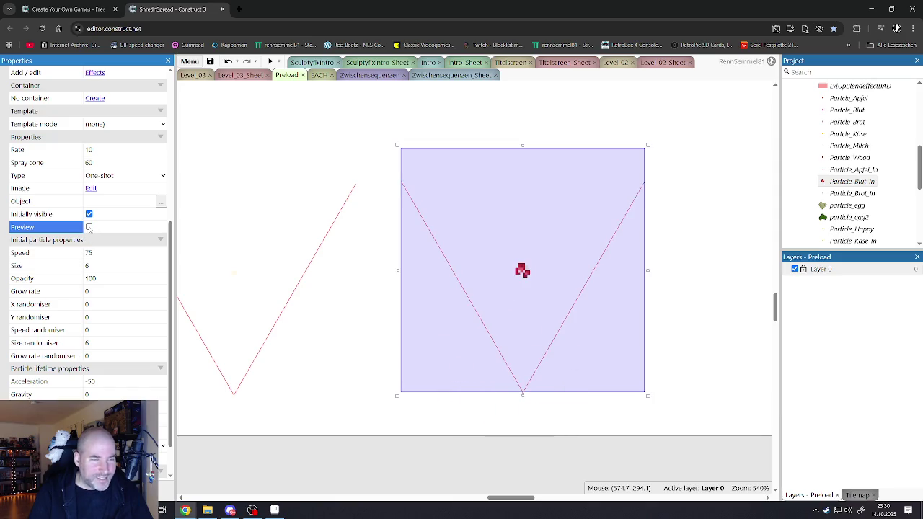
pyautogui.click(89, 227)
pyautogui.click(89, 227)
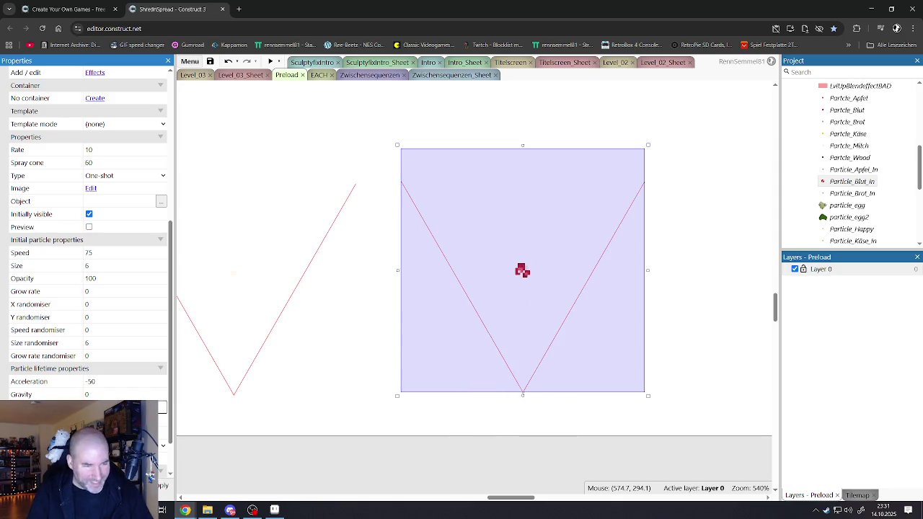
# Try Acceleration values 300, -300 and finally -150, previewing each.
pyautogui.click(97, 382)
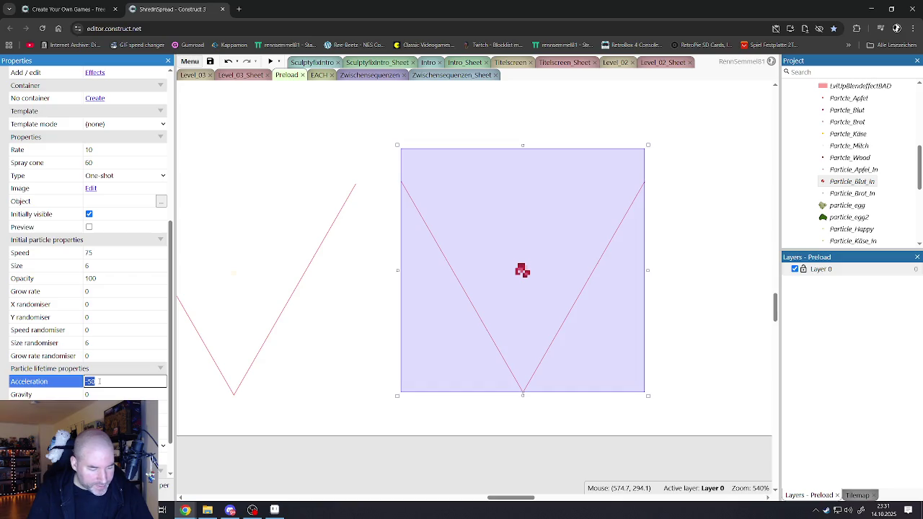
pyautogui.write('300')
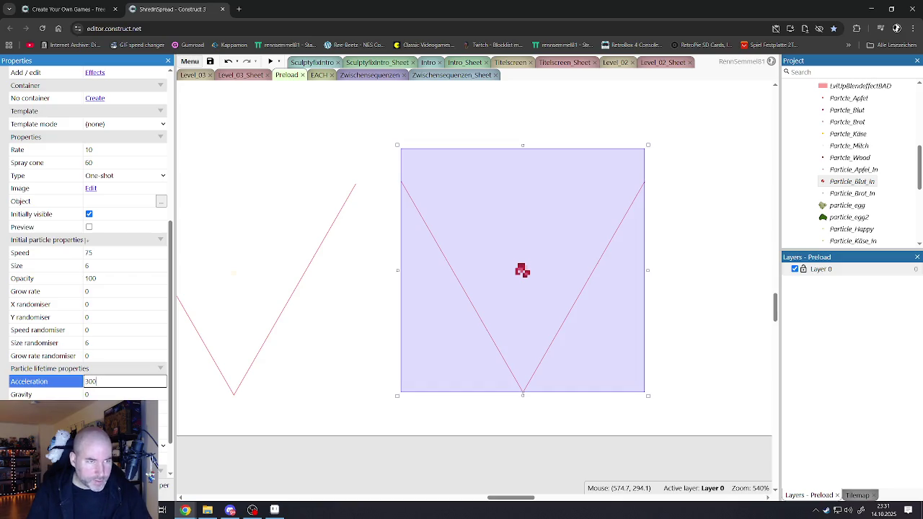
pyautogui.click(89, 228)
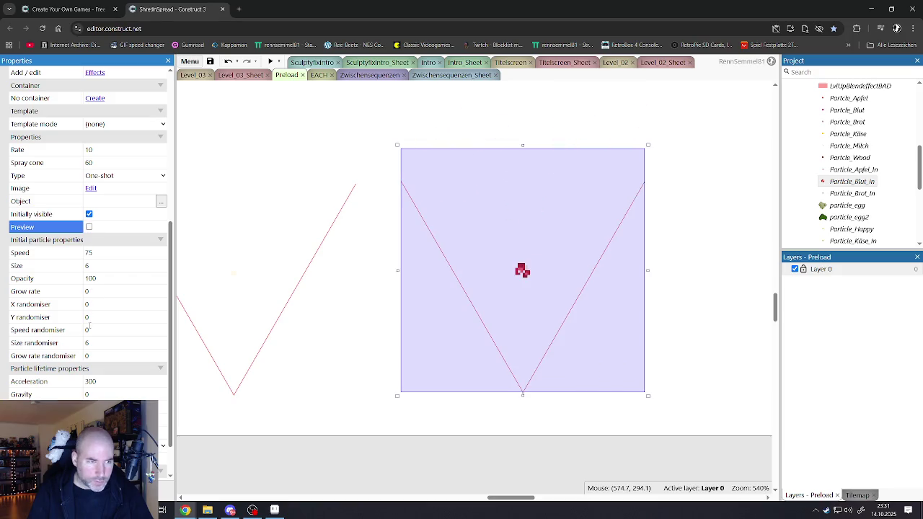
pyautogui.click(97, 382)
pyautogui.write('-50')
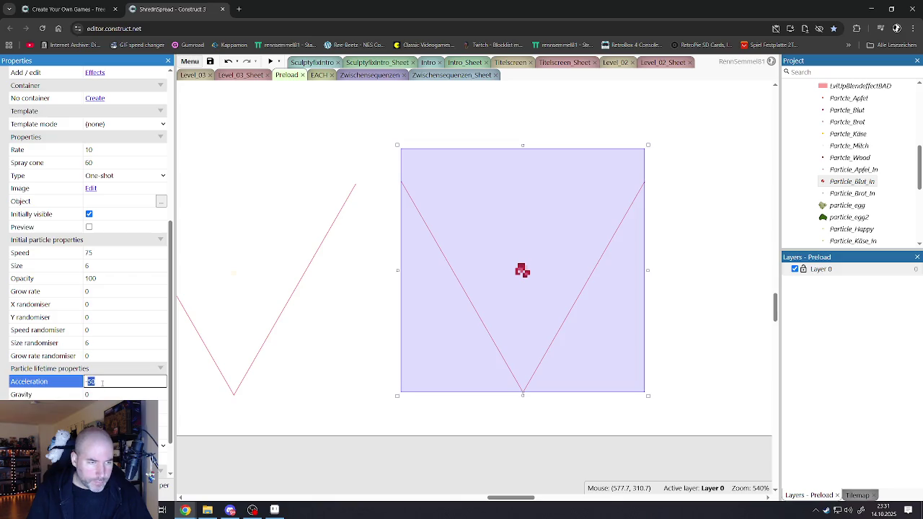
pyautogui.write('-300')
pyautogui.click(89, 228)
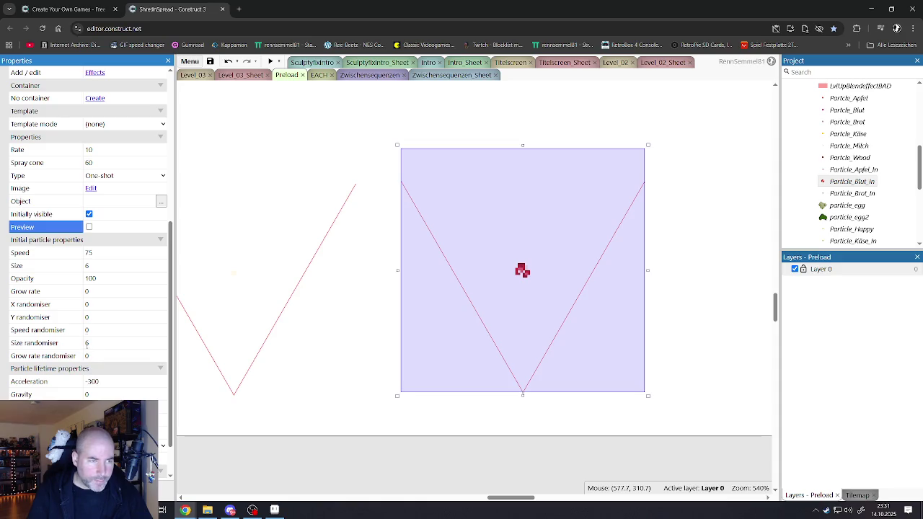
pyautogui.click(91, 381)
pyautogui.click(86, 382)
pyautogui.write('-15')
pyautogui.click(88, 227)
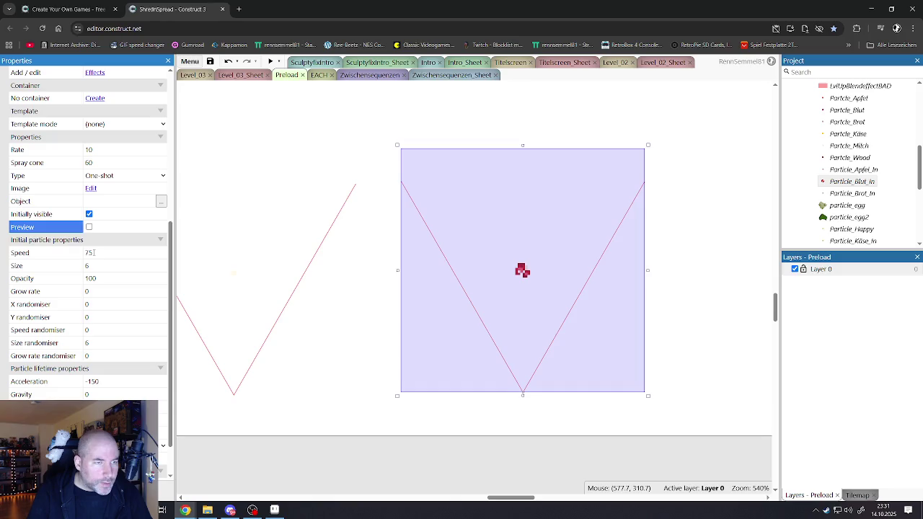
# Try particle Speed 200, then settle on 120, previewing each burst.
pyautogui.click(94, 253)
pyautogui.write('00')
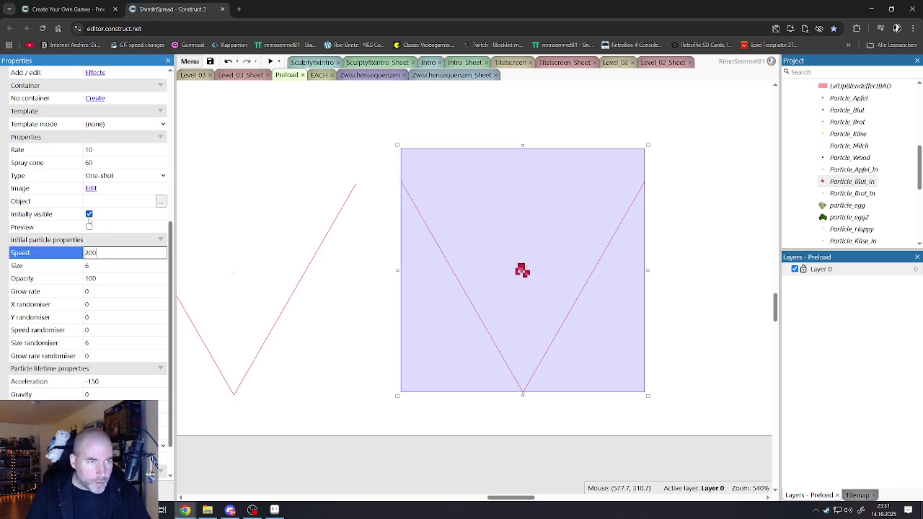
pyautogui.click(89, 227)
pyautogui.click(88, 228)
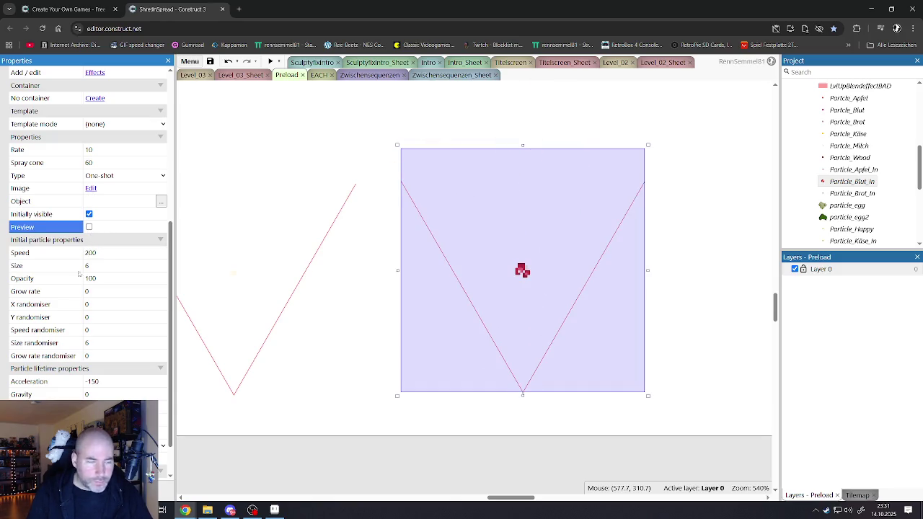
pyautogui.click(103, 255)
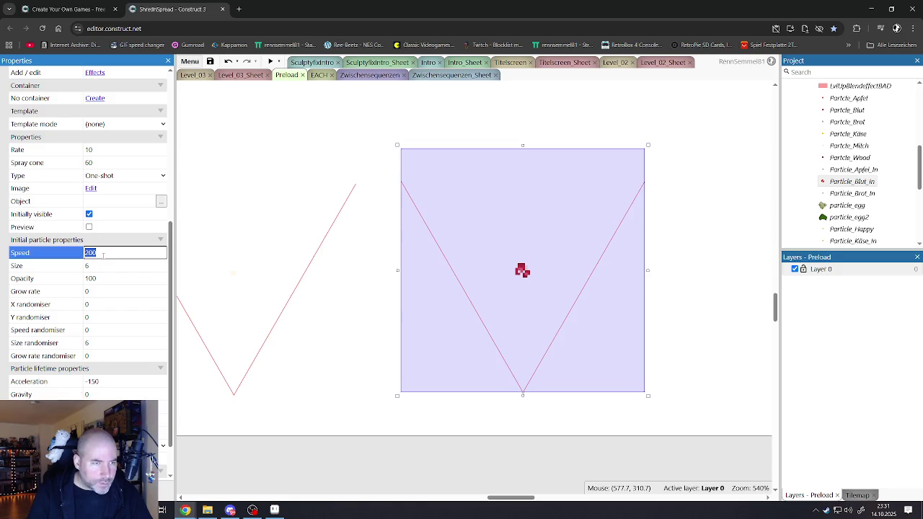
pyautogui.write('120')
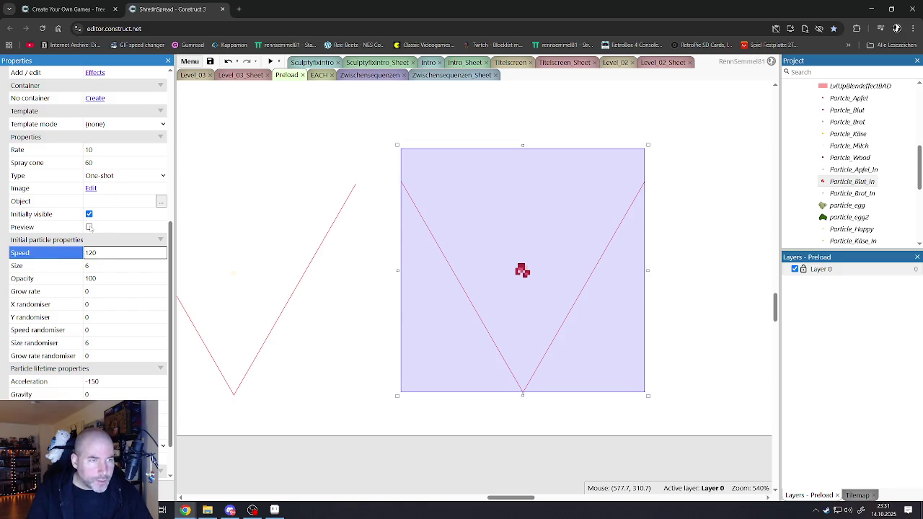
pyautogui.click(89, 228)
pyautogui.click(89, 228)
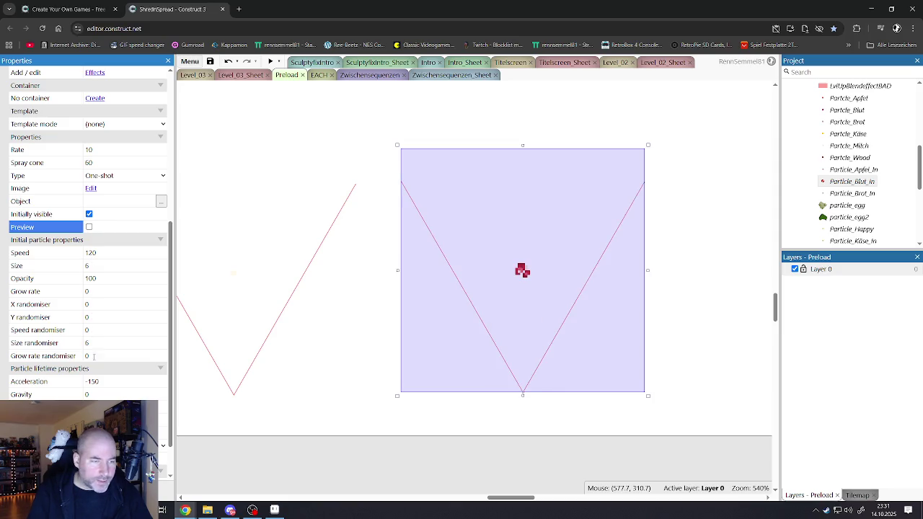
# Set Gravity to 150 and Acceleration to -25, then preview the particles.
pyautogui.click(99, 383)
pyautogui.click(98, 381)
pyautogui.scroll(-1, 99, 381)
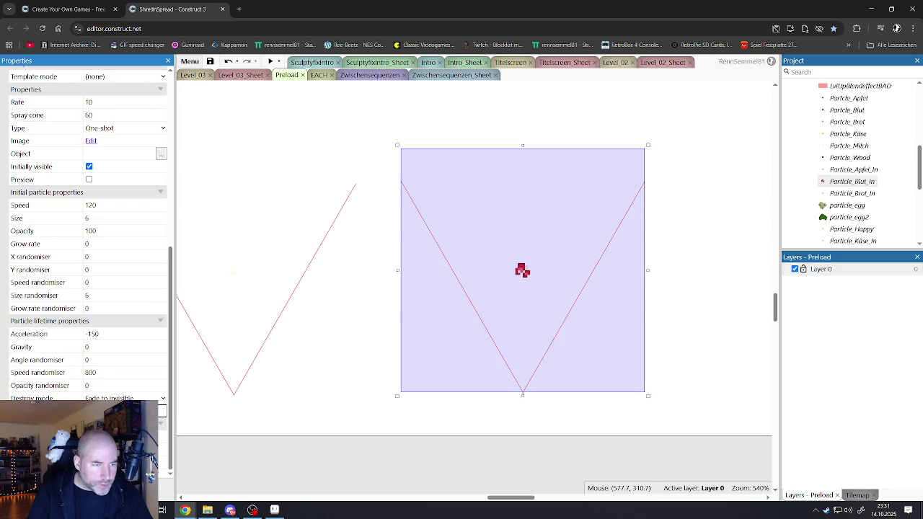
pyautogui.click(90, 180)
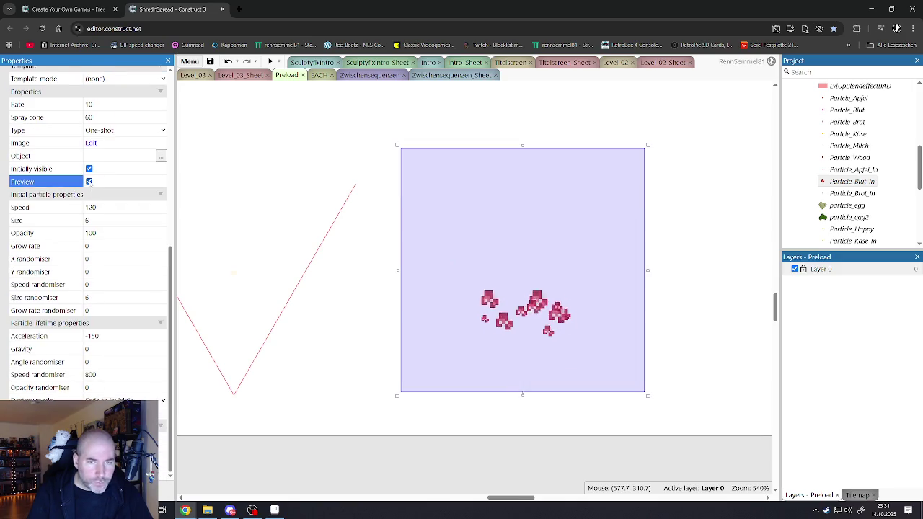
pyautogui.click(89, 181)
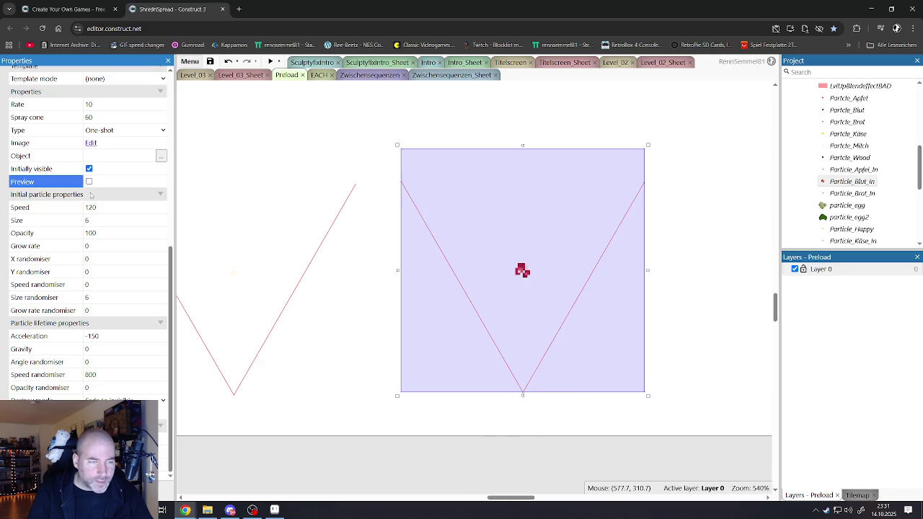
pyautogui.click(93, 337)
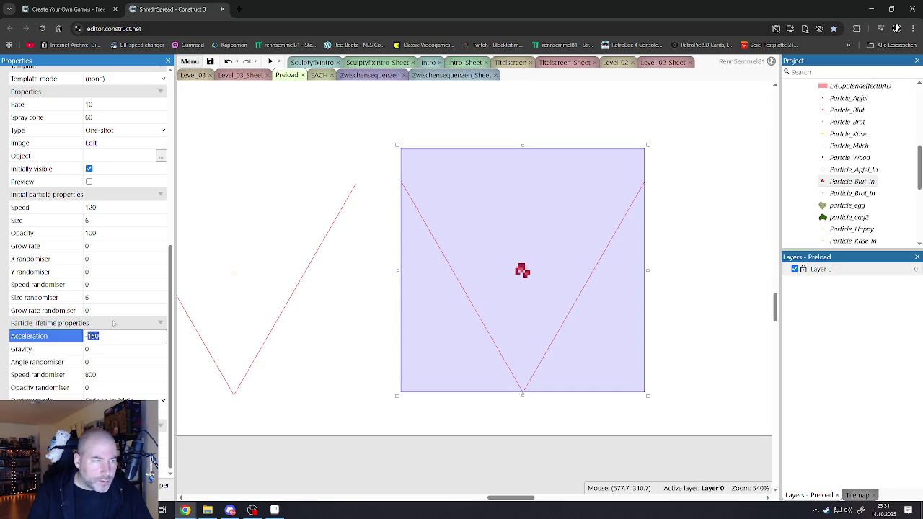
pyautogui.click(96, 351)
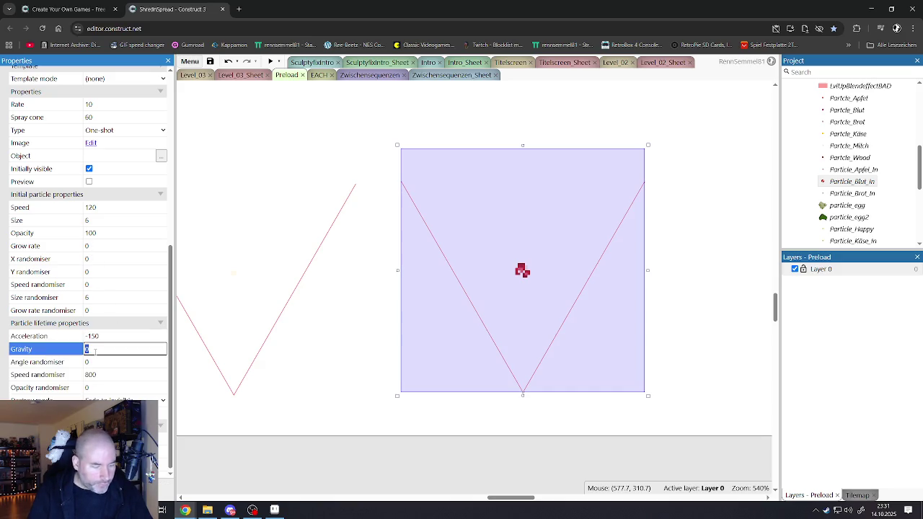
pyautogui.write('150')
pyautogui.click(93, 335)
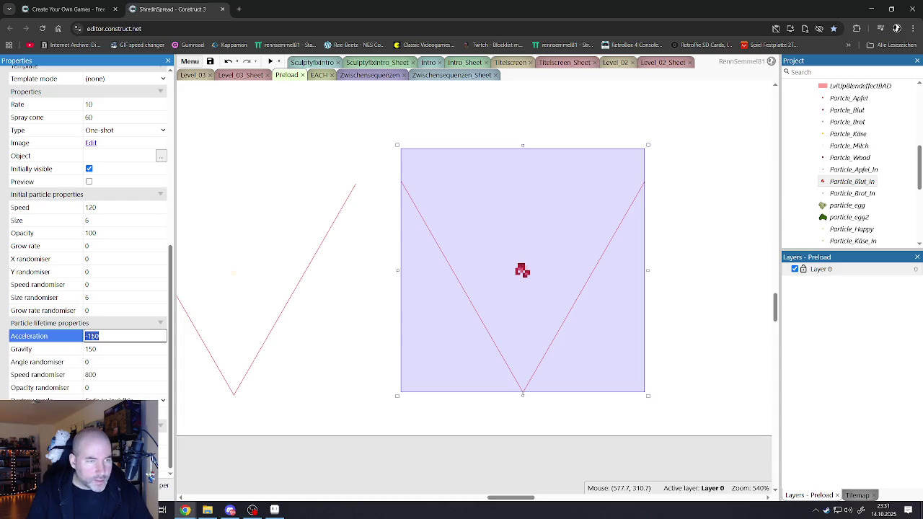
pyautogui.click(88, 336)
pyautogui.write('2')
pyautogui.click(89, 182)
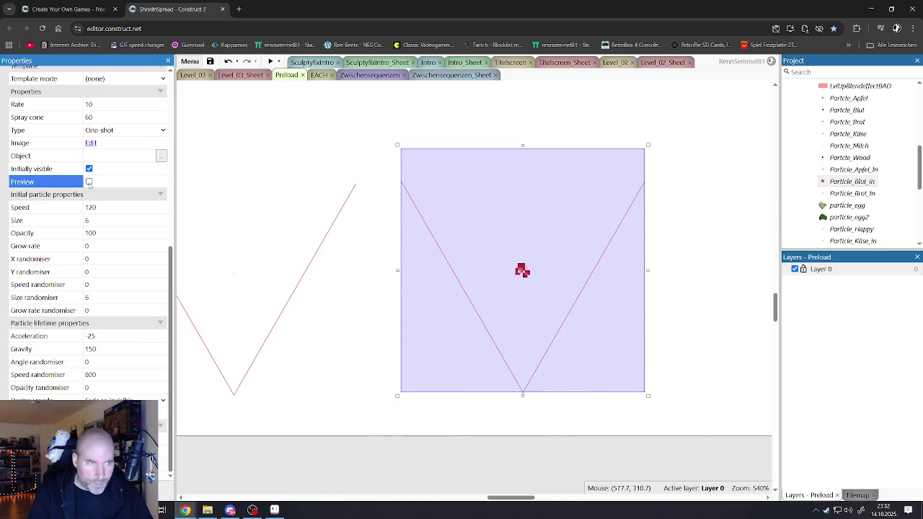
pyautogui.click(88, 181)
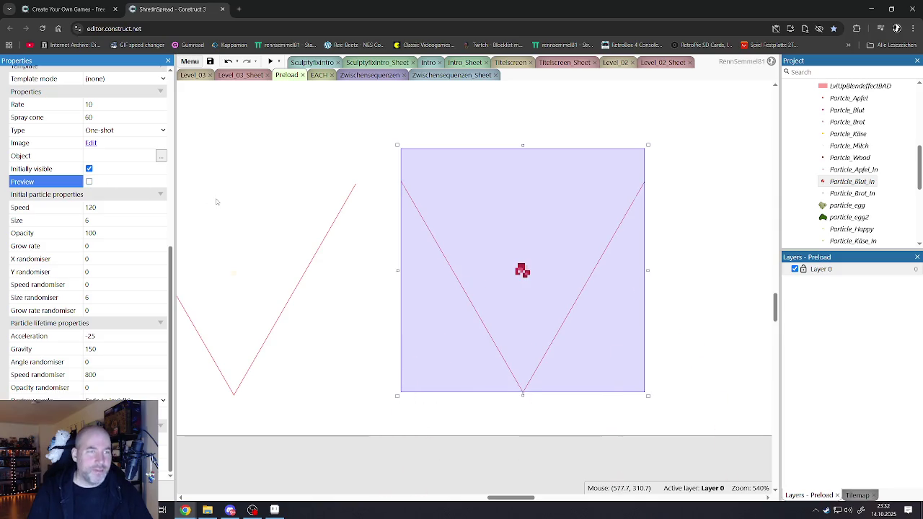
# Compare with the neighbouring milk particle object, reselect Particle_Blut_In and save the project.
pyautogui.click(331, 318)
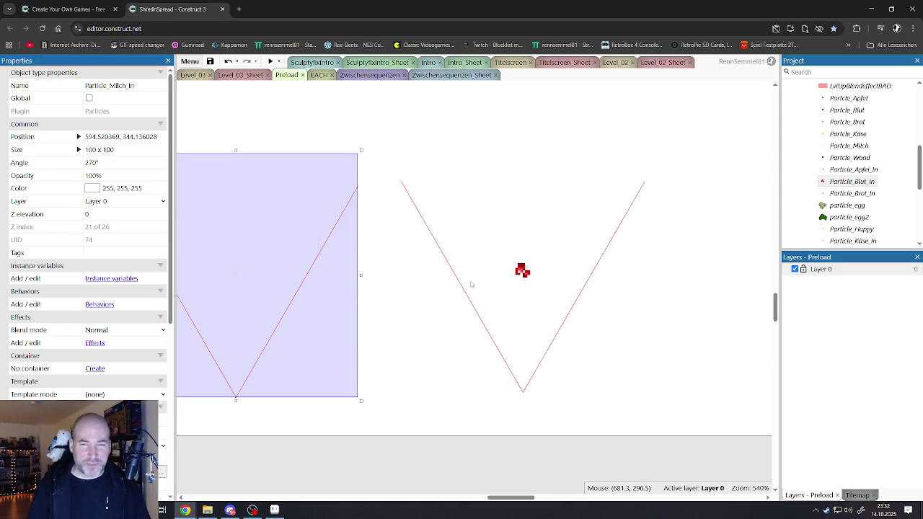
pyautogui.click(487, 283)
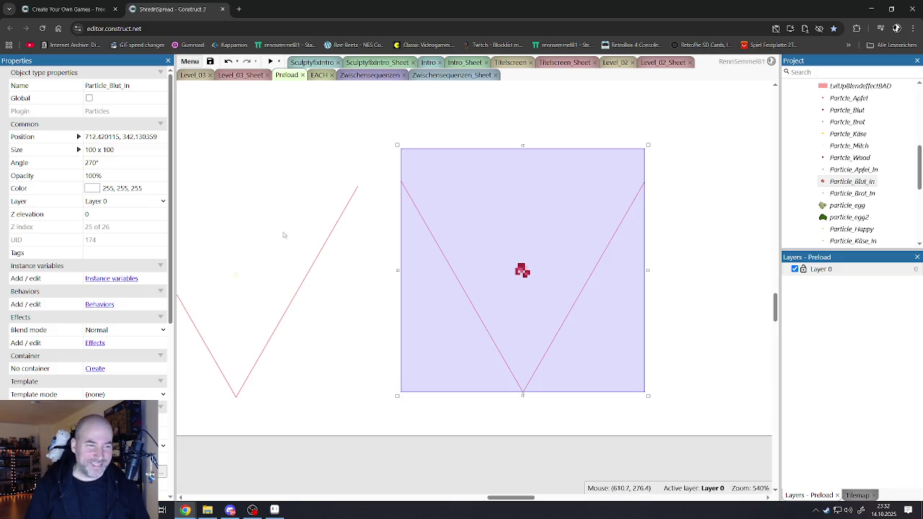
pyautogui.click(210, 61)
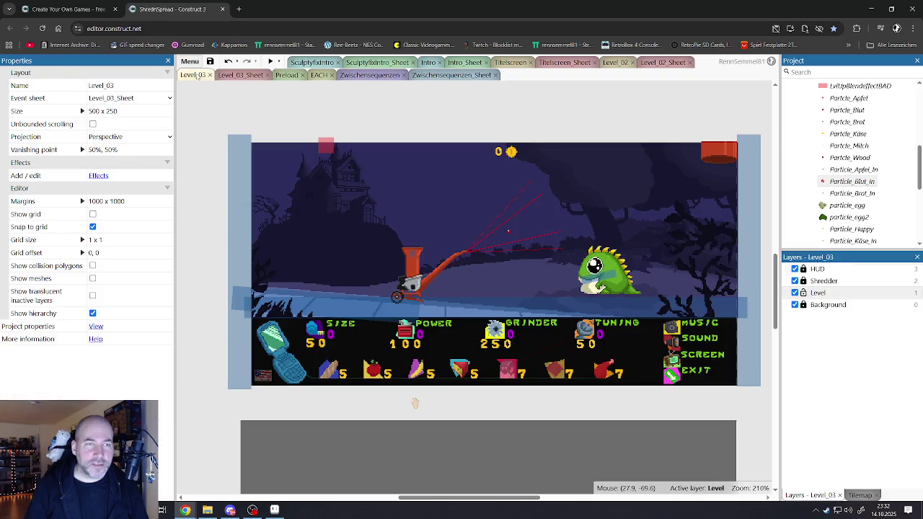
# Switch to Level_03 and open the Level_03_Sheet event sheet.
pyautogui.click(204, 77)
pyautogui.click(242, 76)
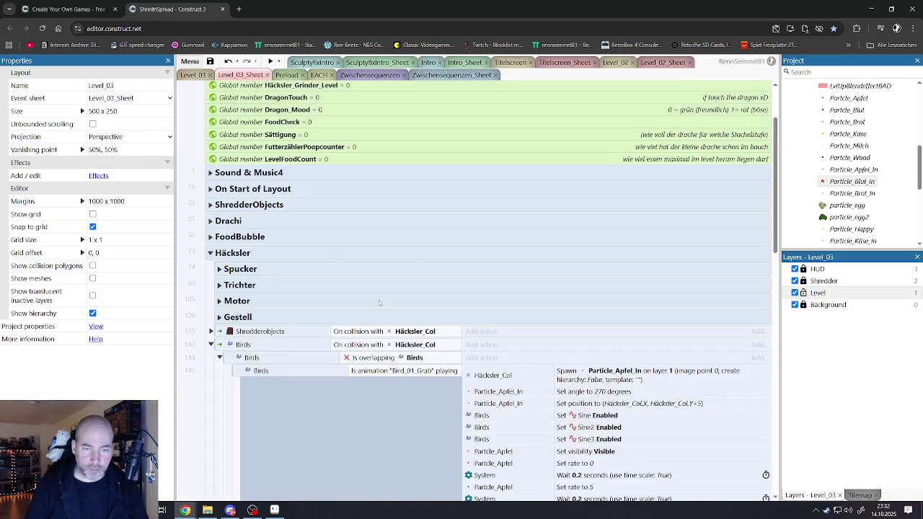
pyautogui.scroll(-3, 404, 303)
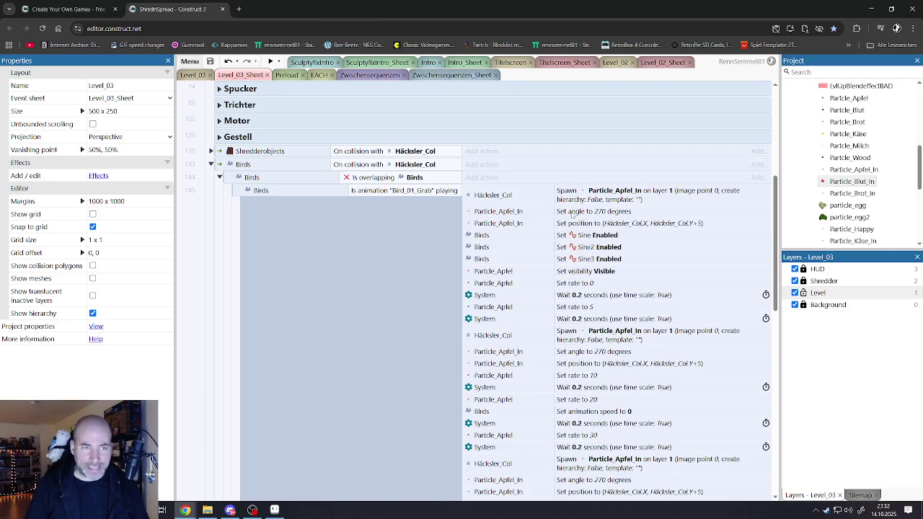
# Select the three Spawn Particle_Apfel_In actions in the Birds event and bring up their options.
pyautogui.click(581, 194)
pyautogui.scroll(-2, 577, 209)
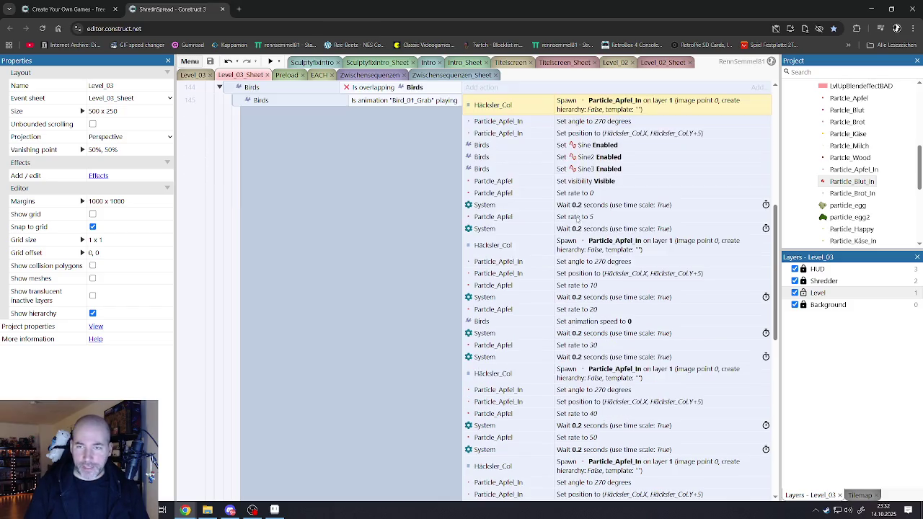
pyautogui.click(587, 243)
pyautogui.scroll(-3, 591, 253)
pyautogui.keyDown('ctrl'); pyautogui.click(602, 243); pyautogui.keyUp('ctrl')
pyautogui.keyDown('ctrl'); pyautogui.click(593, 328); pyautogui.keyUp('ctrl')
pyautogui.scroll(-4, 592, 328)
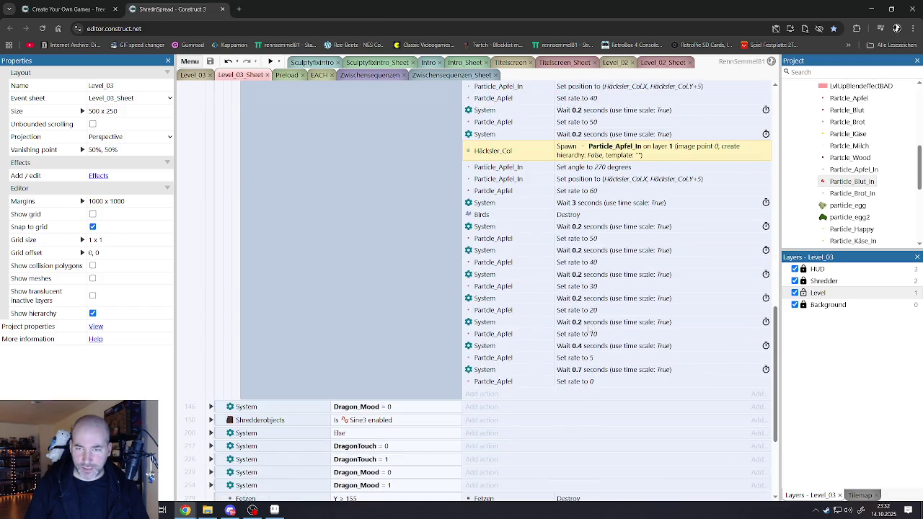
pyautogui.scroll(10, 589, 331)
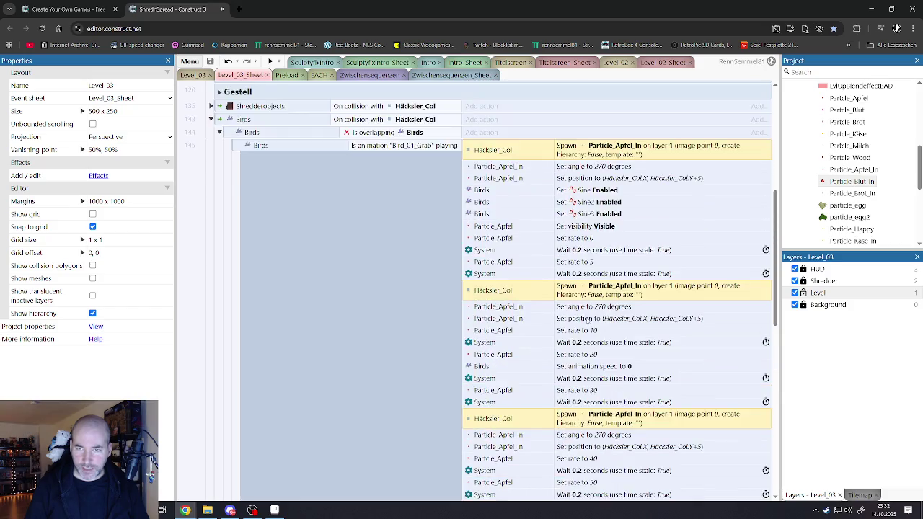
pyautogui.scroll(2, 588, 321)
pyautogui.rightClick(517, 336)
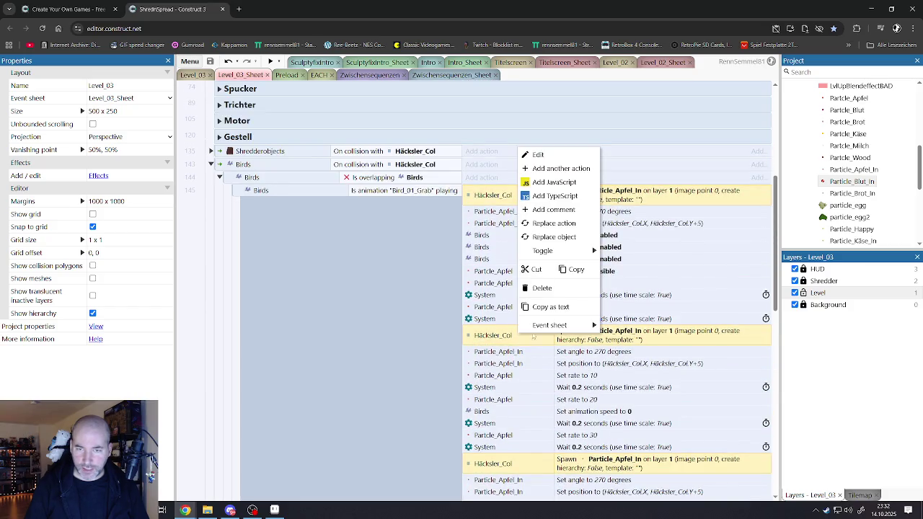
# Replace Particle_Apfel_In with Particle_Blut_In in the three Spawn actions.
pyautogui.click(533, 238)
pyautogui.click(344, 252)
pyautogui.click(347, 358)
pyautogui.scroll(-5, 280, 310)
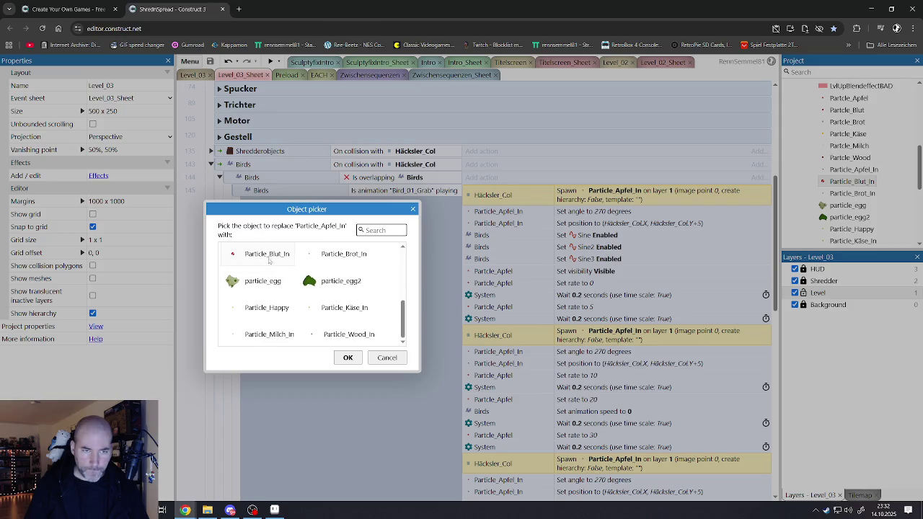
pyautogui.doubleClick(267, 257)
# Retarget the Particle_Apfel_In Set angle and Set position actions to Particle_Blut_In.
pyautogui.keyDown('shift'); pyautogui.click(497, 223); pyautogui.keyUp('shift')
pyautogui.keyDown('ctrl'); pyautogui.click(498, 352); pyautogui.keyUp('ctrl')
pyautogui.keyDown('shift'); pyautogui.click(497, 364); pyautogui.keyUp('shift')
pyautogui.scroll(-2, 497, 364)
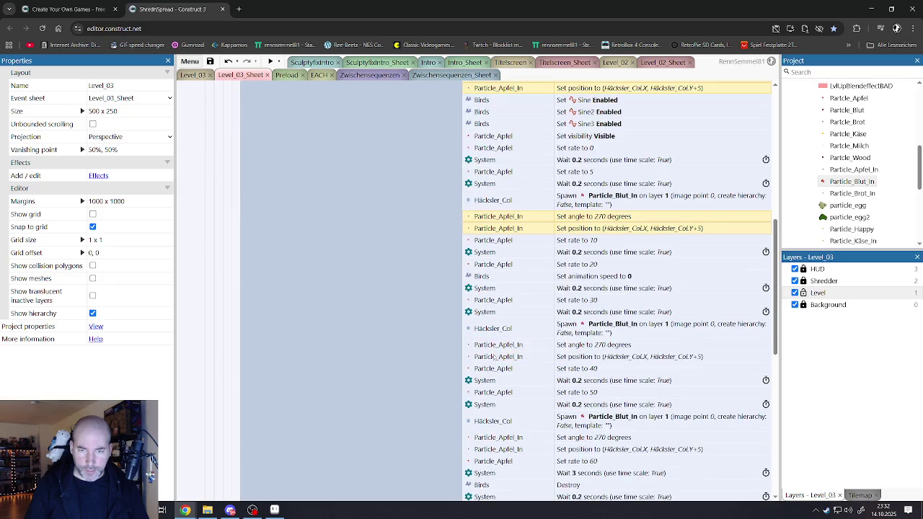
pyautogui.keyDown('ctrl'); pyautogui.click(502, 345); pyautogui.keyUp('ctrl')
pyautogui.keyDown('shift'); pyautogui.click(501, 357); pyautogui.keyUp('shift')
pyautogui.scroll(-3, 501, 356)
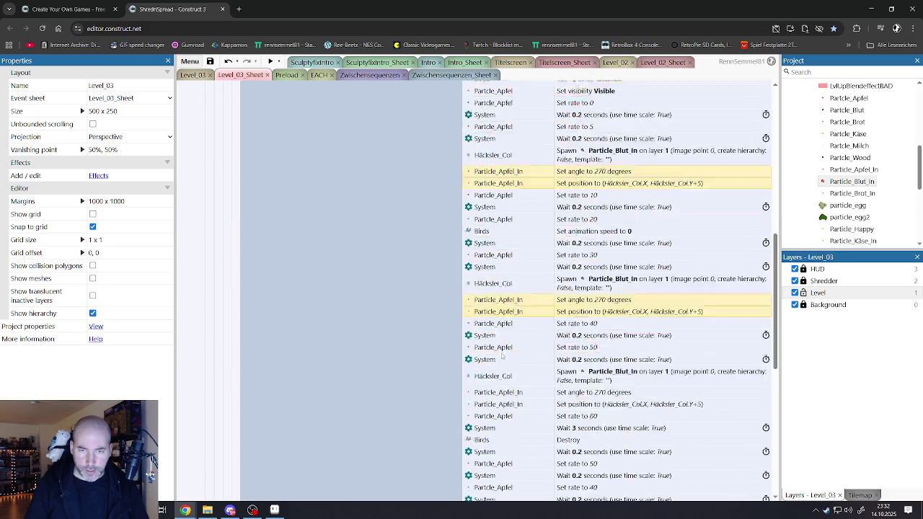
pyautogui.keyDown('ctrl'); pyautogui.click(499, 258); pyautogui.keyUp('ctrl')
pyautogui.keyDown('shift'); pyautogui.click(498, 268); pyautogui.keyUp('shift')
pyautogui.rightClick(498, 269)
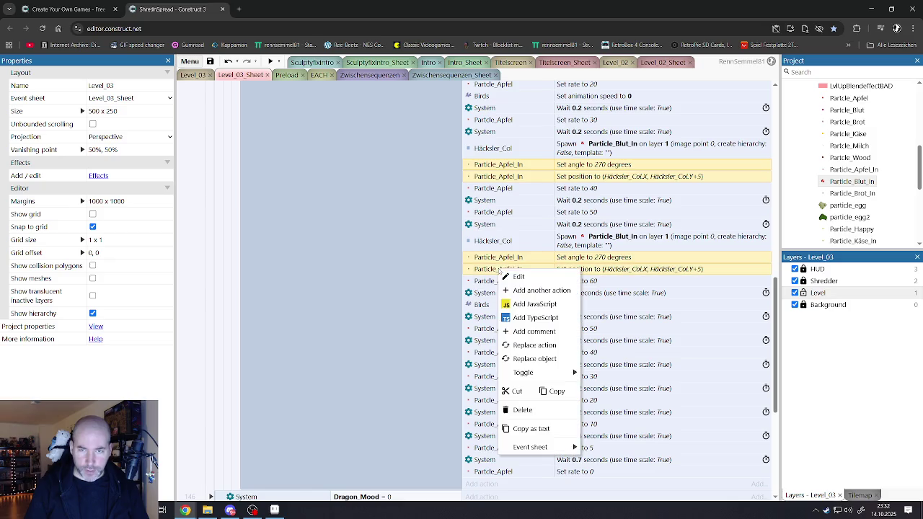
pyautogui.click(526, 358)
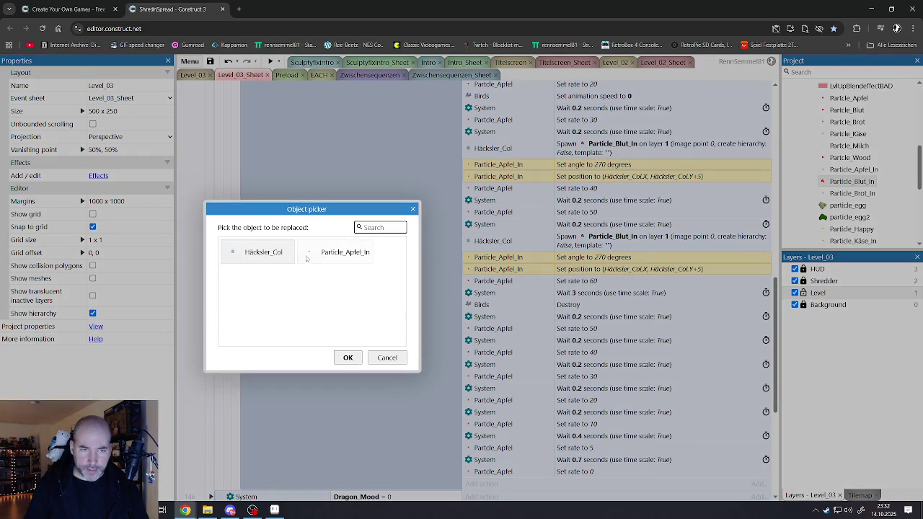
pyautogui.scroll(-3, 267, 312)
pyautogui.doubleClick(267, 256)
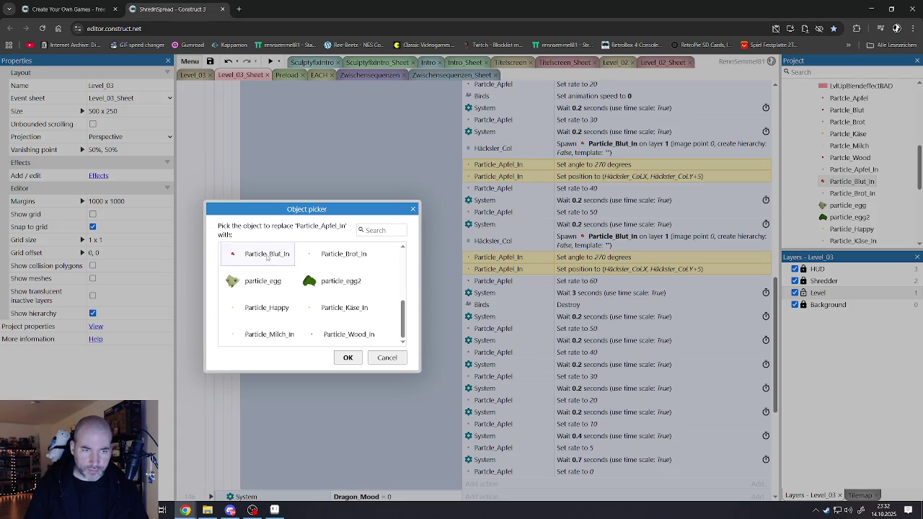
# Select the Particle_Apfel visibility action plus the rate 0, 5, 10, 20, 30 and 40 actions.
pyautogui.scroll(3, 510, 255)
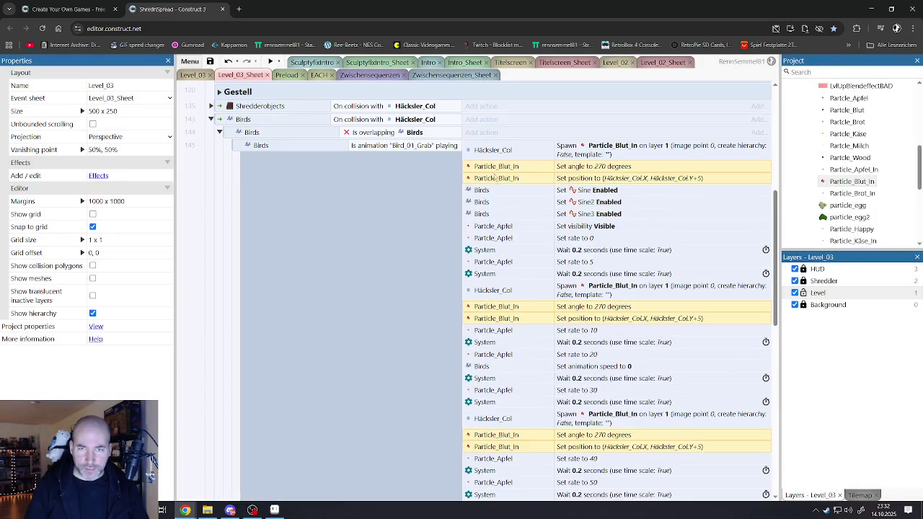
pyautogui.click(492, 227)
pyautogui.keyDown('ctrl'); pyautogui.click(492, 237); pyautogui.keyUp('ctrl')
pyautogui.keyDown('ctrl'); pyautogui.click(492, 262); pyautogui.keyUp('ctrl')
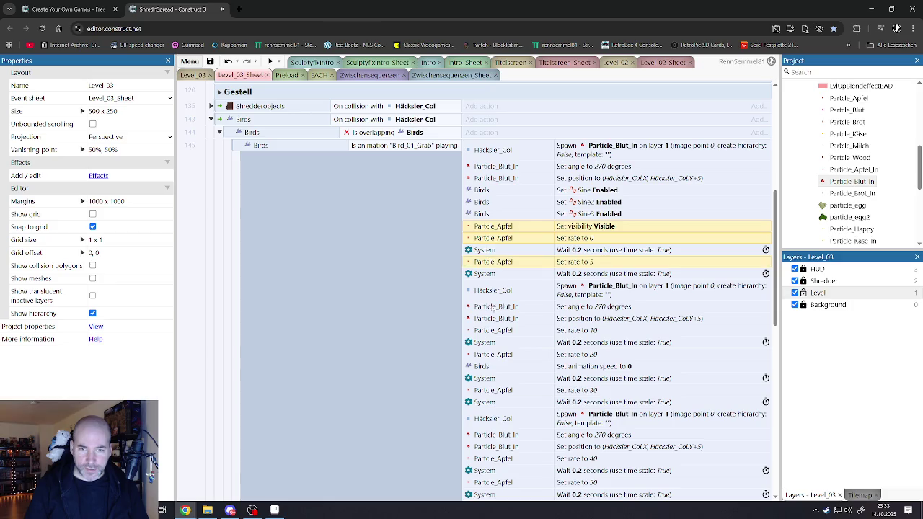
pyautogui.keyDown('ctrl'); pyautogui.click(487, 332); pyautogui.keyUp('ctrl')
pyautogui.scroll(-3, 490, 317)
pyautogui.keyDown('ctrl'); pyautogui.click(493, 220); pyautogui.keyUp('ctrl')
pyautogui.keyDown('ctrl'); pyautogui.click(495, 266); pyautogui.keyUp('ctrl')
pyautogui.keyDown('ctrl'); pyautogui.click(494, 258); pyautogui.keyUp('ctrl')
pyautogui.keyDown('ctrl'); pyautogui.click(489, 267); pyautogui.keyUp('ctrl')
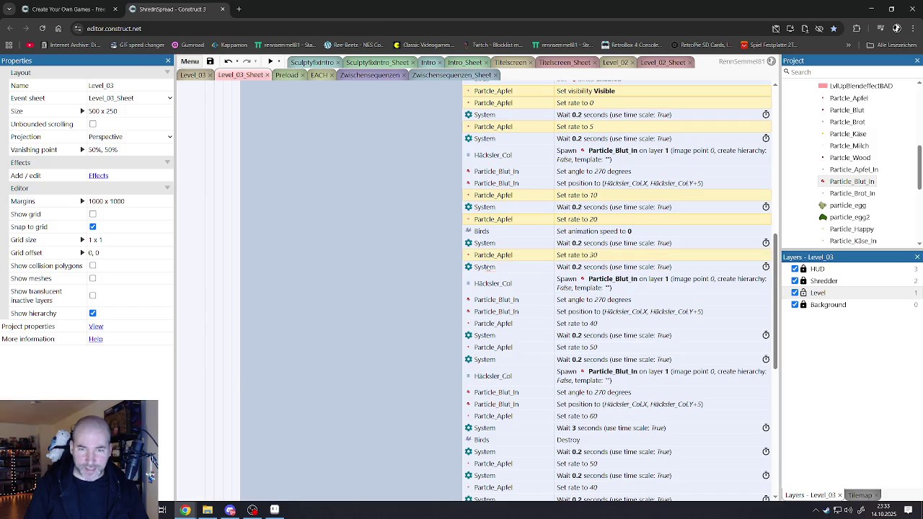
pyautogui.keyDown('ctrl'); pyautogui.click(488, 323); pyautogui.keyUp('ctrl')
# Add the rate 50 and 60 actions and fade-out rates 40 down to 0 to the selection.
pyautogui.scroll(-2, 491, 323)
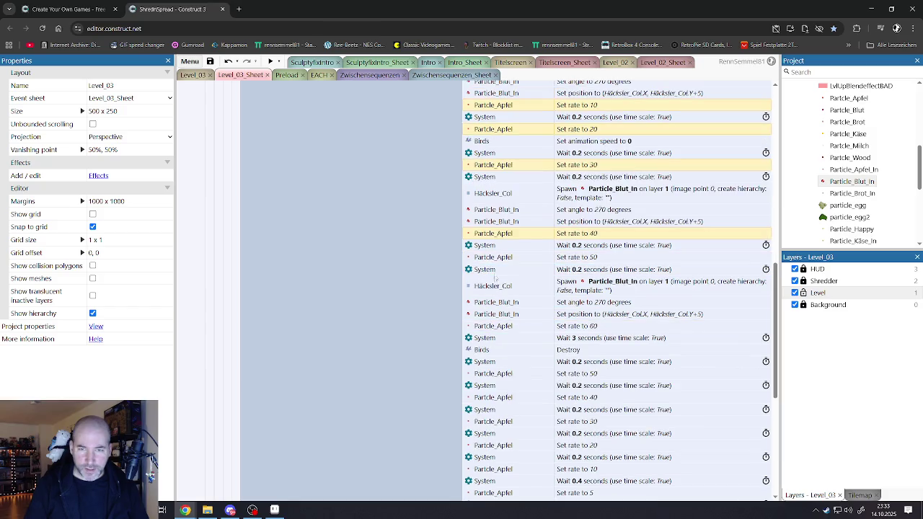
pyautogui.keyDown('ctrl'); pyautogui.click(493, 260); pyautogui.keyUp('ctrl')
pyautogui.keyDown('ctrl'); pyautogui.click(487, 326); pyautogui.keyUp('ctrl')
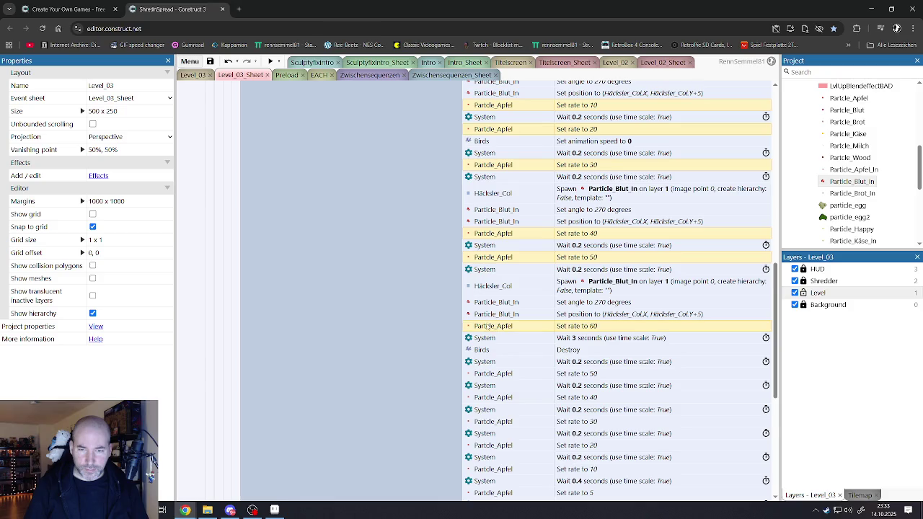
pyautogui.scroll(-2, 490, 324)
pyautogui.keyDown('ctrl'); pyautogui.click(492, 308); pyautogui.keyUp('ctrl')
pyautogui.keyDown('ctrl'); pyautogui.click(493, 331); pyautogui.keyUp('ctrl')
pyautogui.keyDown('ctrl'); pyautogui.click(492, 357); pyautogui.keyUp('ctrl')
pyautogui.keyDown('ctrl'); pyautogui.click(493, 378); pyautogui.keyUp('ctrl')
pyautogui.keyDown('ctrl'); pyautogui.click(491, 403); pyautogui.keyUp('ctrl')
pyautogui.keyDown('ctrl'); pyautogui.click(492, 427); pyautogui.keyUp('ctrl')
pyautogui.scroll(8, 488, 280)
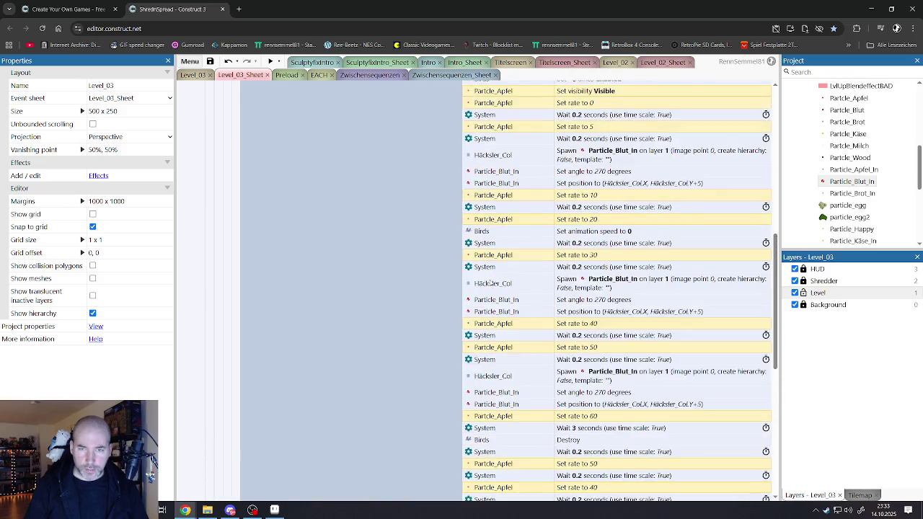
pyautogui.rightClick(491, 273)
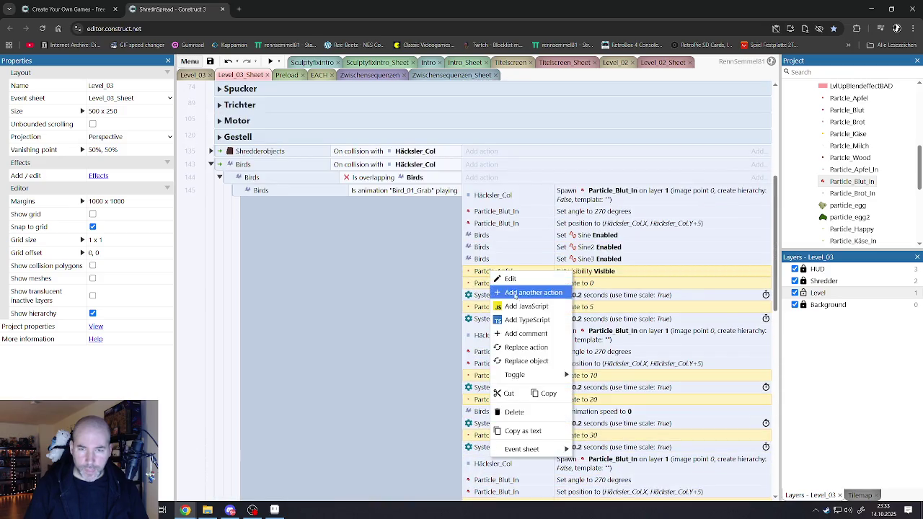
# Replace Particle_Apfel with Particle_Blut in the selected visibility and rate actions.
pyautogui.click(513, 364)
pyautogui.scroll(-2, 269, 306)
pyautogui.scroll(2, 269, 305)
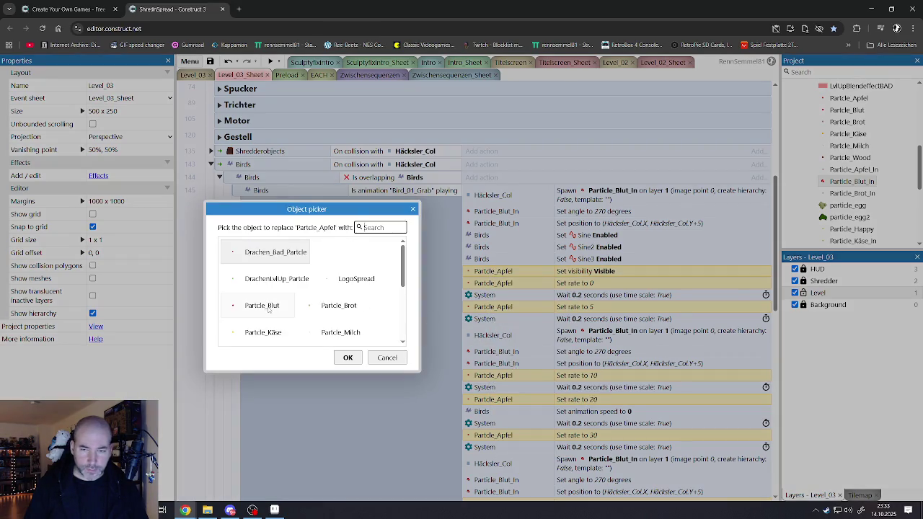
pyautogui.scroll(-3, 268, 305)
pyautogui.scroll(2, 270, 299)
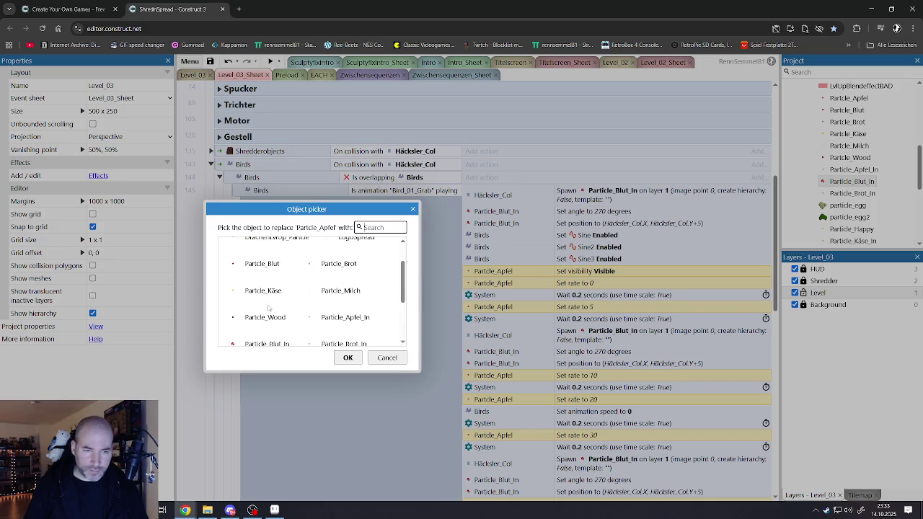
pyautogui.click(262, 268)
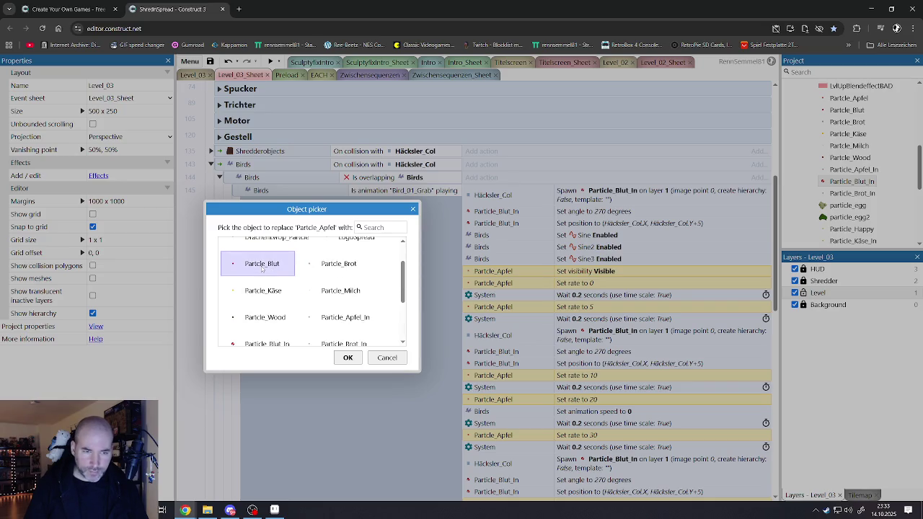
pyautogui.doubleClick(262, 266)
pyautogui.scroll(-5, 503, 276)
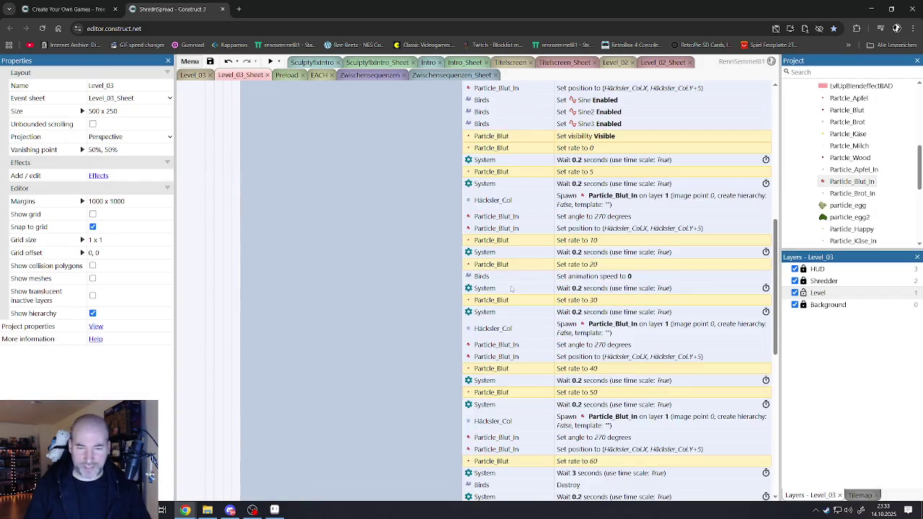
pyautogui.scroll(-1, 512, 301)
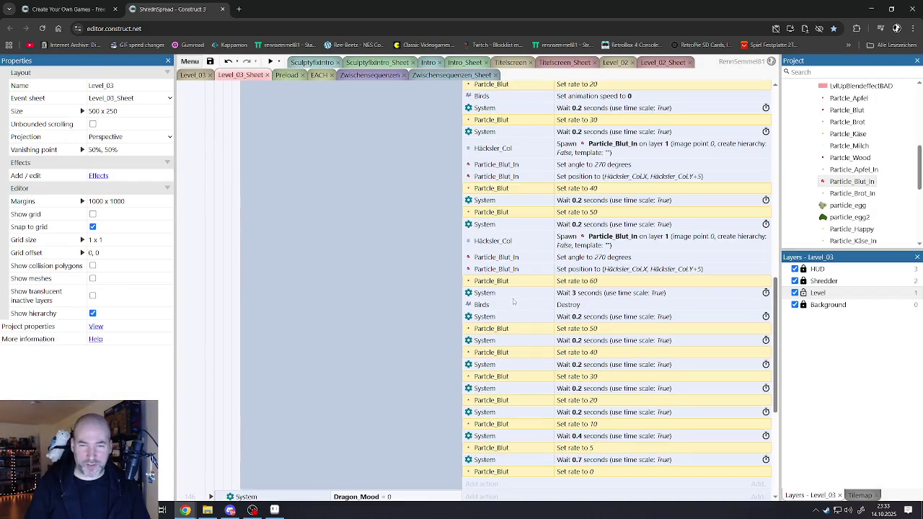
pyautogui.scroll(6, 513, 301)
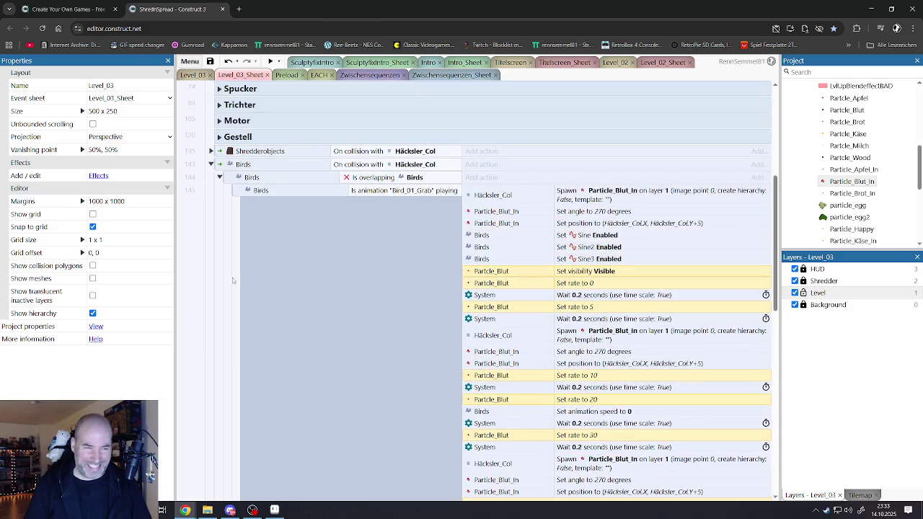
# Save the project and return to the Level_03 layout.
pyautogui.click(210, 61)
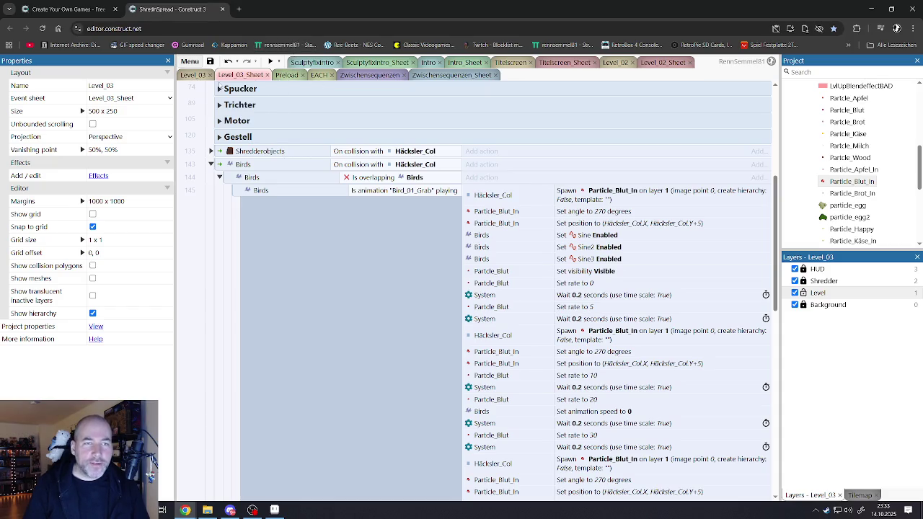
pyautogui.click(286, 75)
pyautogui.click(193, 75)
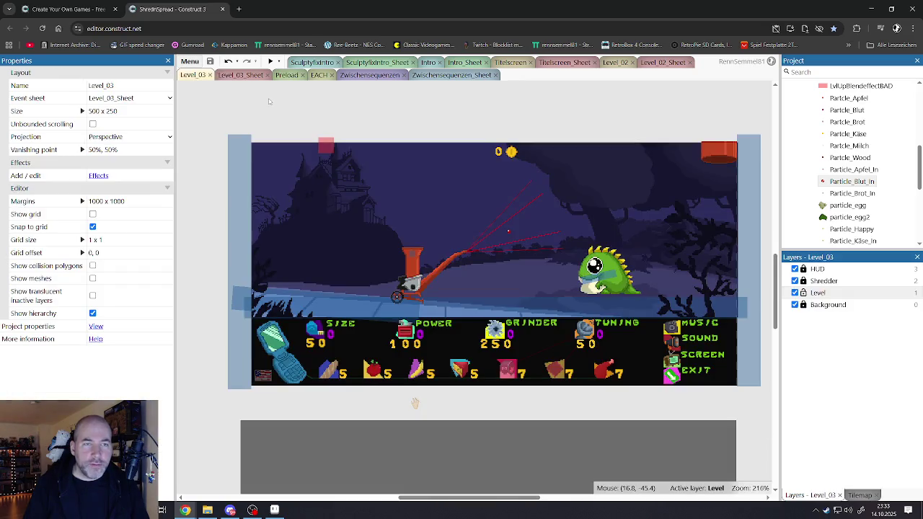
# Preview the game fullscreen and carry the ghost bird to the dinosaur's mouth.
pyautogui.click(270, 62)
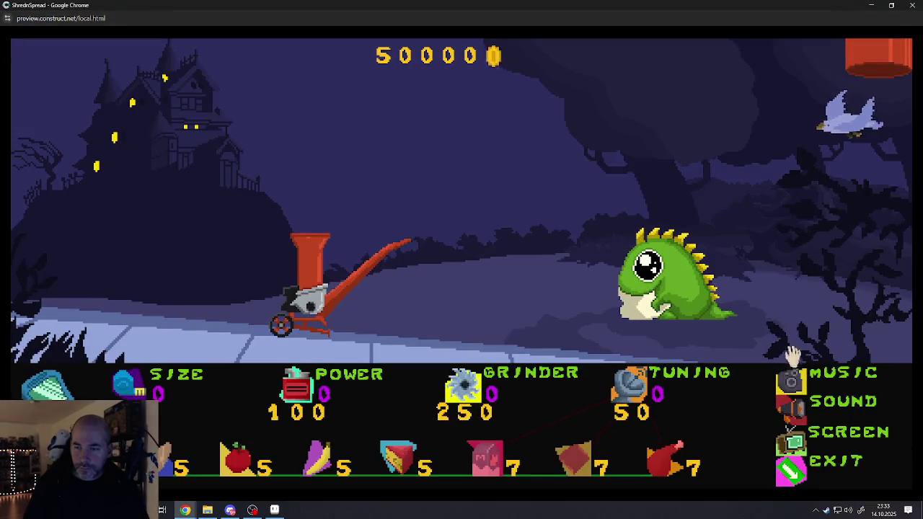
pyautogui.click(800, 402)
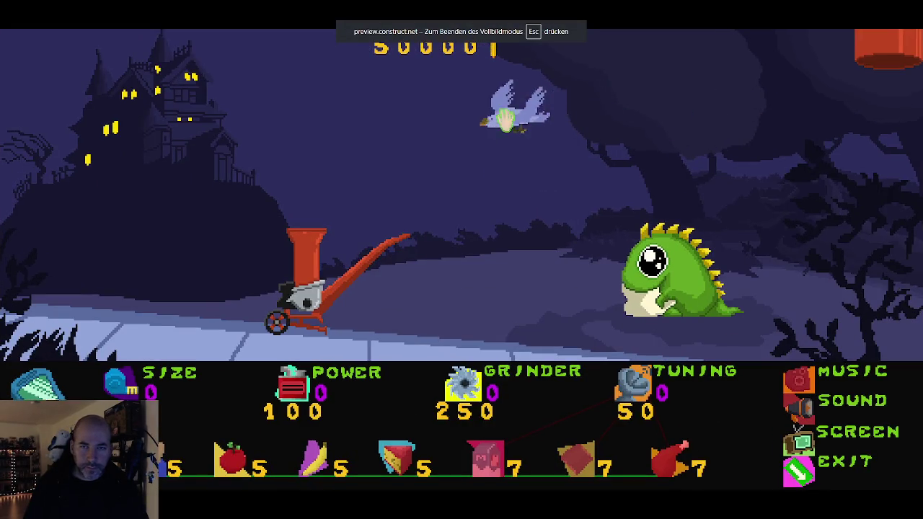
pyautogui.click(475, 173)
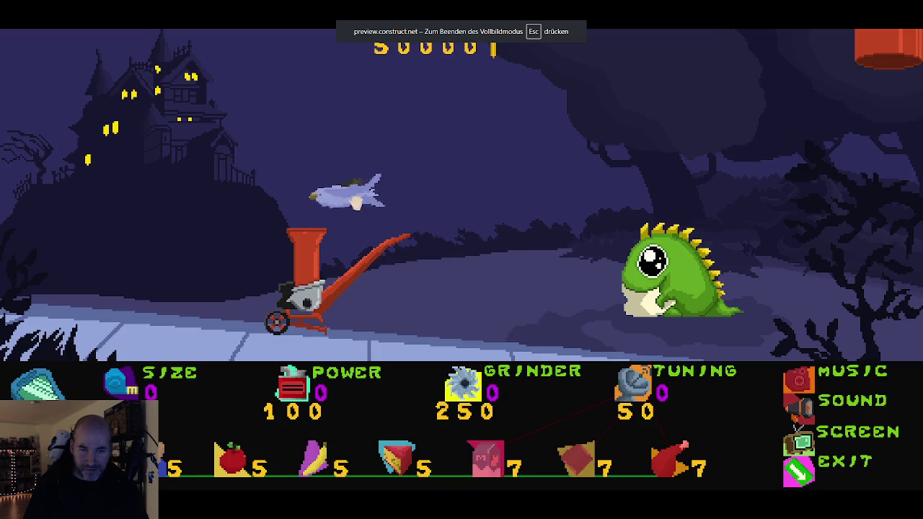
pyautogui.moveTo(372, 210)
pyautogui.mouseDown()
pyautogui.moveTo(371, 243)
pyautogui.moveTo(389, 209)
pyautogui.moveTo(641, 201)
pyautogui.moveTo(625, 248)
pyautogui.mouseUp()
pyautogui.moveTo(546, 302)
pyautogui.mouseDown()
pyautogui.moveTo(598, 221)
pyautogui.moveTo(617, 261)
pyautogui.moveTo(598, 282)
pyautogui.mouseUp()
pyautogui.moveTo(559, 306)
pyautogui.mouseDown()
pyautogui.moveTo(618, 234)
pyautogui.moveTo(602, 273)
pyautogui.moveTo(461, 195)
pyautogui.moveTo(313, 148)
pyautogui.moveTo(307, 163)
pyautogui.mouseUp()
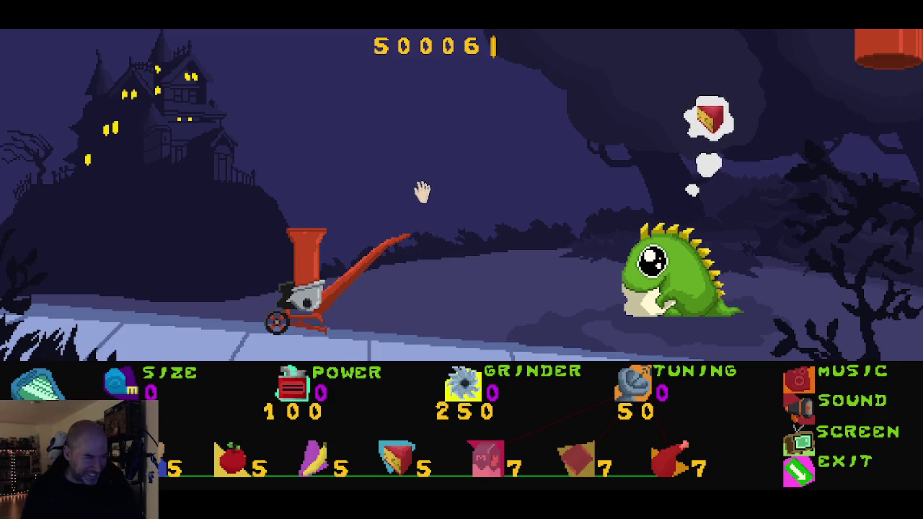
# Restart the preview, drop a bird into the grinder's hopper and buy two hopper size upgrades.
pyautogui.press('F5')
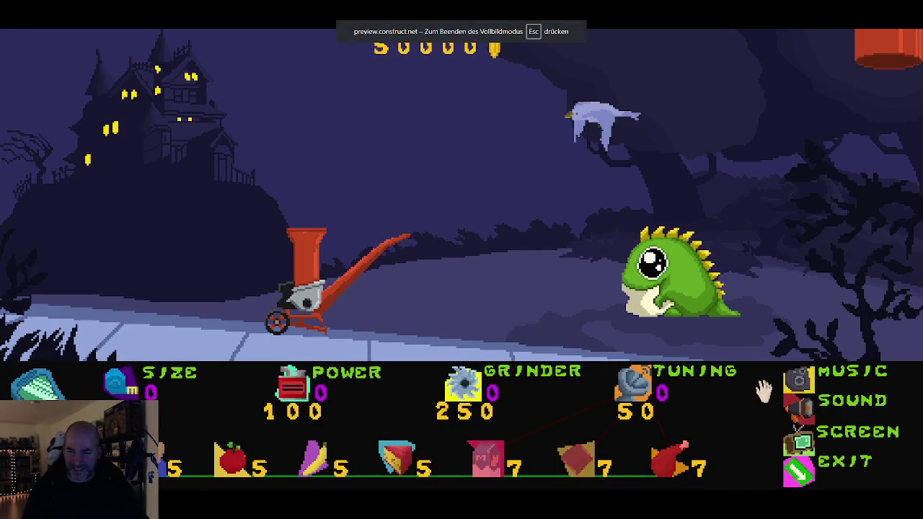
pyautogui.moveTo(333, 124)
pyautogui.mouseDown()
pyautogui.moveTo(313, 209)
pyautogui.moveTo(316, 252)
pyautogui.mouseUp()
pyautogui.click(123, 385)
pyautogui.click(123, 385)
pyautogui.click(123, 386)
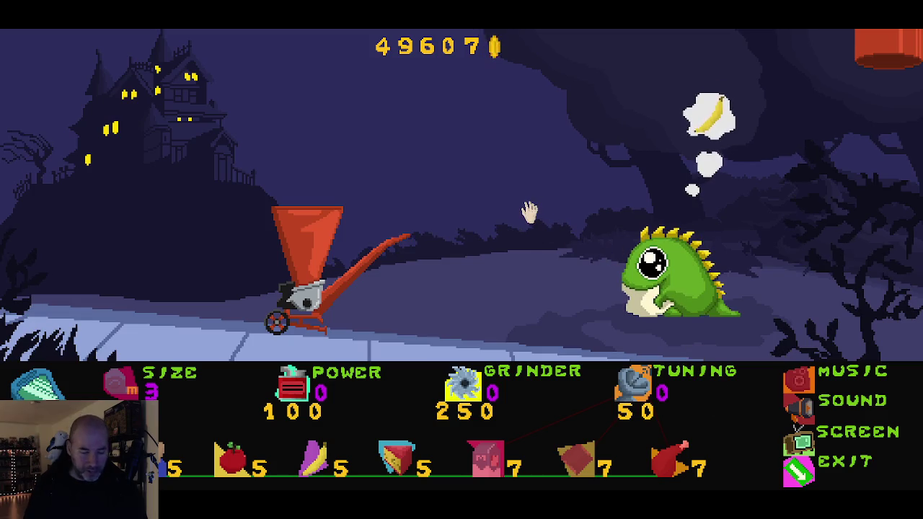
pyautogui.press('F5')
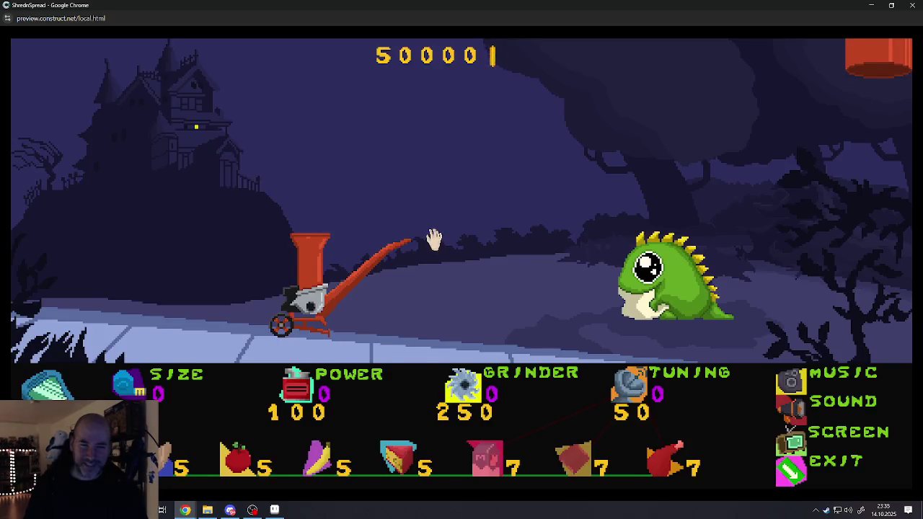
# Replay fullscreen with music toggled, buy hopper size upgrades and shred a bird, then return to the editor.
pyautogui.click(432, 241)
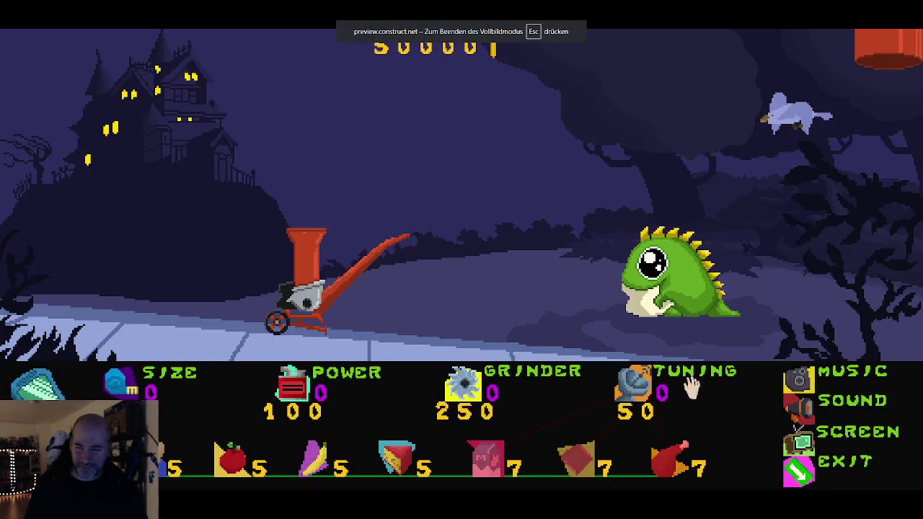
pyautogui.click(793, 379)
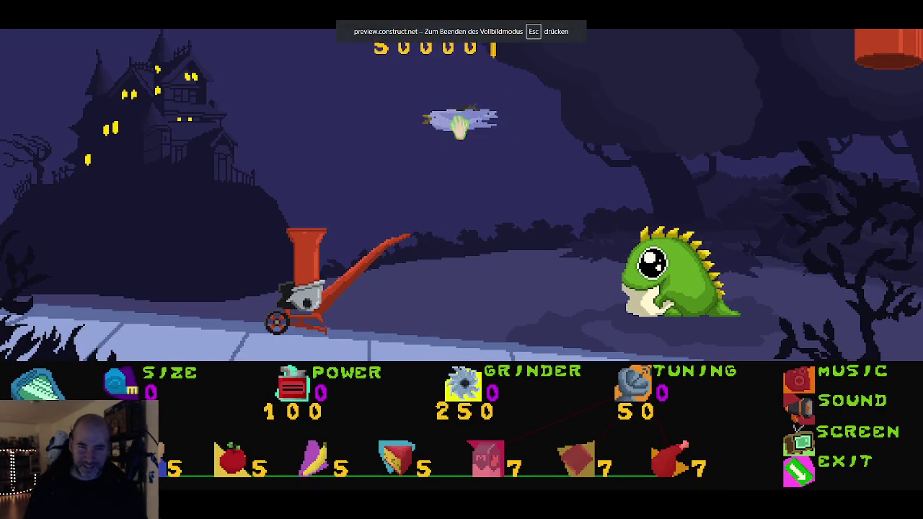
pyautogui.click(115, 382)
pyautogui.click(115, 382)
pyautogui.click(116, 382)
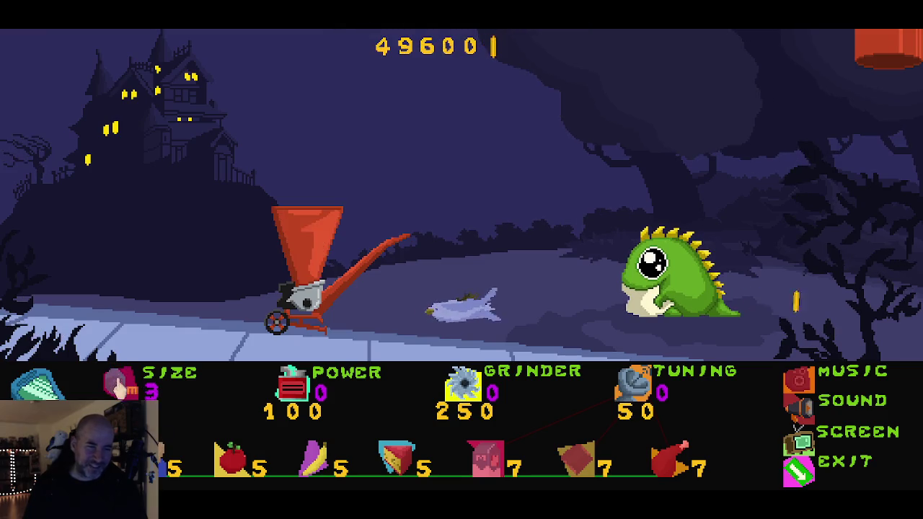
pyautogui.moveTo(461, 310)
pyautogui.mouseDown()
pyautogui.moveTo(348, 139)
pyautogui.moveTo(315, 140)
pyautogui.moveTo(330, 140)
pyautogui.moveTo(328, 195)
pyautogui.mouseUp()
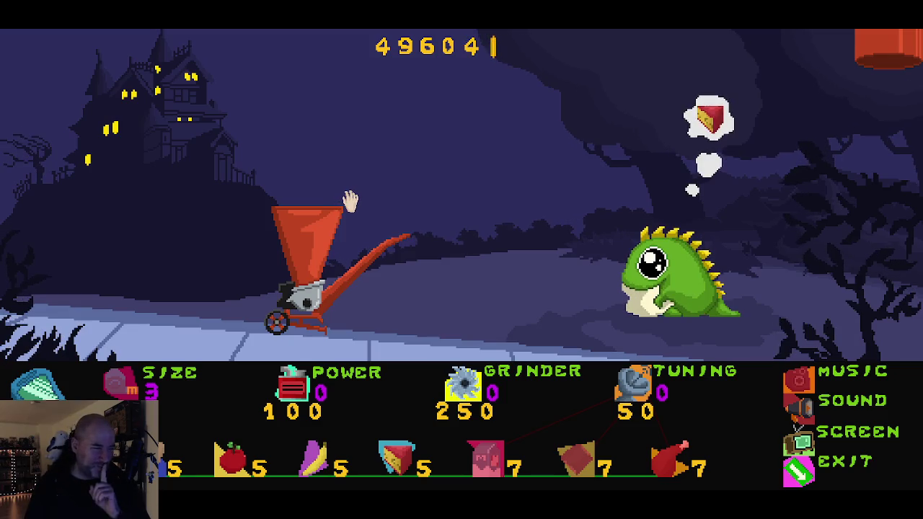
pyautogui.hotkey('alt', 'Tab')
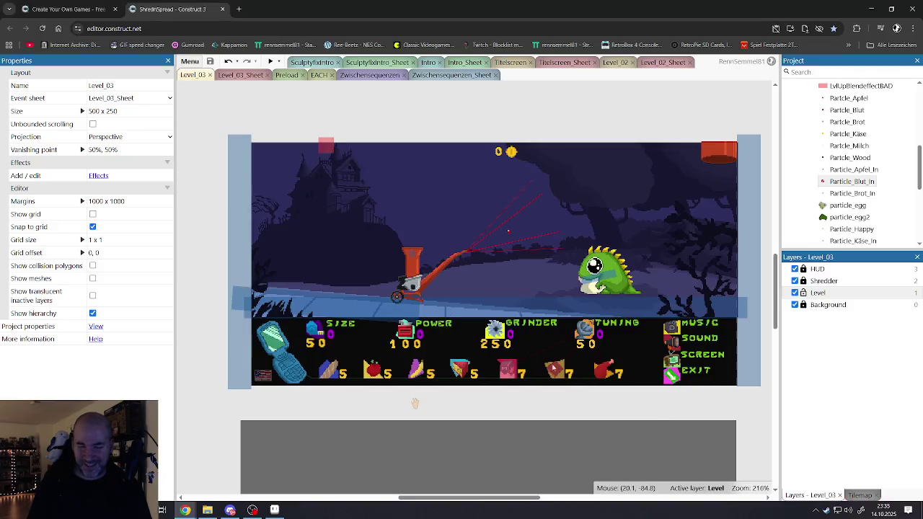
# Open the Particle_Blut_In image from the Preload layout for editing.
pyautogui.click(233, 76)
pyautogui.click(282, 76)
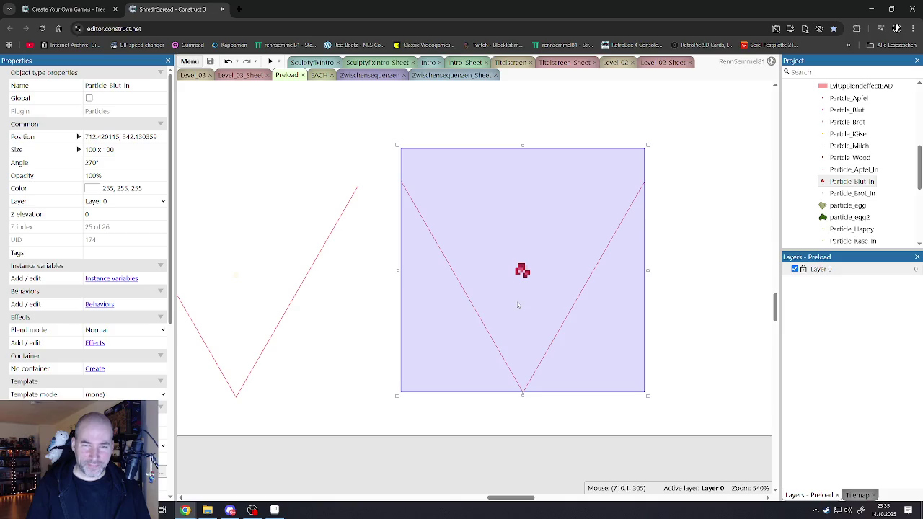
pyautogui.doubleClick(532, 272)
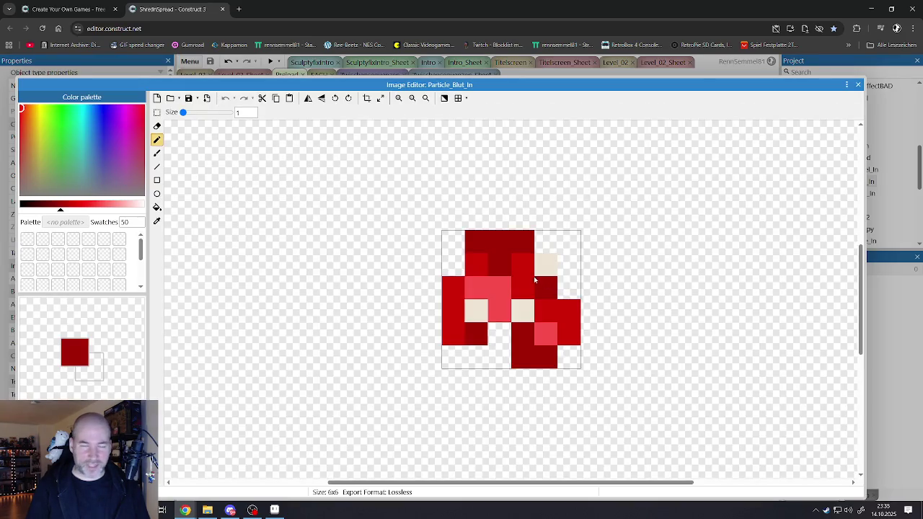
# Paint the light, pink and red pixels dark red, then close the image editor.
pyautogui.moveTo(544, 303); pyautogui.dragTo(472, 311)
pyautogui.click(569, 334)
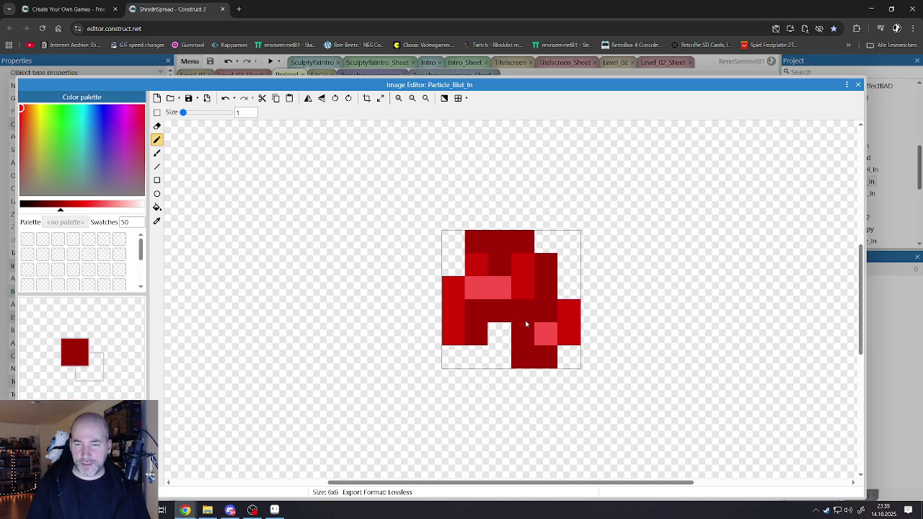
pyautogui.click(545, 333)
pyautogui.click(522, 294)
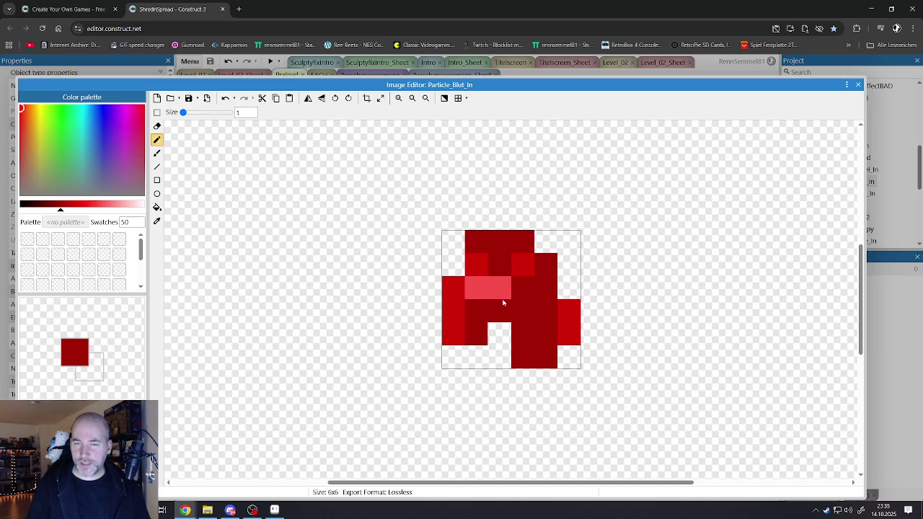
pyautogui.click(858, 85)
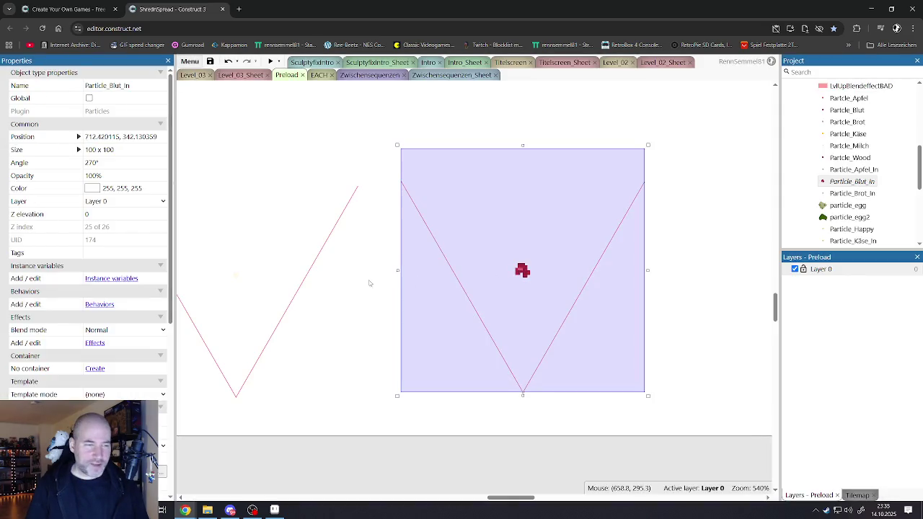
# Set the Particle_Blut_In emission Rate to 3.
pyautogui.scroll(-3, 100, 369)
pyautogui.click(104, 242)
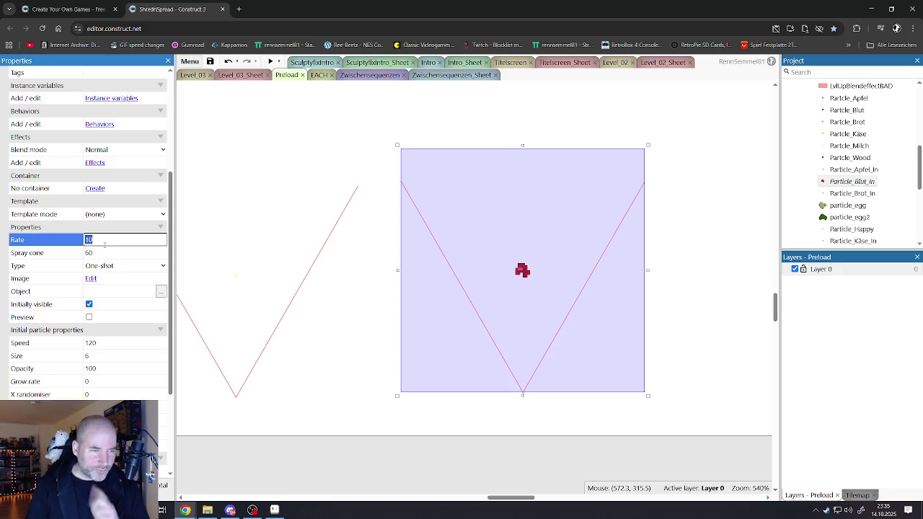
pyautogui.click(89, 318)
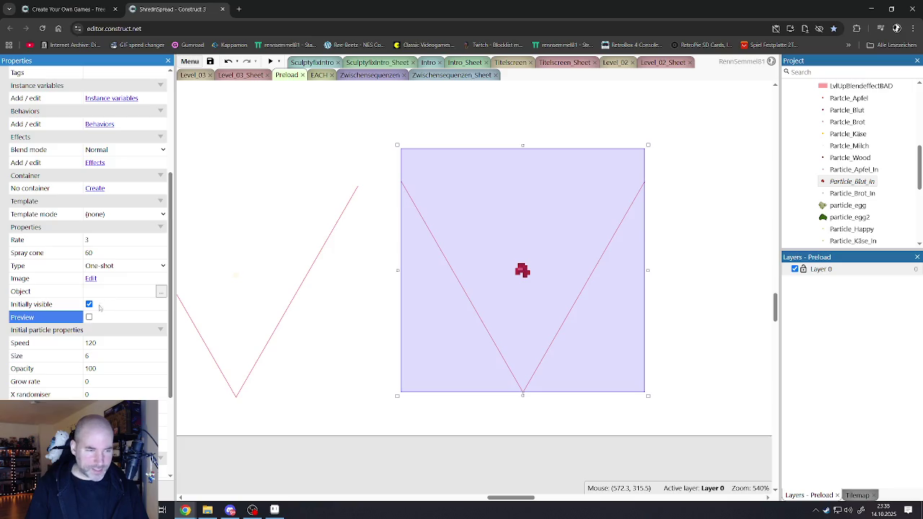
pyautogui.scroll(-2, 101, 308)
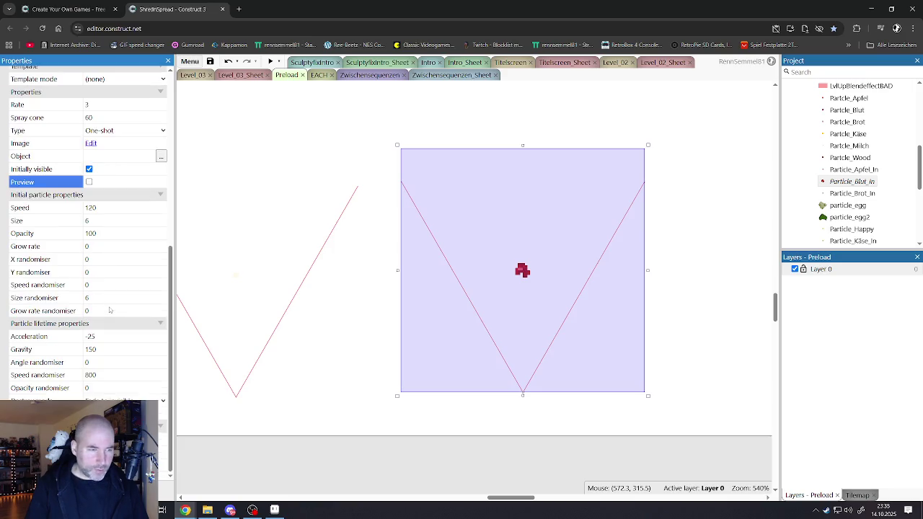
# Set particle Size and Size randomiser to 3, checking the result with Preview.
pyautogui.click(96, 220)
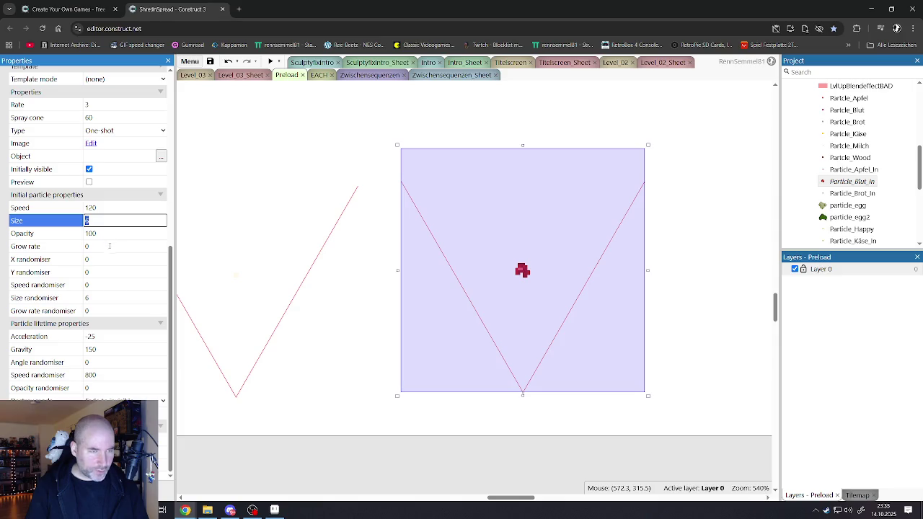
pyautogui.click(95, 298)
pyautogui.write('4')
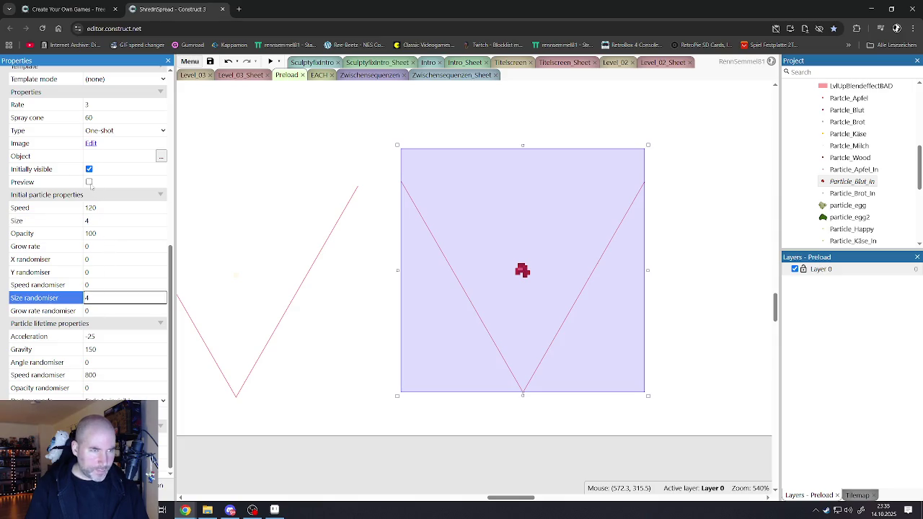
pyautogui.click(89, 181)
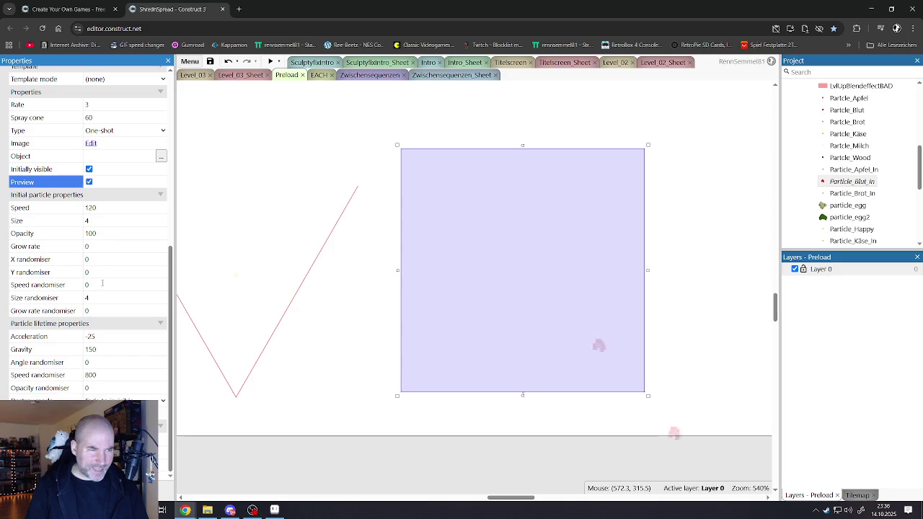
pyautogui.click(101, 220)
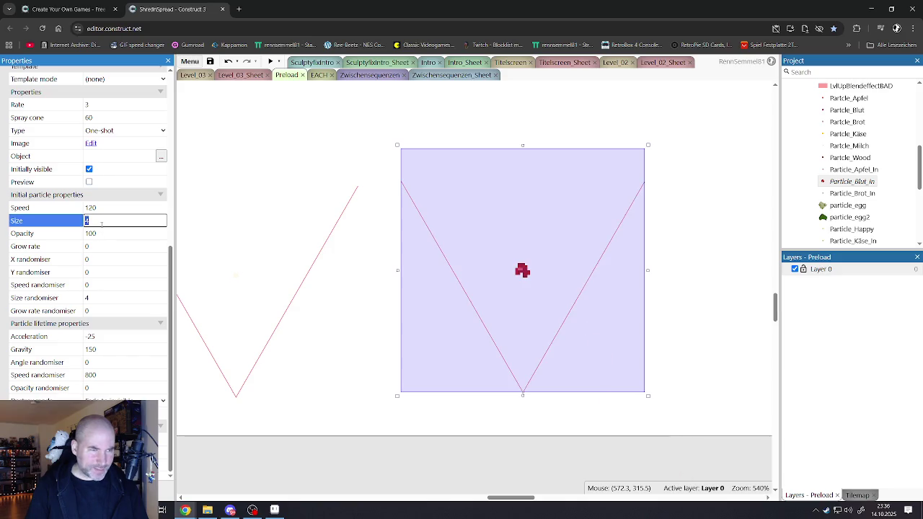
pyautogui.click(91, 298)
pyautogui.write('3')
pyautogui.click(88, 182)
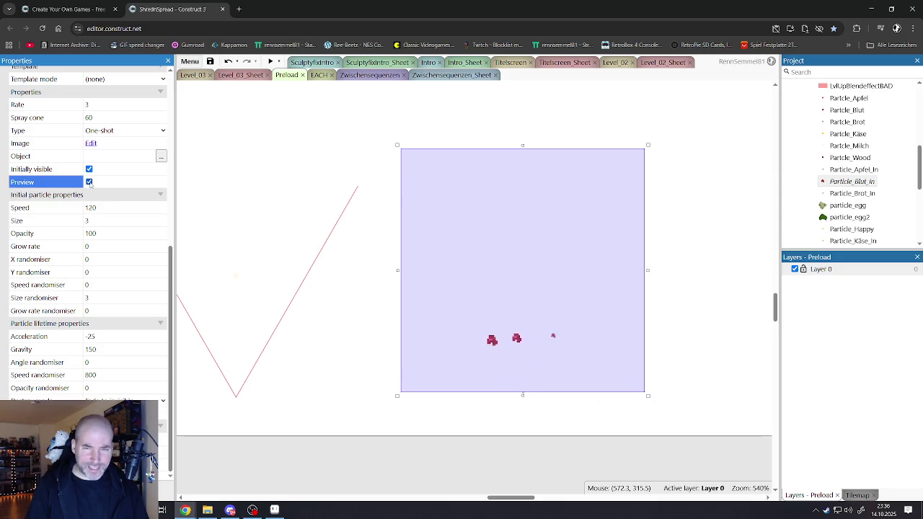
pyautogui.click(89, 182)
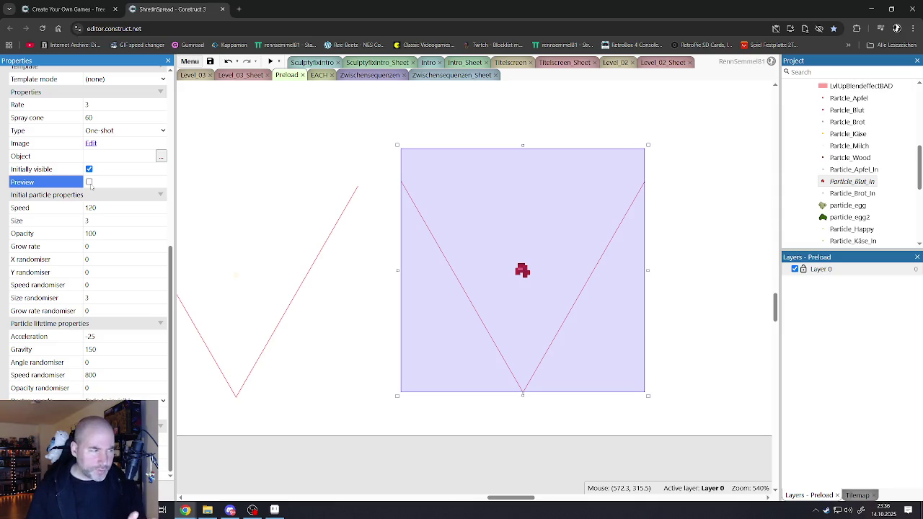
# Select Particle_Blut_In in the project list and bring up its options.
pyautogui.scroll(-1, 569, 267)
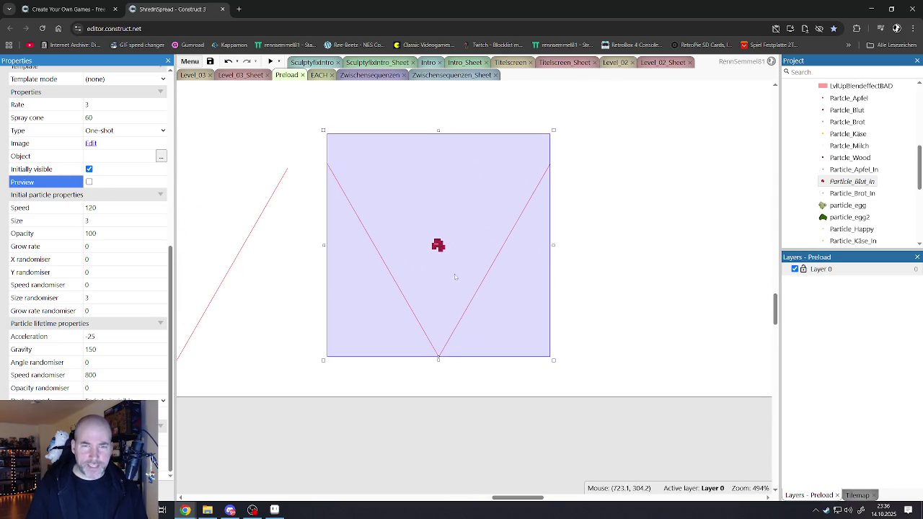
pyautogui.click(856, 184)
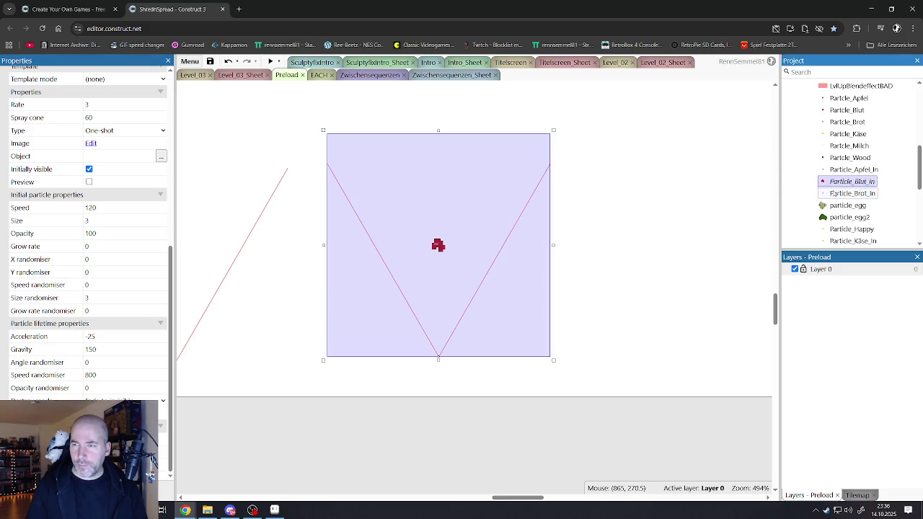
pyautogui.rightClick(840, 182)
# Clone Particle_Blut_In and rename the clone Particle_Blut2_In.
pyautogui.click(775, 269)
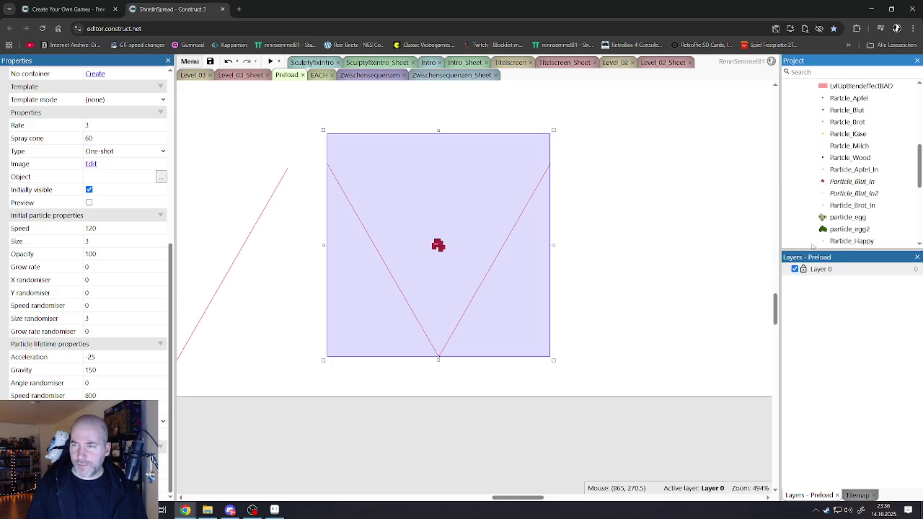
pyautogui.rightClick(850, 194)
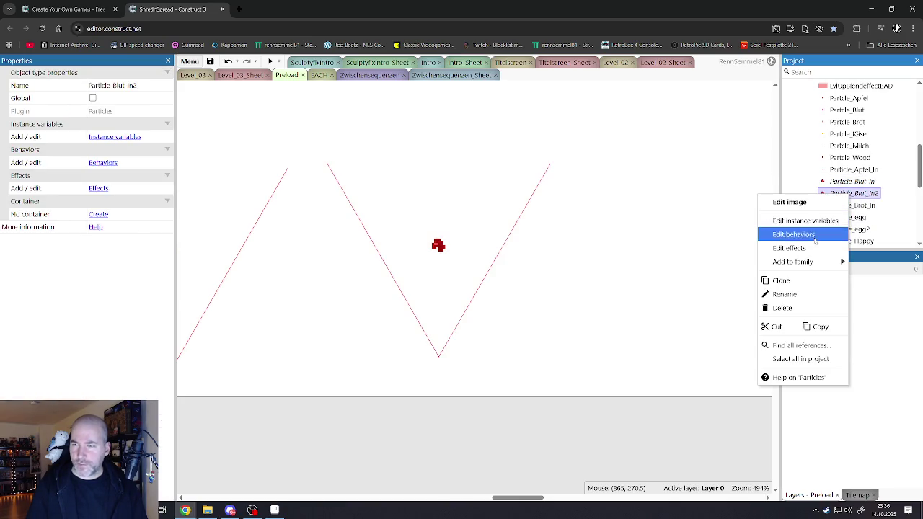
pyautogui.click(779, 293)
pyautogui.click(865, 193)
pyautogui.write('2')
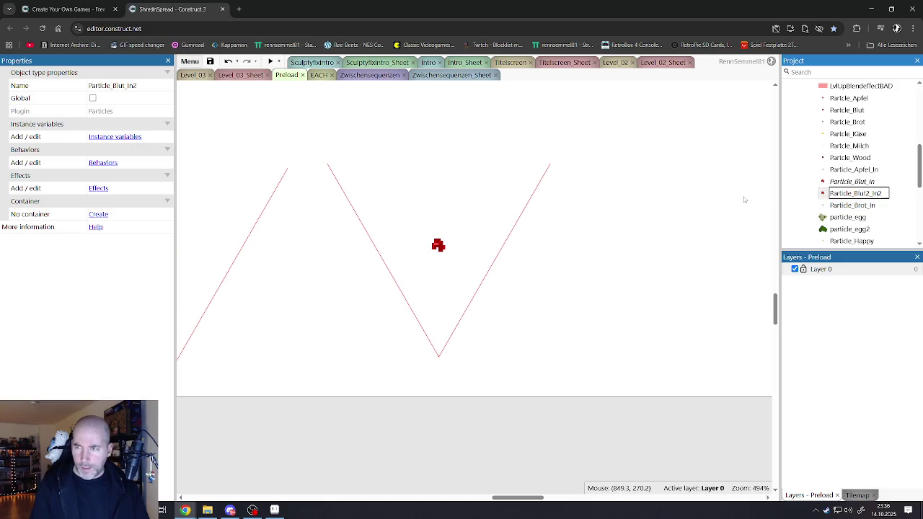
pyautogui.press('BackSpace')
pyautogui.press('Return')
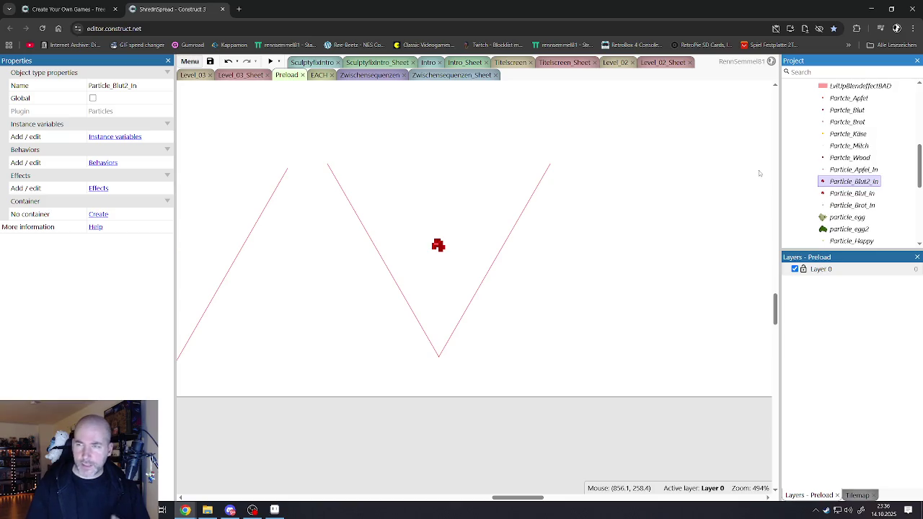
# Place a Particle_Blut2_In instance in the Preload layout and open its image.
pyautogui.moveTo(851, 181)
pyautogui.mouseDown()
pyautogui.moveTo(607, 237)
pyautogui.moveTo(610, 188)
pyautogui.moveTo(621, 294)
pyautogui.moveTo(647, 317)
pyautogui.mouseUp()
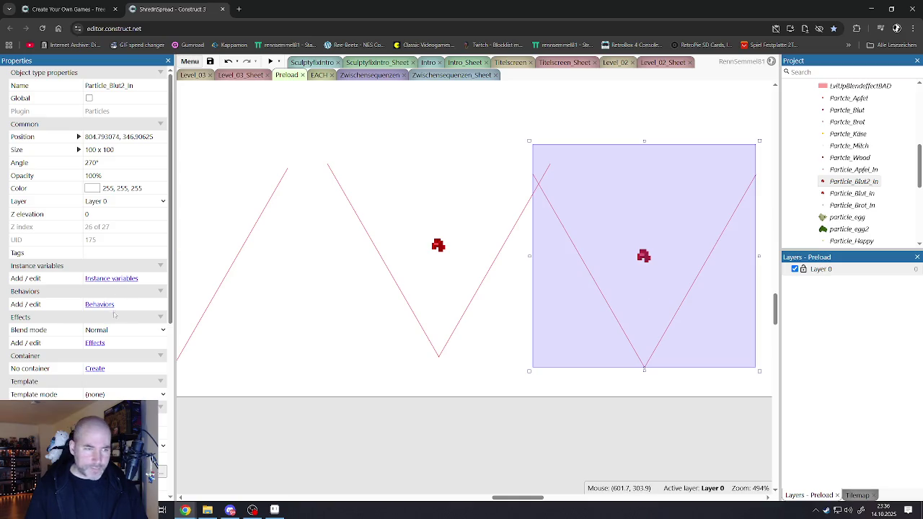
pyautogui.scroll(-2, 100, 353)
pyautogui.click(100, 285)
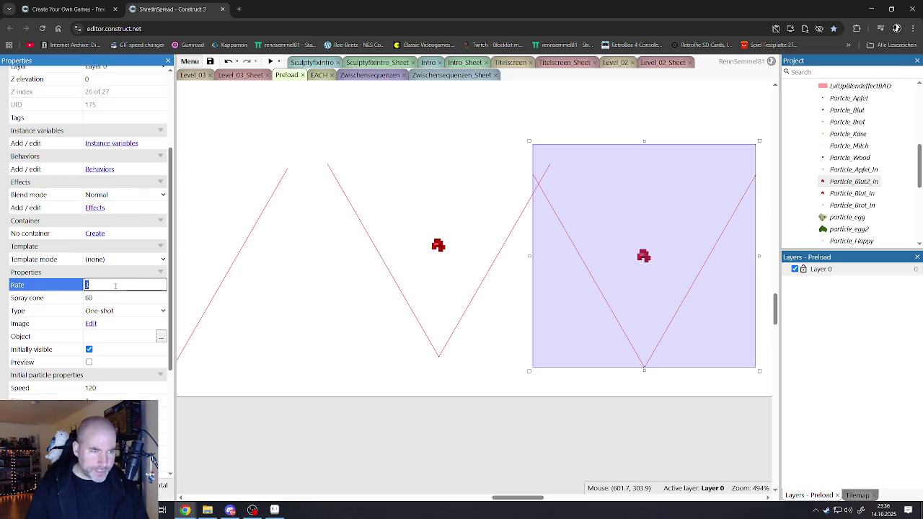
pyautogui.doubleClick(632, 227)
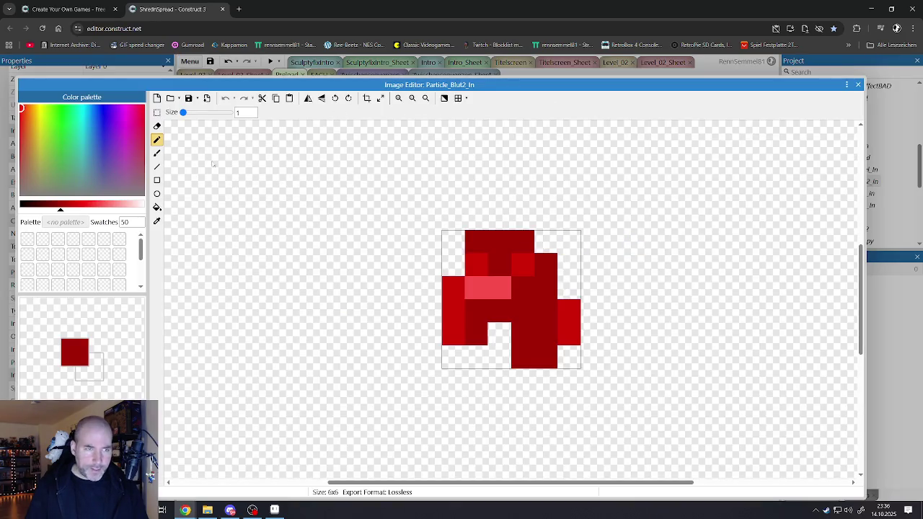
# Erase the sprite's outer edge pixels and paint new dark-red pixels at the bottom and top-left.
pyautogui.click(156, 125)
pyautogui.moveTo(527, 242)
pyautogui.mouseDown()
pyautogui.moveTo(490, 242)
pyautogui.moveTo(454, 335)
pyautogui.moveTo(543, 277)
pyautogui.moveTo(437, 300)
pyautogui.moveTo(545, 351)
pyautogui.moveTo(552, 325)
pyautogui.moveTo(506, 347)
pyautogui.moveTo(457, 318)
pyautogui.mouseUp()
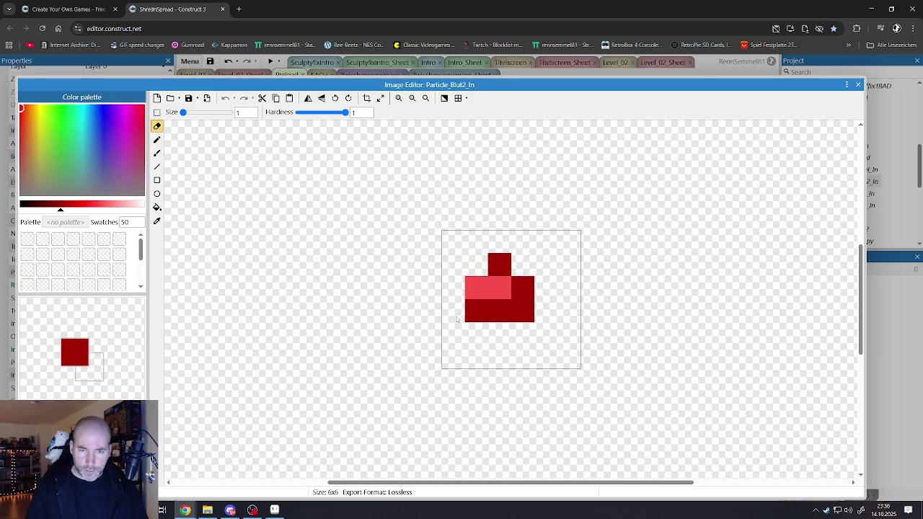
pyautogui.moveTo(474, 261); pyautogui.dragTo(468, 292)
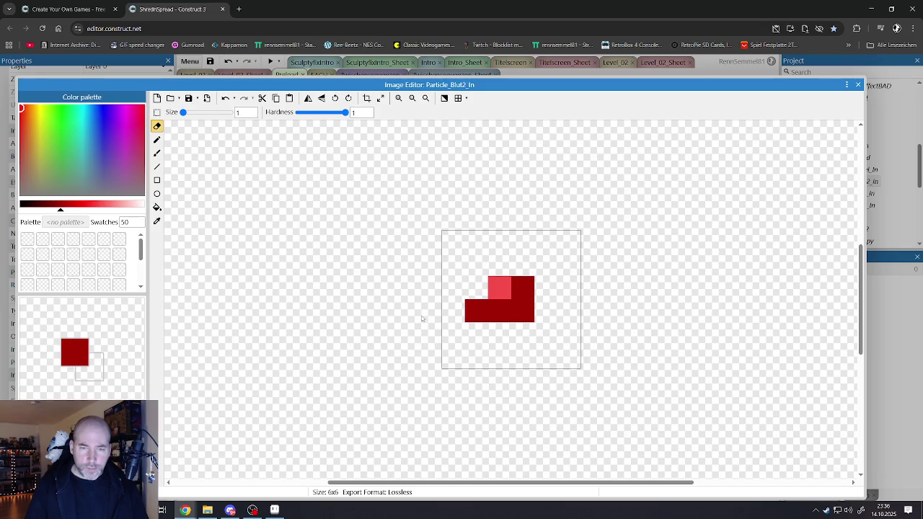
pyautogui.click(156, 140)
pyautogui.moveTo(522, 312)
pyautogui.mouseDown()
pyautogui.moveTo(521, 269)
pyautogui.moveTo(545, 317)
pyautogui.moveTo(492, 328)
pyautogui.mouseUp()
pyautogui.click(497, 265)
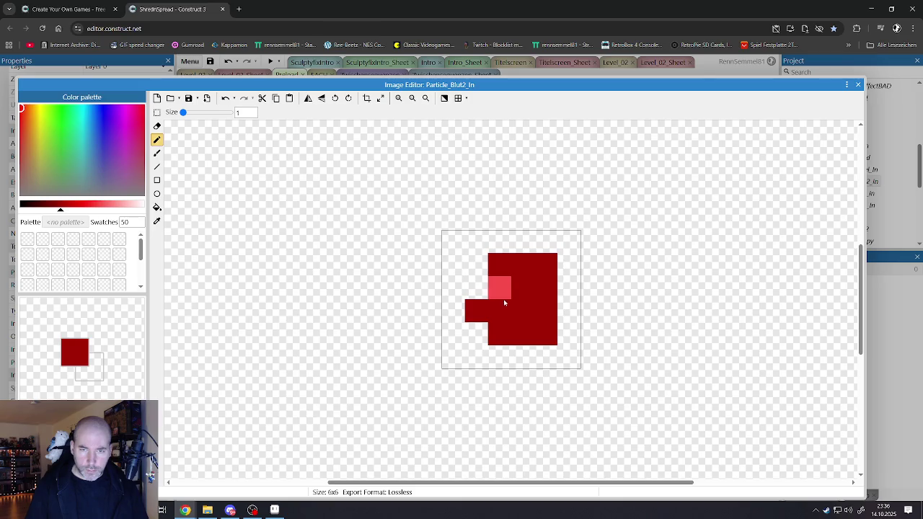
# Repaint the top and right bright red and the rest in darker reds, then close the editor.
pyautogui.keyDown('alt'); pyautogui.click(499, 288); pyautogui.keyUp('alt')
pyautogui.click(81, 204)
pyautogui.moveTo(546, 265)
pyautogui.mouseDown()
pyautogui.moveTo(524, 267)
pyautogui.moveTo(532, 312)
pyautogui.mouseUp()
pyautogui.keyDown('alt'); pyautogui.click(496, 317); pyautogui.keyUp('alt')
pyautogui.moveTo(475, 311); pyautogui.dragTo(545, 334)
pyautogui.moveTo(62, 207); pyautogui.dragTo(54, 207)
pyautogui.moveTo(522, 288)
pyautogui.mouseDown()
pyautogui.moveTo(546, 313)
pyautogui.moveTo(520, 271)
pyautogui.mouseUp()
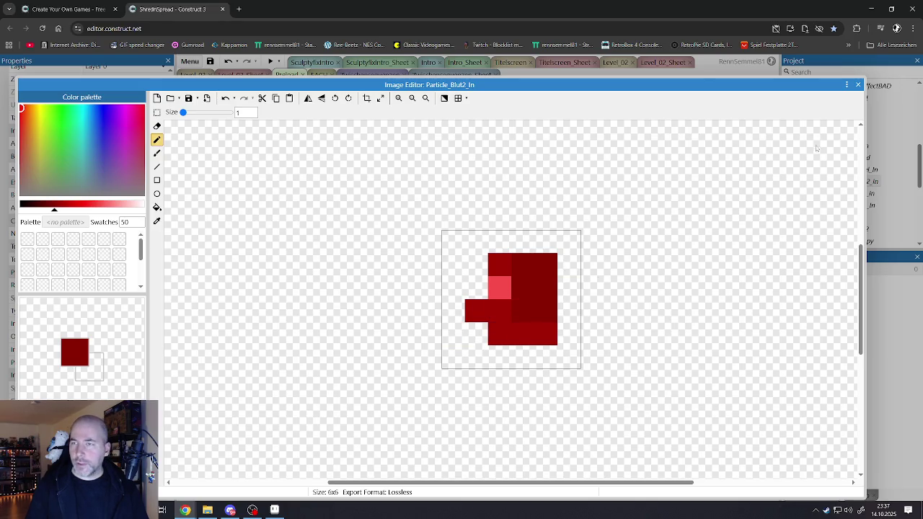
pyautogui.click(857, 84)
pyautogui.click(634, 266)
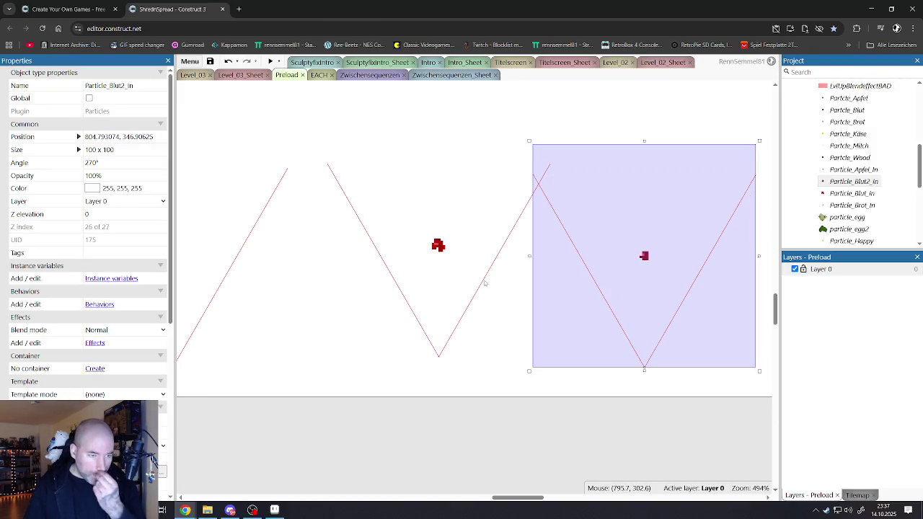
# Give the Particle_Blut2_In emitter Rate 10, Acceleration -50 and Gravity 100.
pyautogui.scroll(-2, 140, 369)
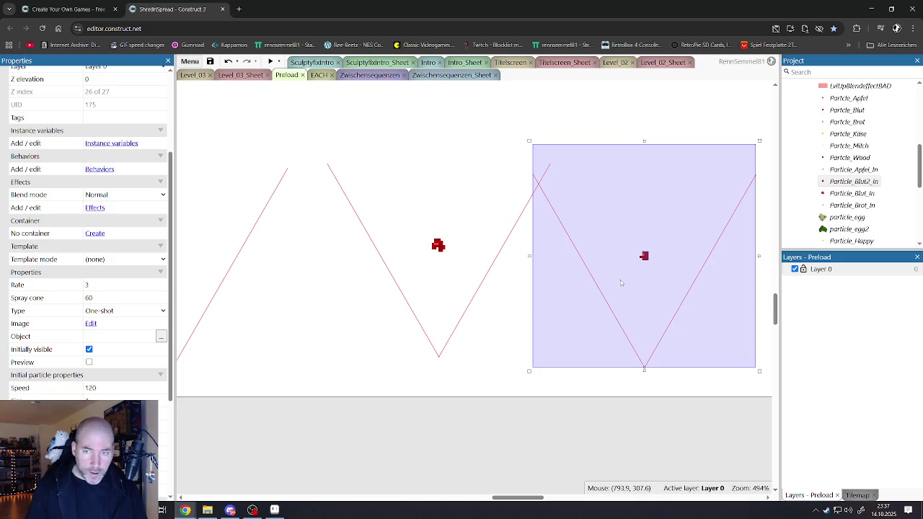
pyautogui.click(100, 286)
pyautogui.write('10')
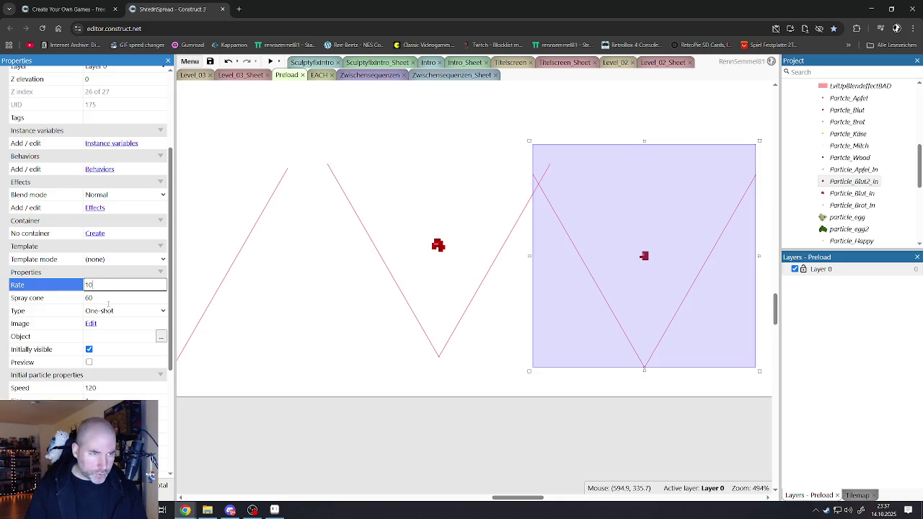
pyautogui.scroll(-2, 108, 304)
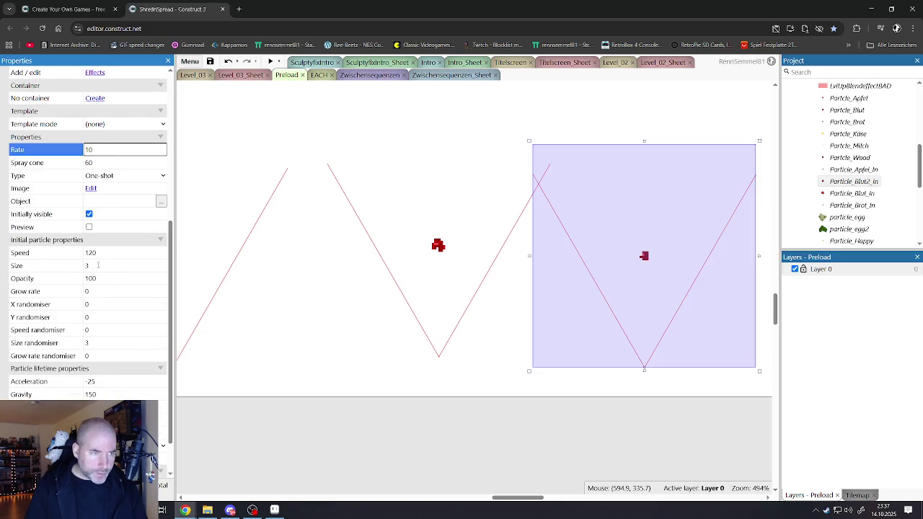
pyautogui.click(101, 253)
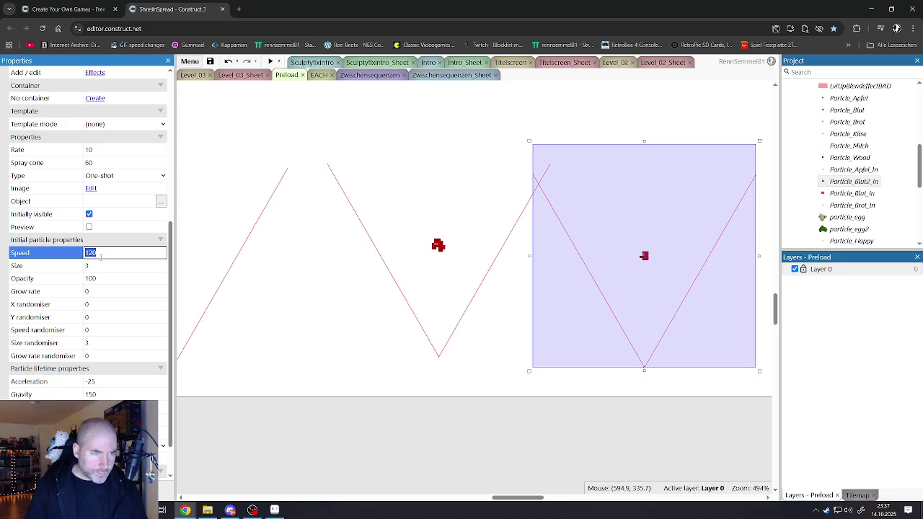
pyautogui.write('50')
pyautogui.scroll(-1, 102, 272)
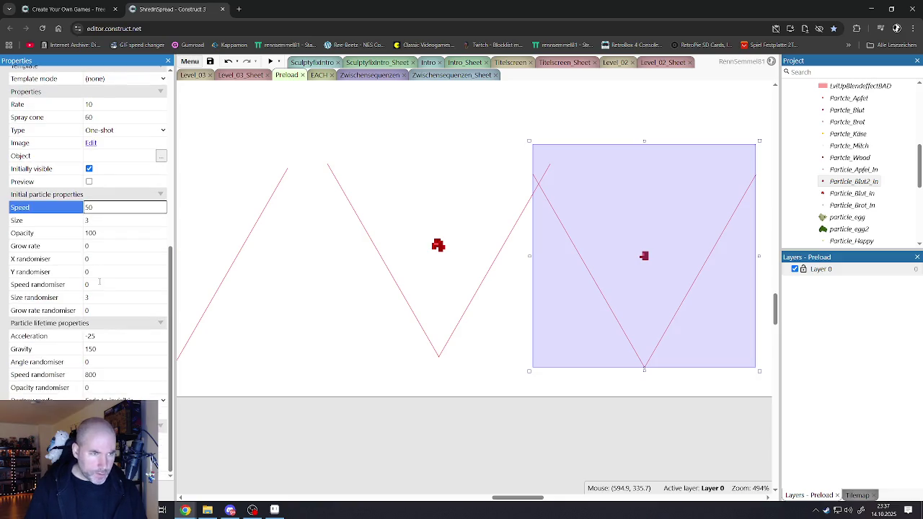
pyautogui.click(99, 350)
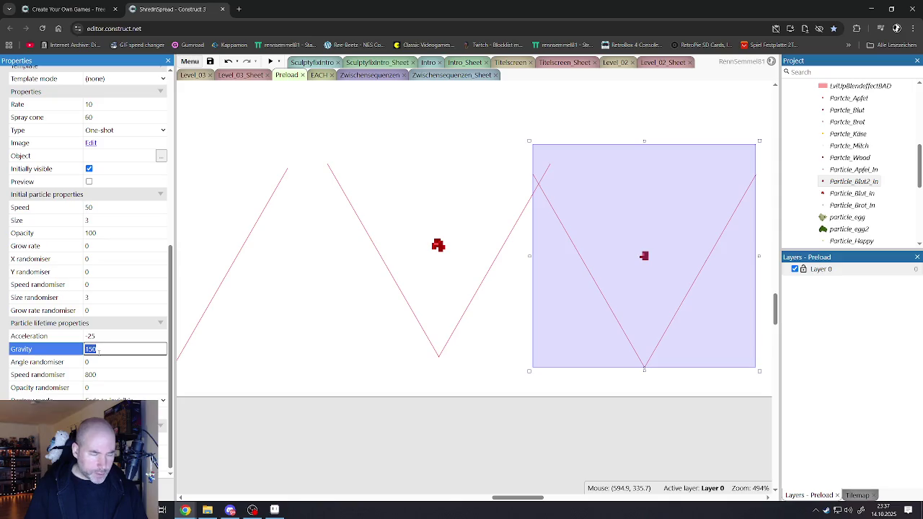
pyautogui.click(101, 336)
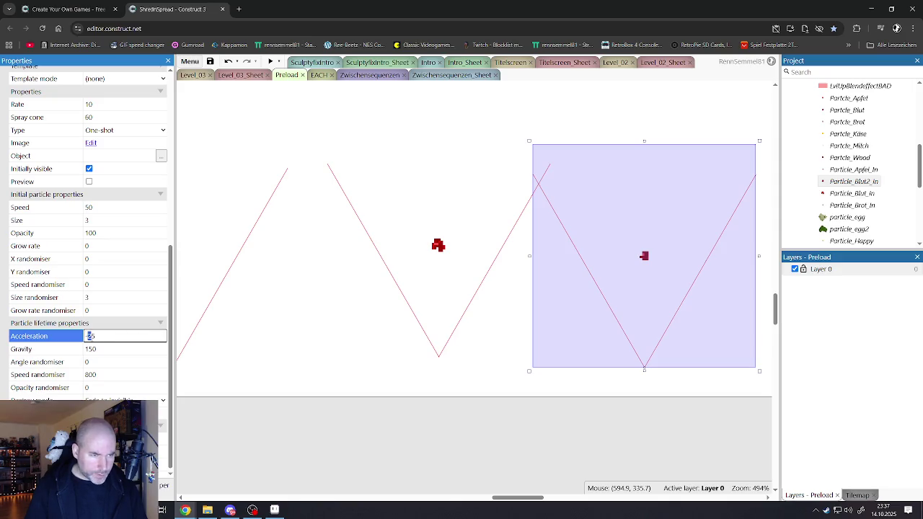
pyautogui.click(102, 350)
pyautogui.write('0')
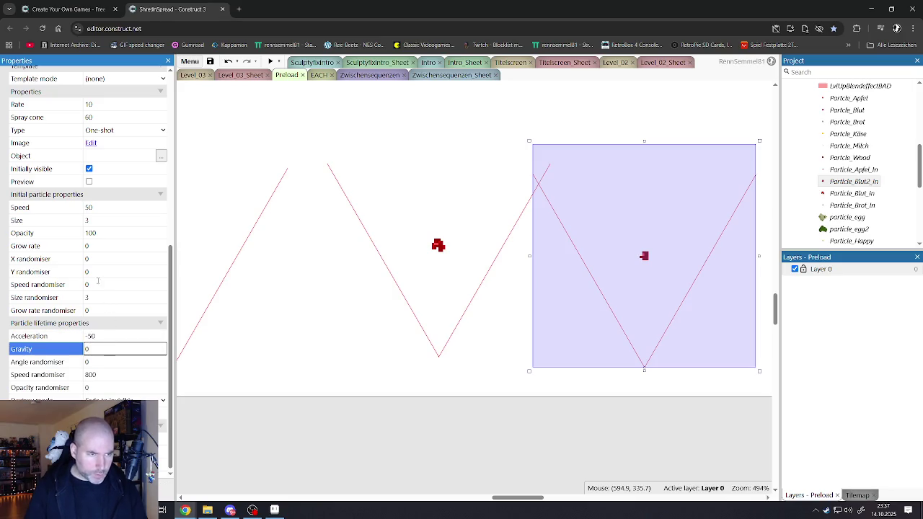
pyautogui.click(99, 360)
pyautogui.click(95, 350)
pyautogui.write('100')
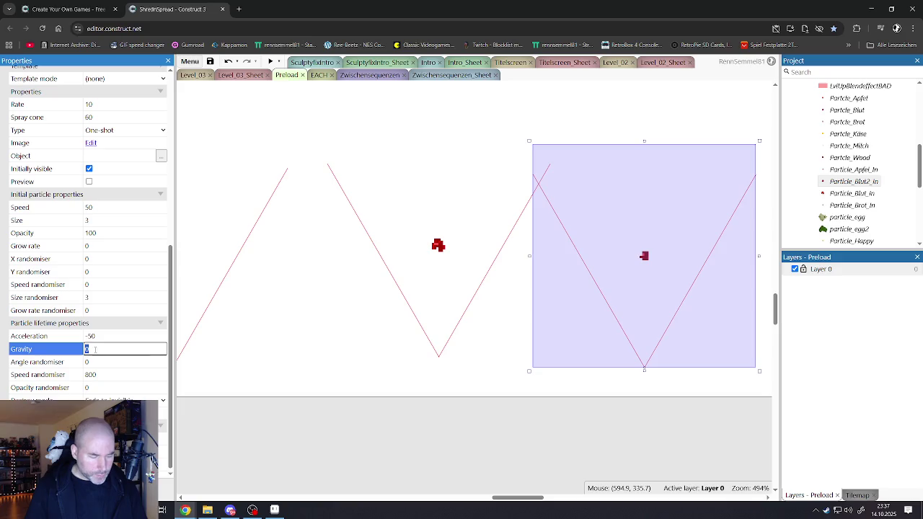
pyautogui.click(90, 181)
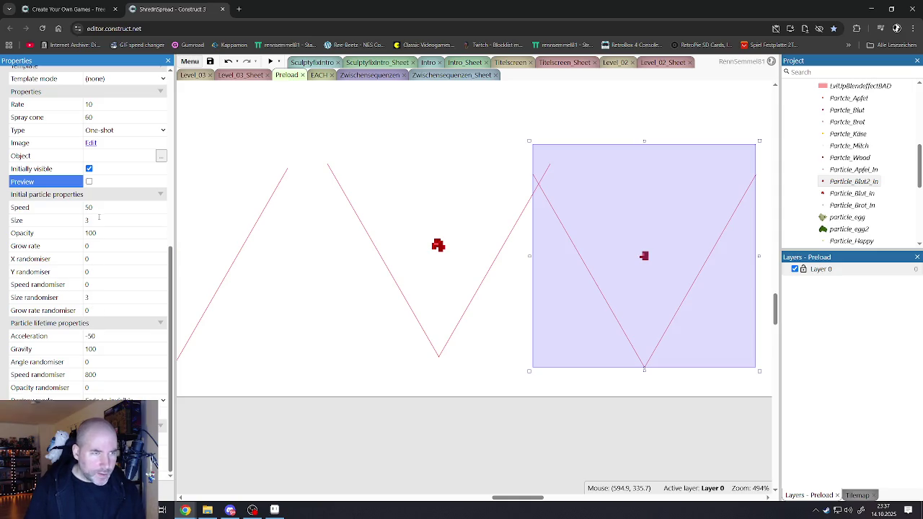
# Raise the emitter Speed to 150, preview the particle spray, and save the project.
pyautogui.click(98, 209)
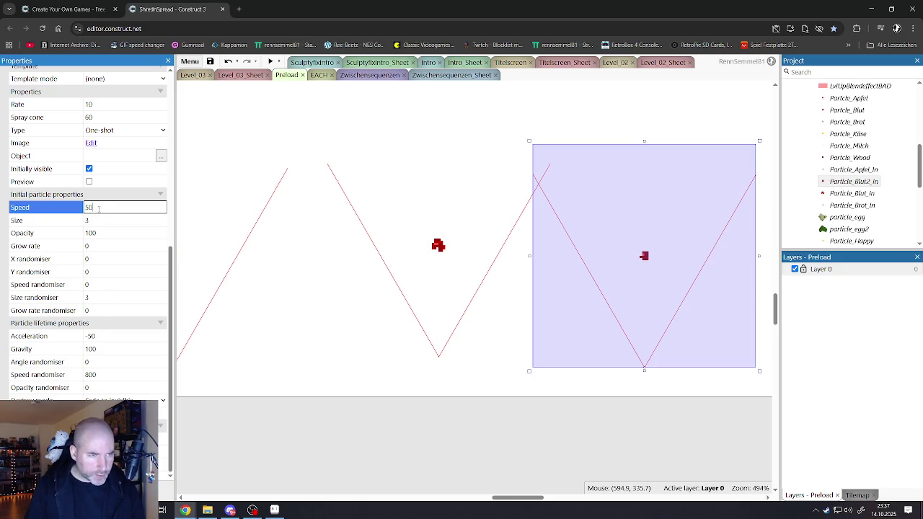
pyautogui.write('15')
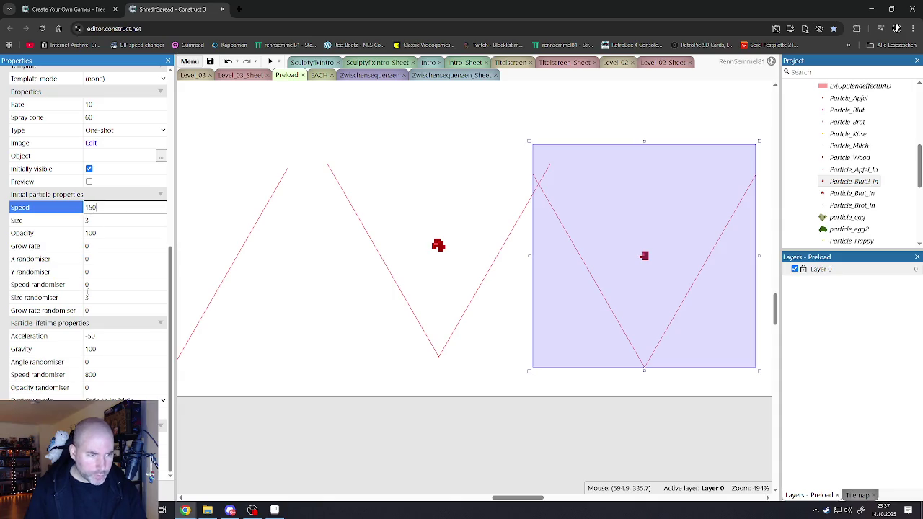
pyautogui.click(88, 182)
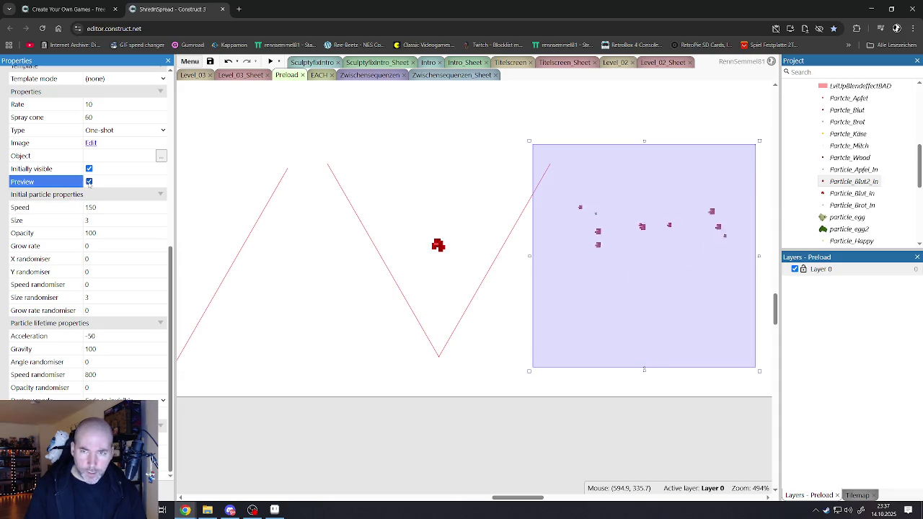
pyautogui.click(89, 182)
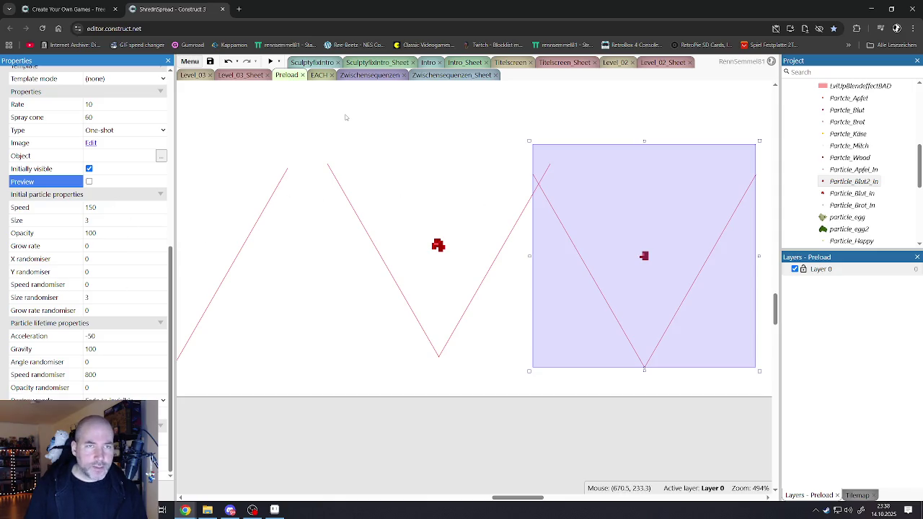
pyautogui.hotkey('ctrl', 's')
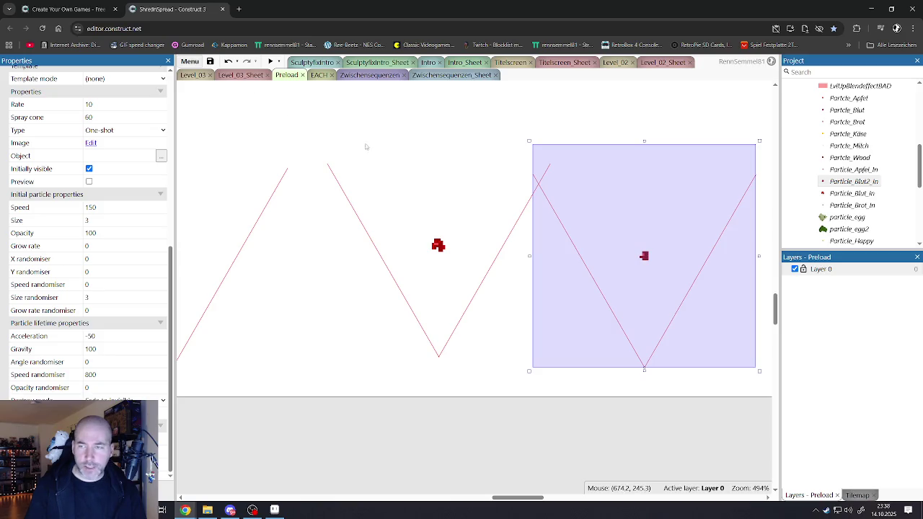
pyautogui.click(228, 75)
# Duplicate the Spawn Particle_Blut_In action and make the copy spawn Particle_Blut2_In.
pyautogui.scroll(-3, 516, 258)
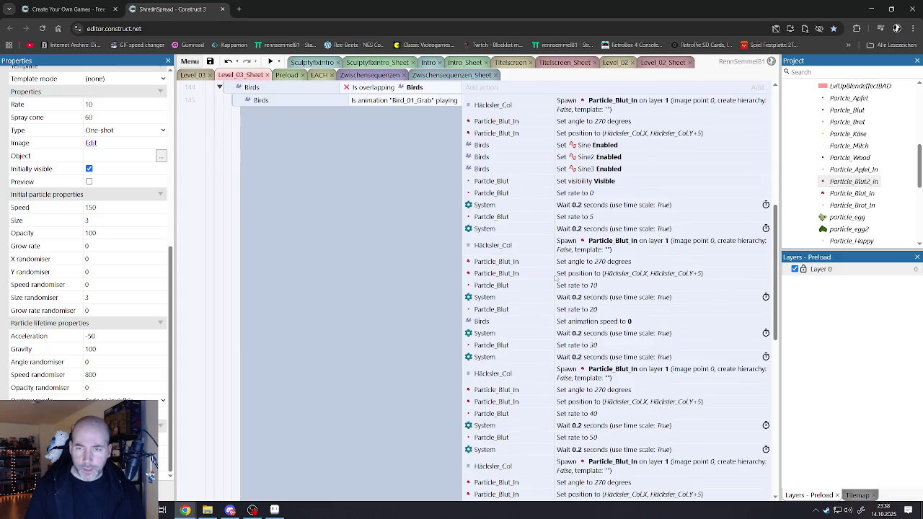
pyautogui.click(593, 247)
pyautogui.keyDown('ctrl'); pyautogui.click(591, 105); pyautogui.keyUp('ctrl')
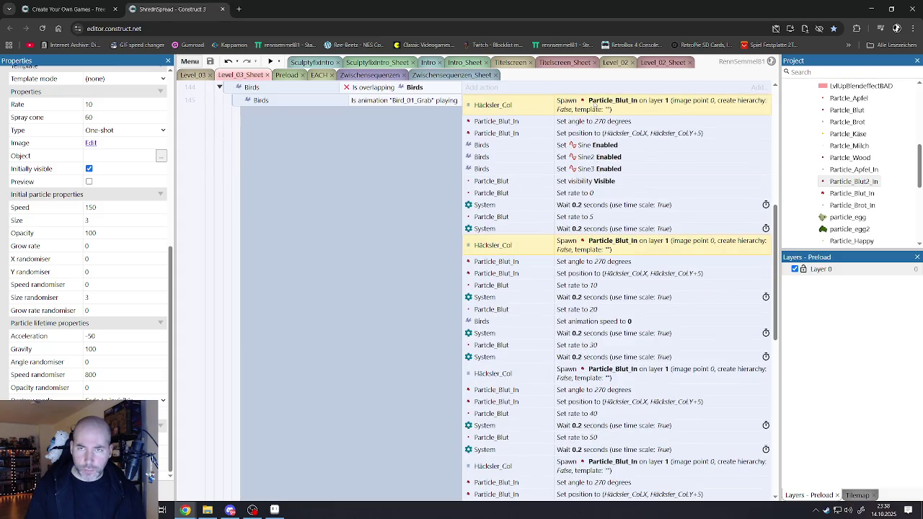
pyautogui.scroll(-2, 587, 144)
pyautogui.scroll(3, 580, 171)
pyautogui.click(580, 172)
pyautogui.click(577, 157)
pyautogui.hotkey('ctrl', 'c')
pyautogui.hotkey('ctrl', 'v')
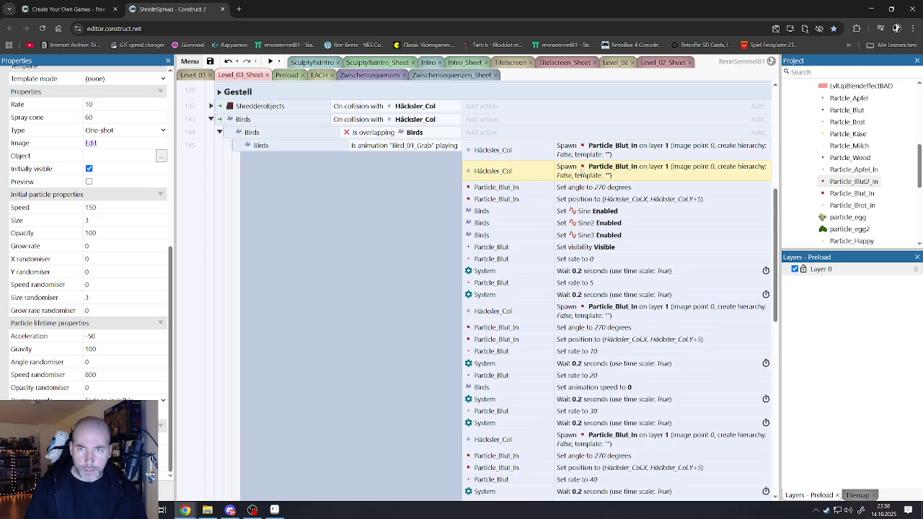
pyautogui.doubleClick(580, 170)
pyautogui.click(548, 193)
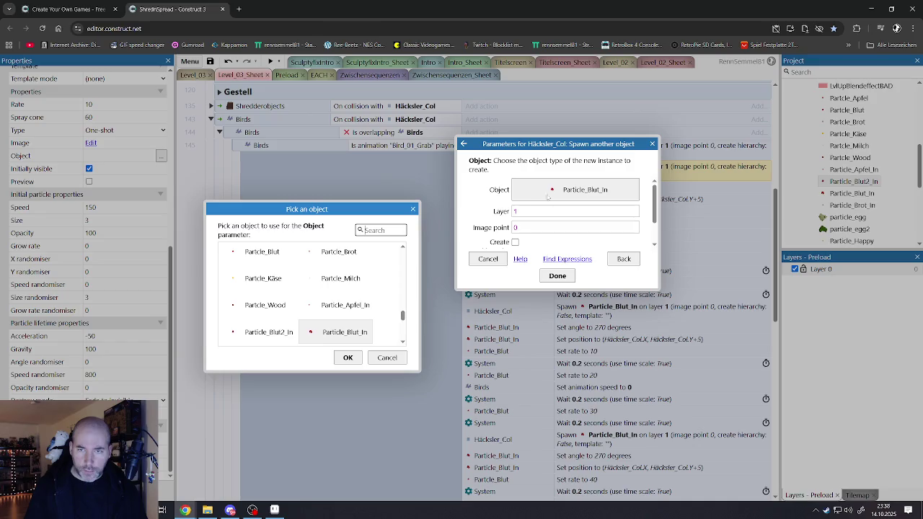
pyautogui.scroll(-1, 305, 325)
pyautogui.doubleClick(268, 287)
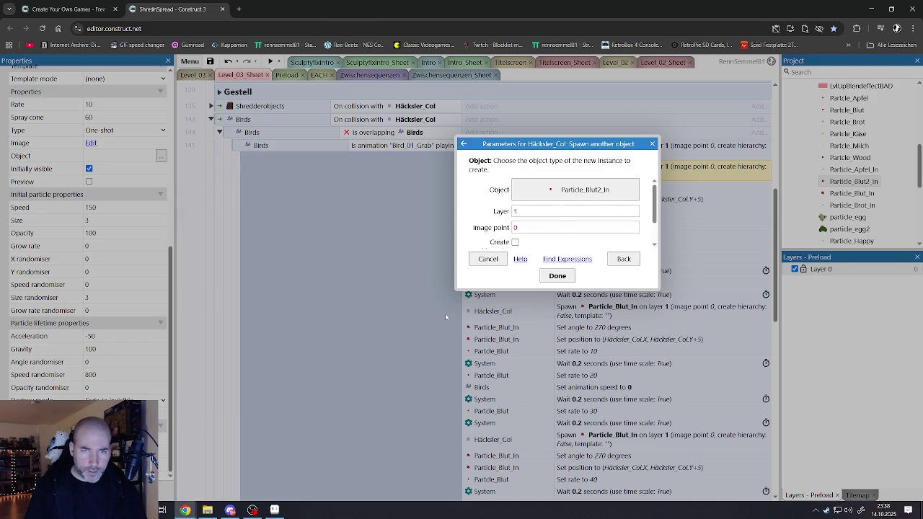
pyautogui.click(556, 272)
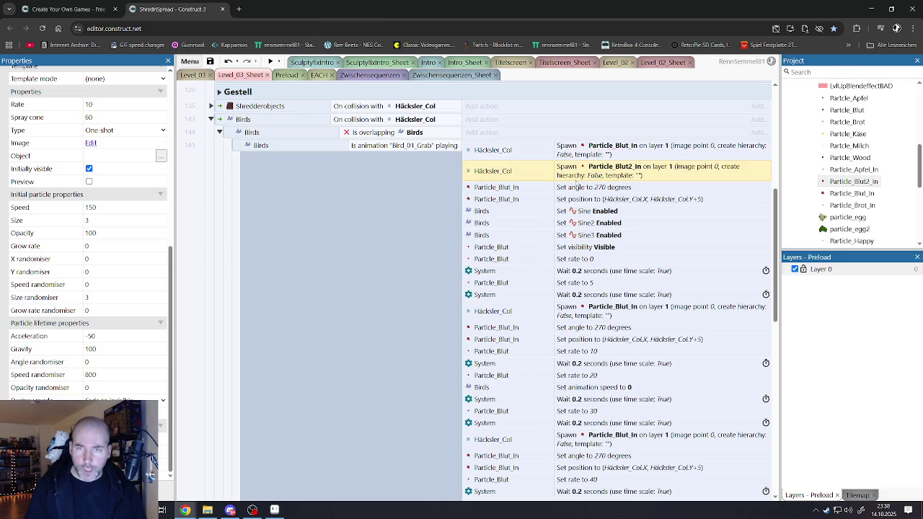
# Duplicate the Set angle and Set position actions and start replacing their Particle_Blut_In object.
pyautogui.click(569, 191)
pyautogui.keyDown('shift'); pyautogui.click(571, 204); pyautogui.keyUp('shift')
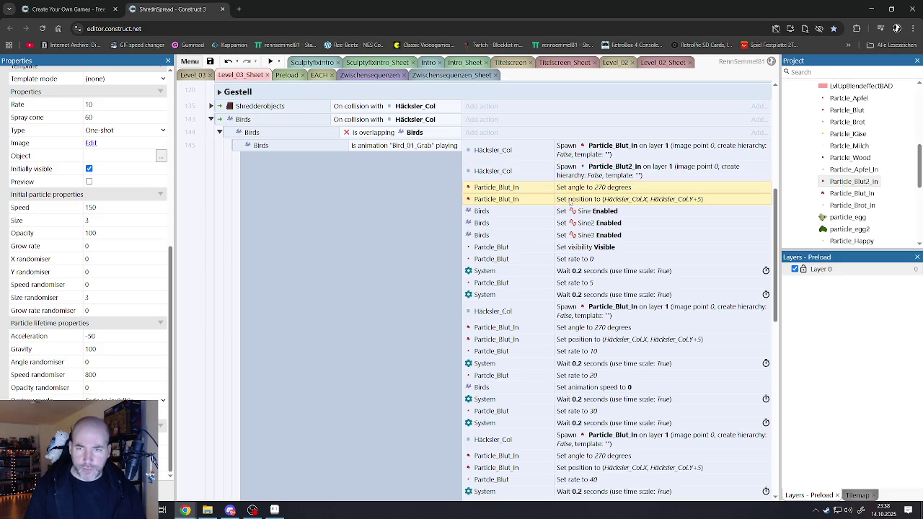
pyautogui.hotkey('ctrl', 'c')
pyautogui.hotkey('ctrl', 'v')
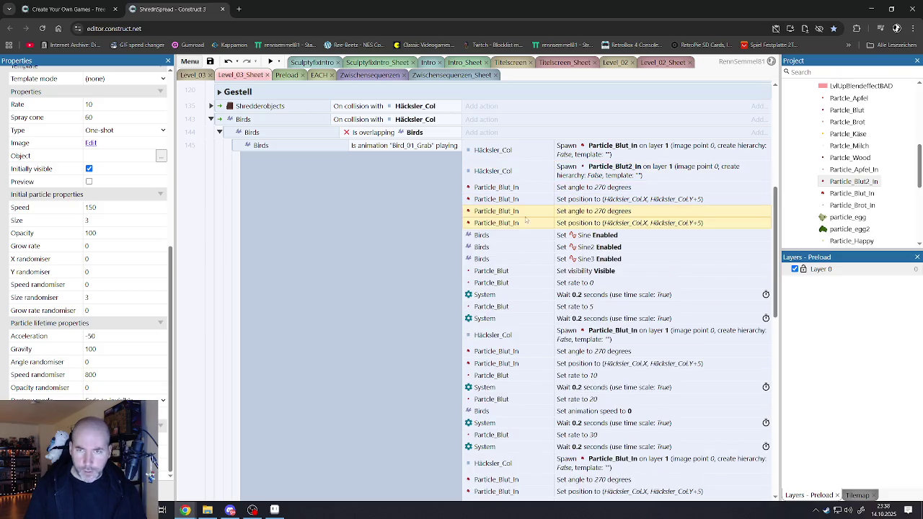
pyautogui.rightClick(504, 216)
pyautogui.click(537, 302)
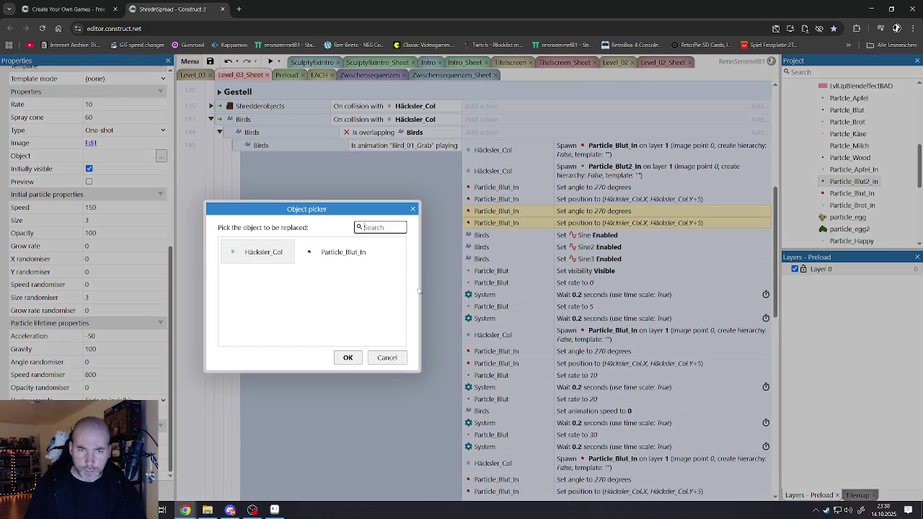
pyautogui.click(332, 254)
pyautogui.scroll(-5, 280, 308)
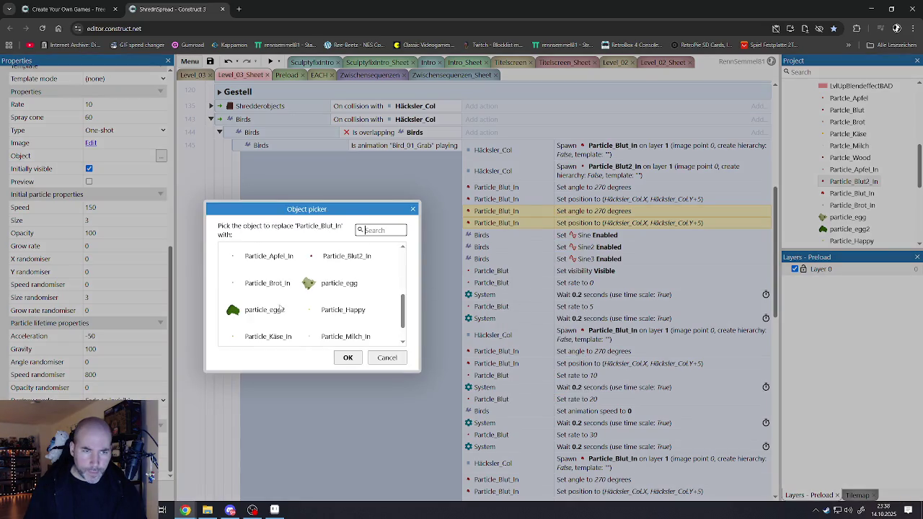